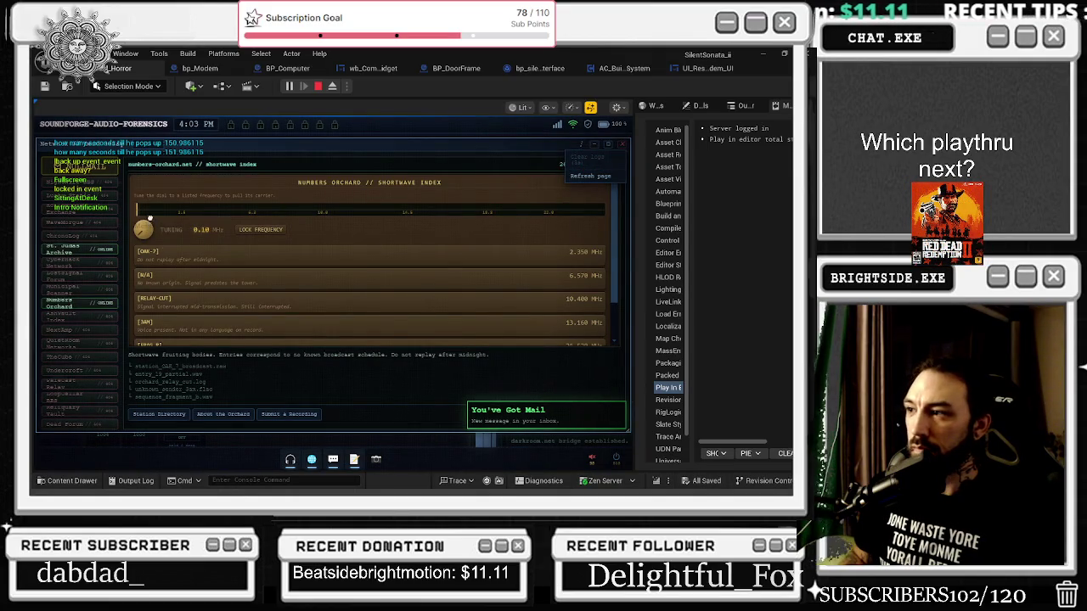
Tune the Numbers Orchard dial to 6.50 MHz and lock it, then open NullMail and analyst.txt.
scroll(146, 230, up, 2)
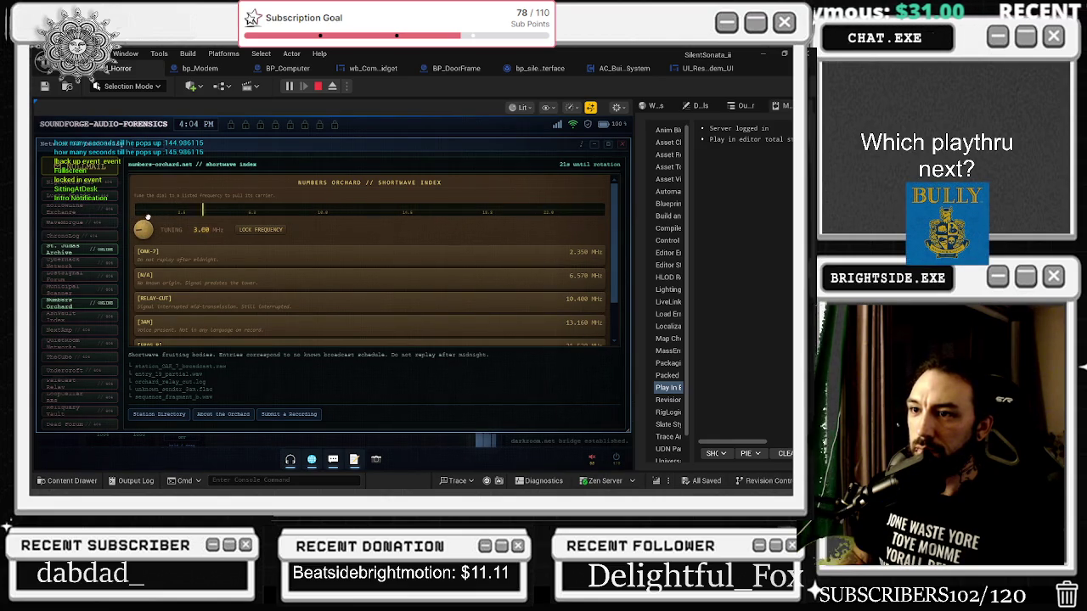
scroll(148, 216, up, 4)
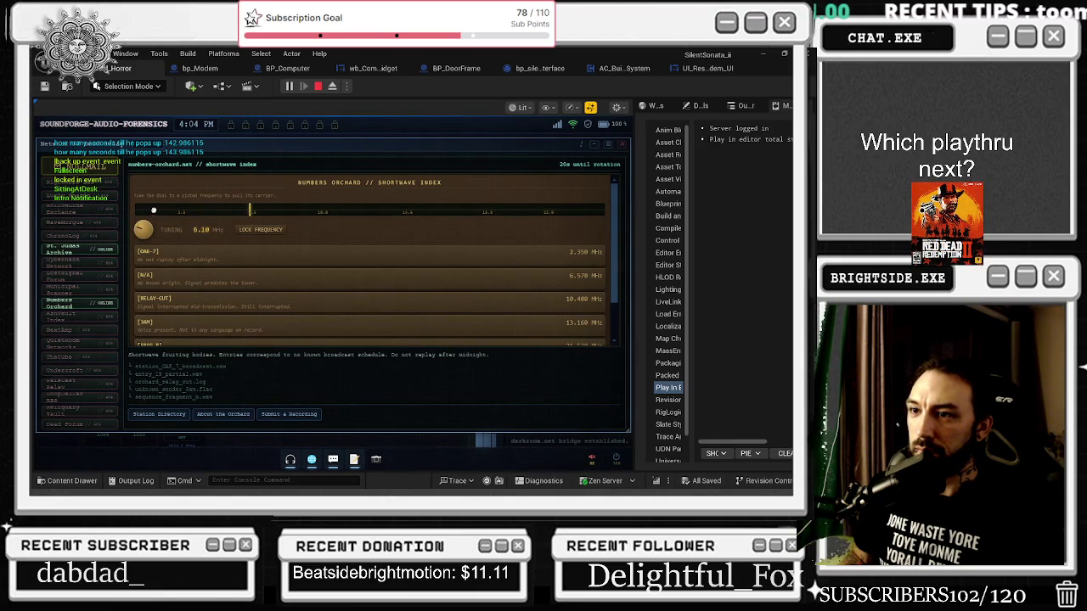
click(251, 229)
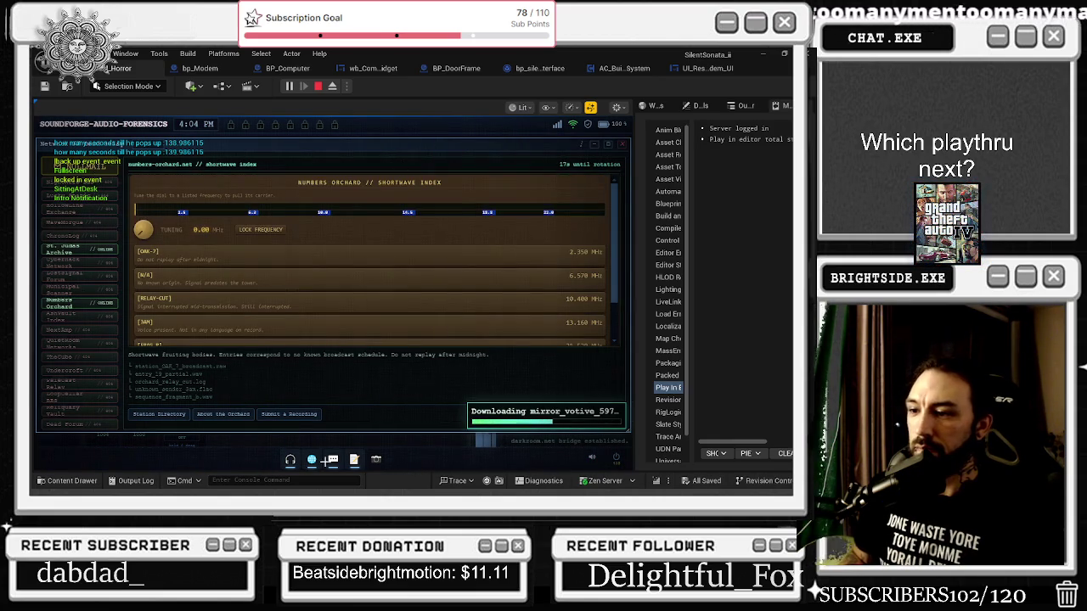
click(313, 459)
click(354, 459)
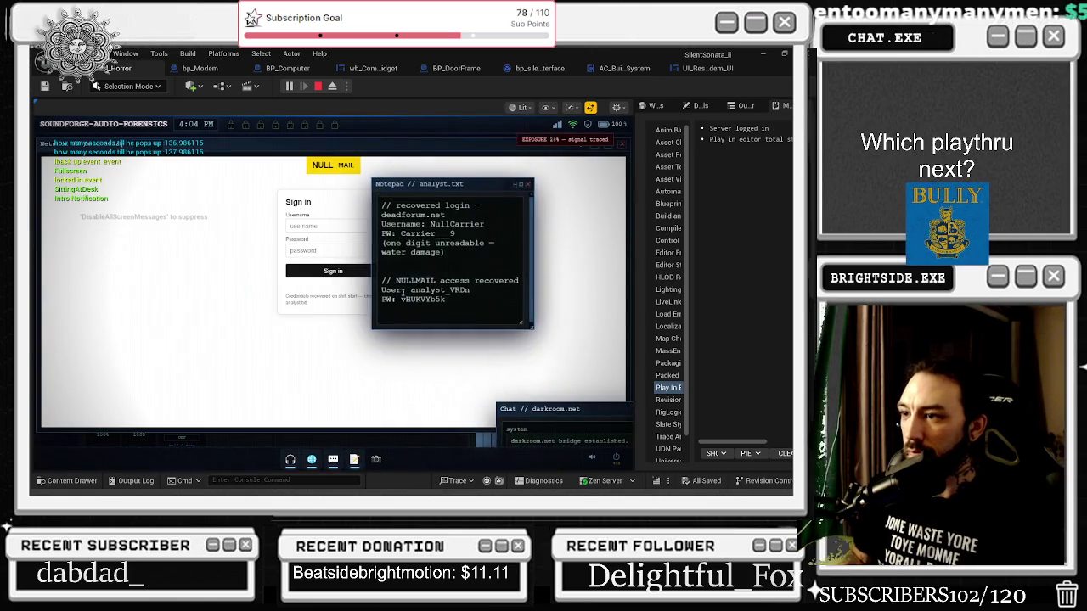
Copy the recovered user name from analyst.txt into the NullMail Username field.
drag(459, 290, 401, 300)
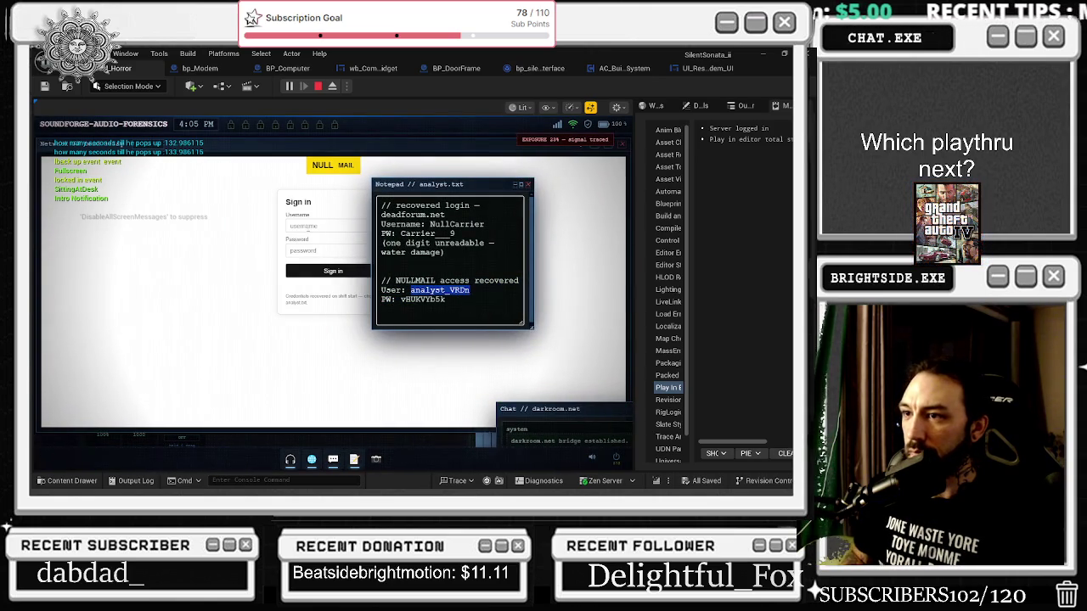
click(326, 226)
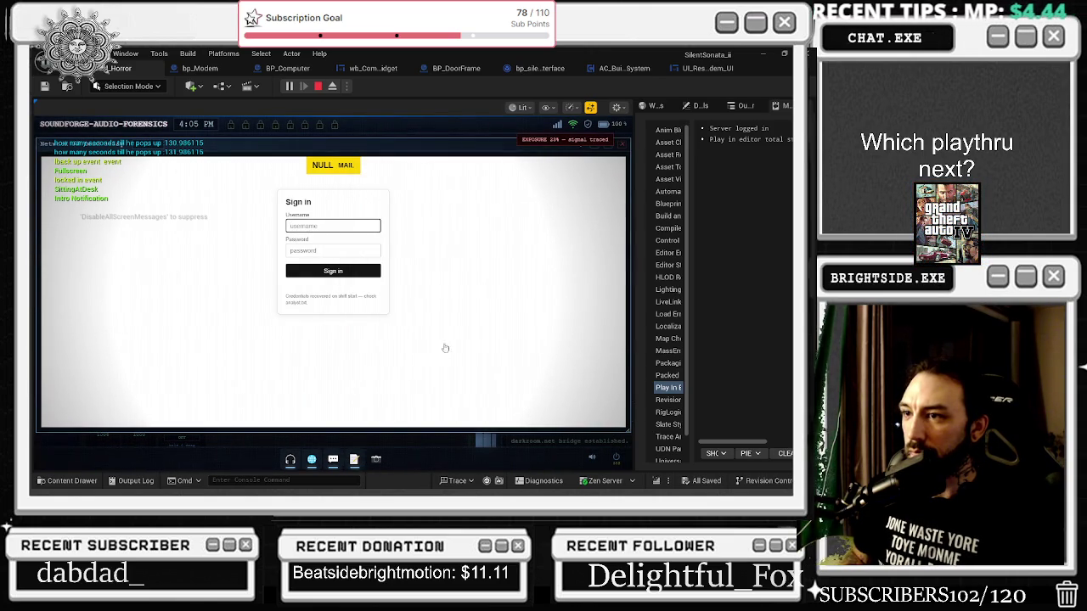
click(354, 459)
Copy the recovered password into the Password field and move the sign-in window aside.
click(446, 299)
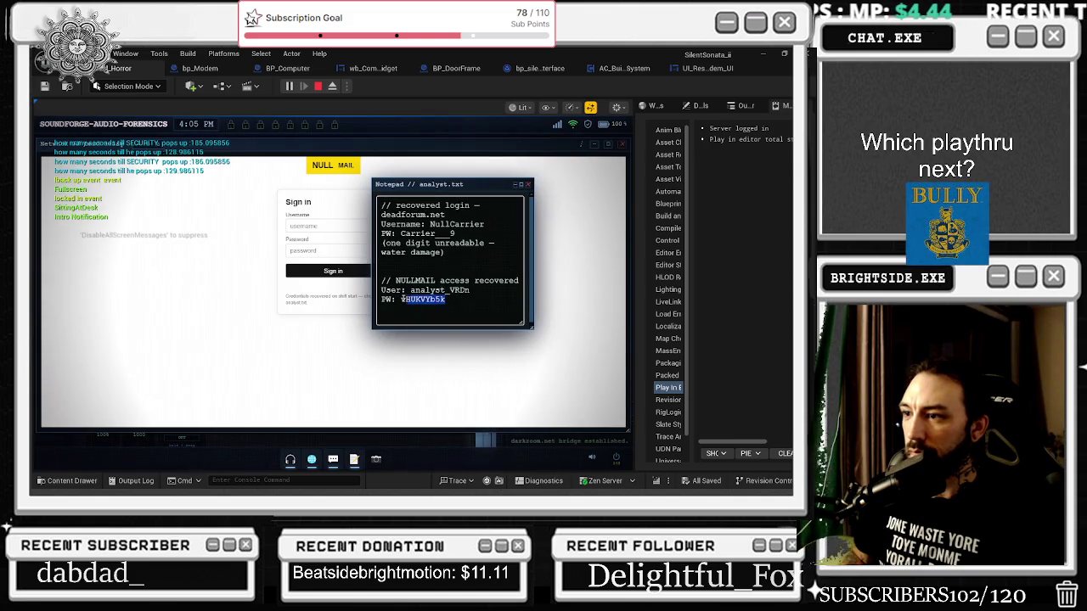
click(370, 250)
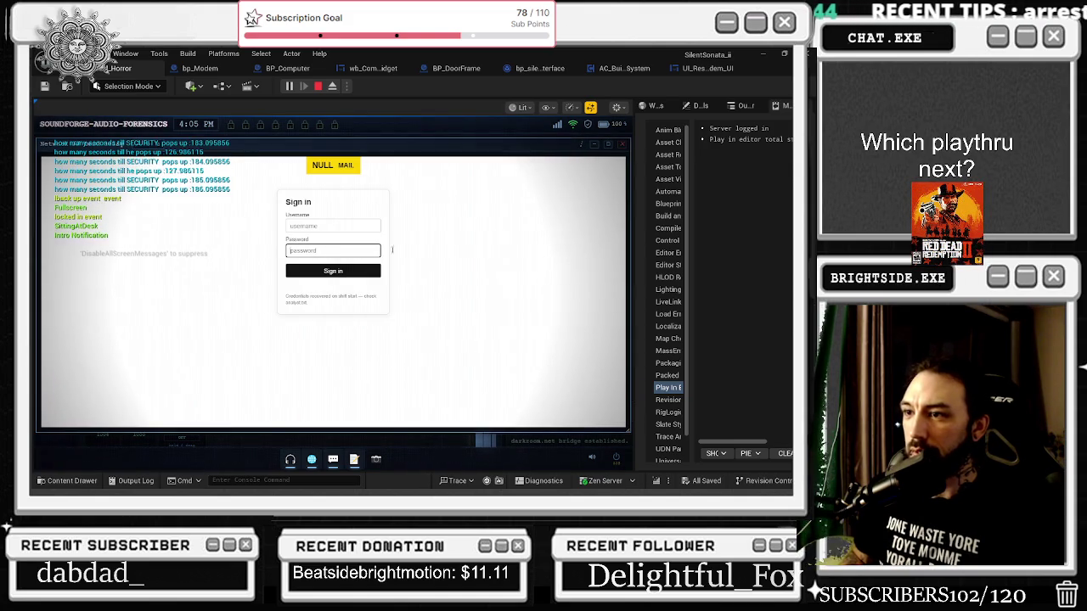
click(354, 459)
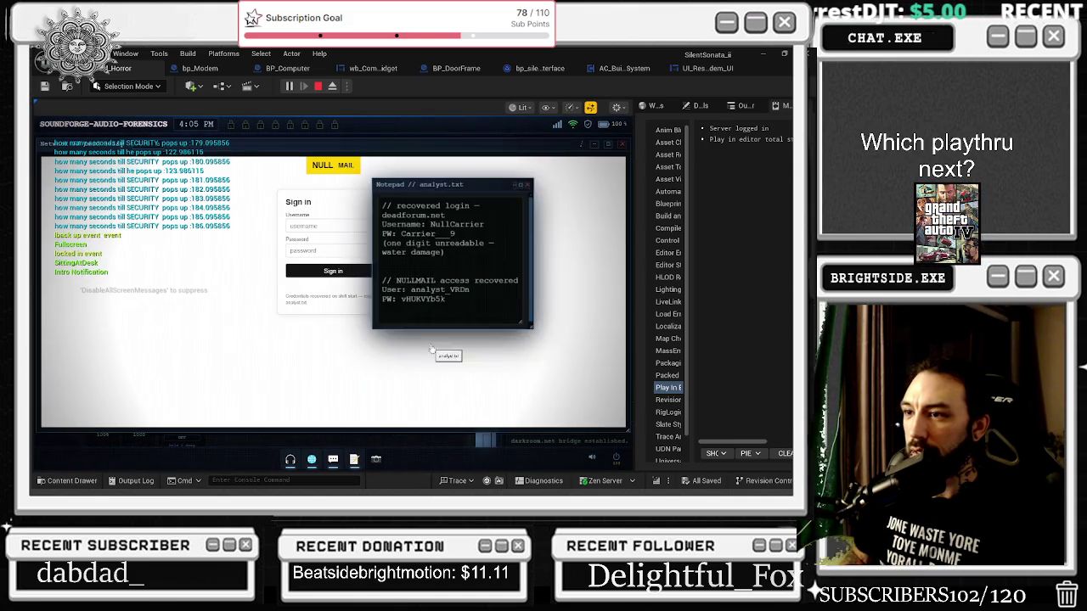
double_click(415, 298)
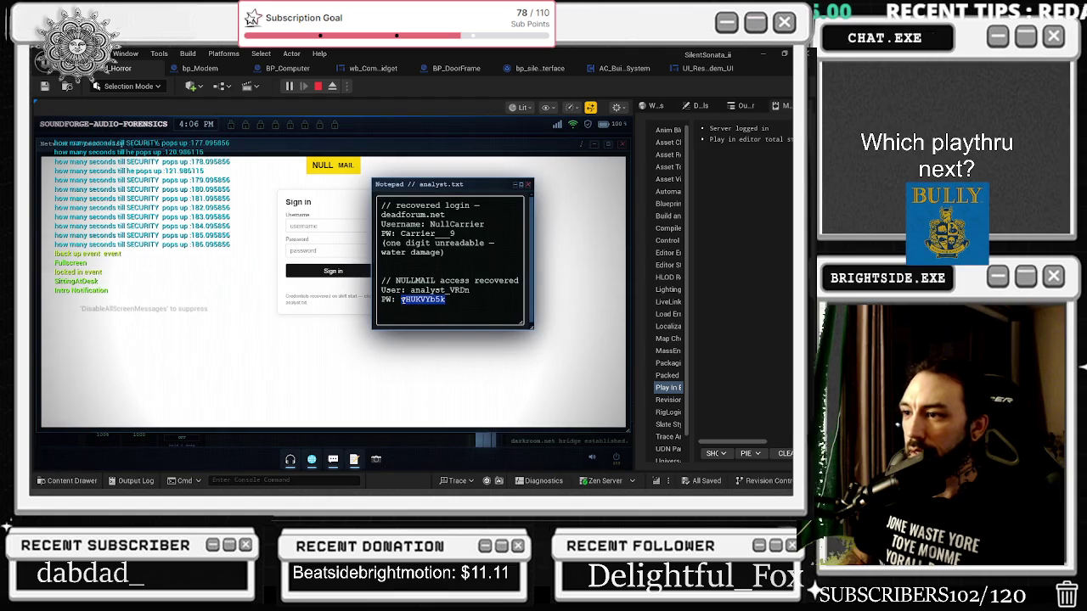
click(333, 242)
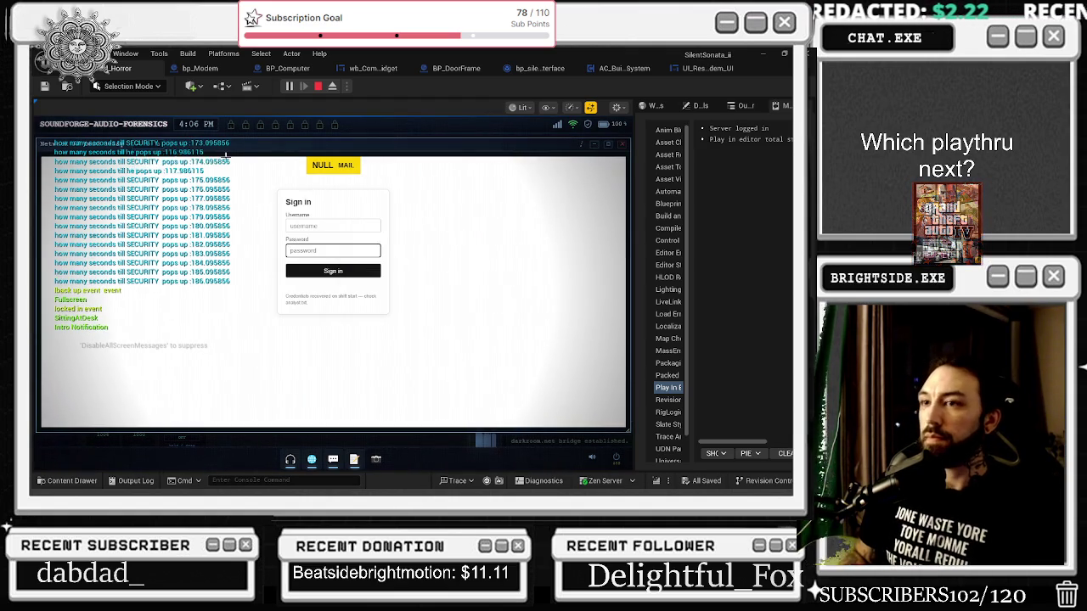
drag(206, 148, 223, 198)
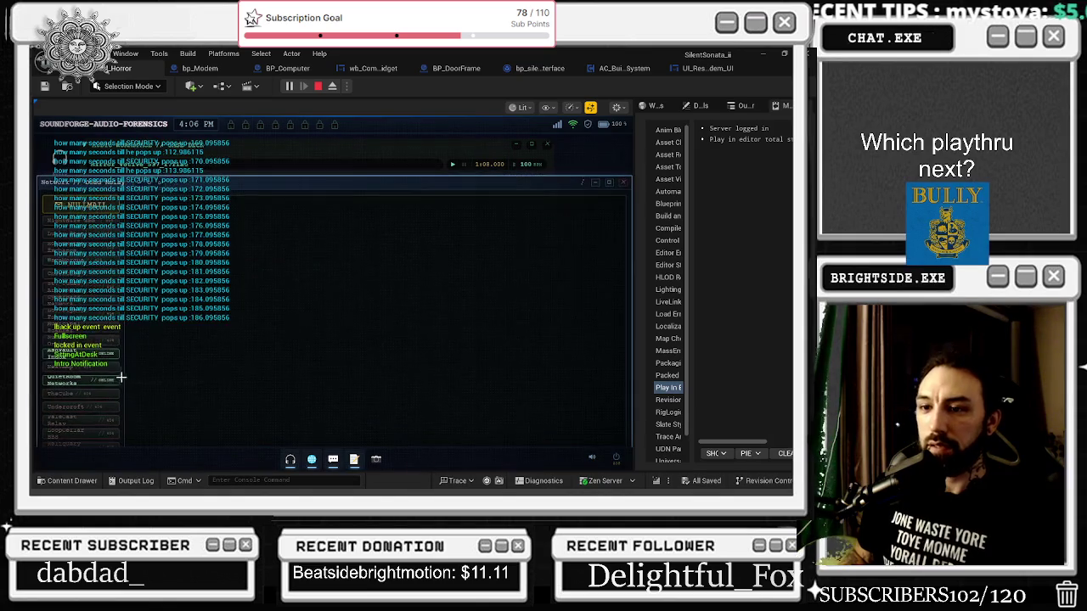
Check the page's clear-logs options and the console, then step away from the computer to the room.
click(583, 183)
click(583, 204)
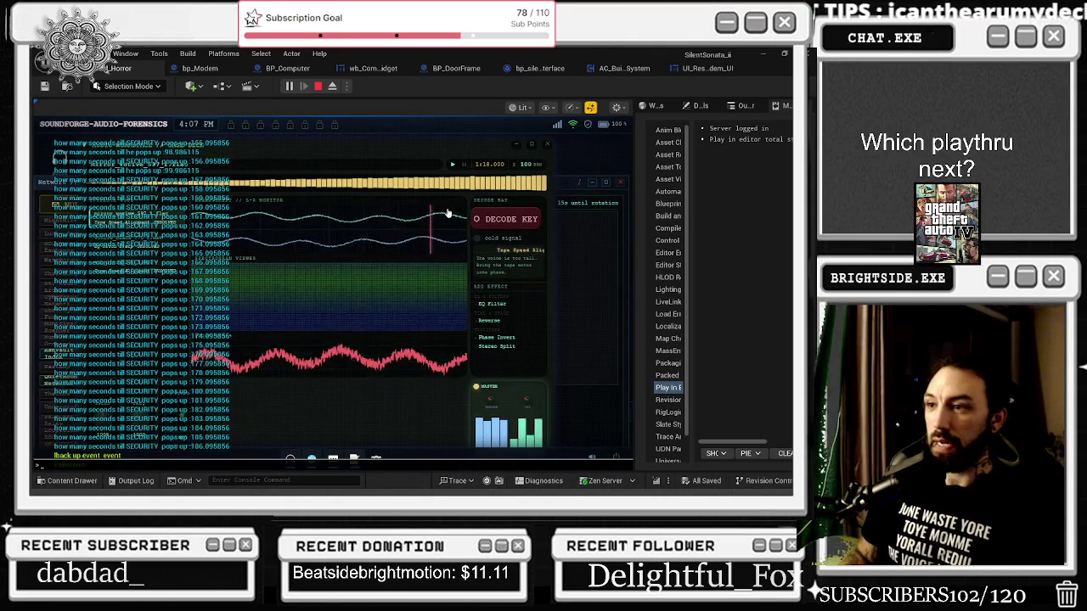
key(grave)
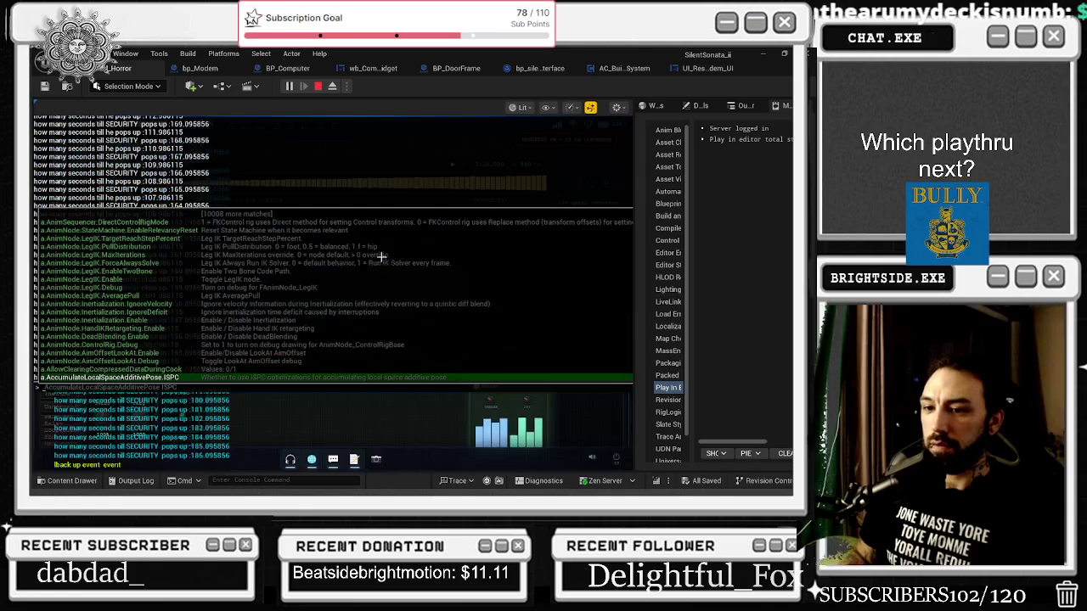
key(grave)
right_click(407, 249)
text(disabl)
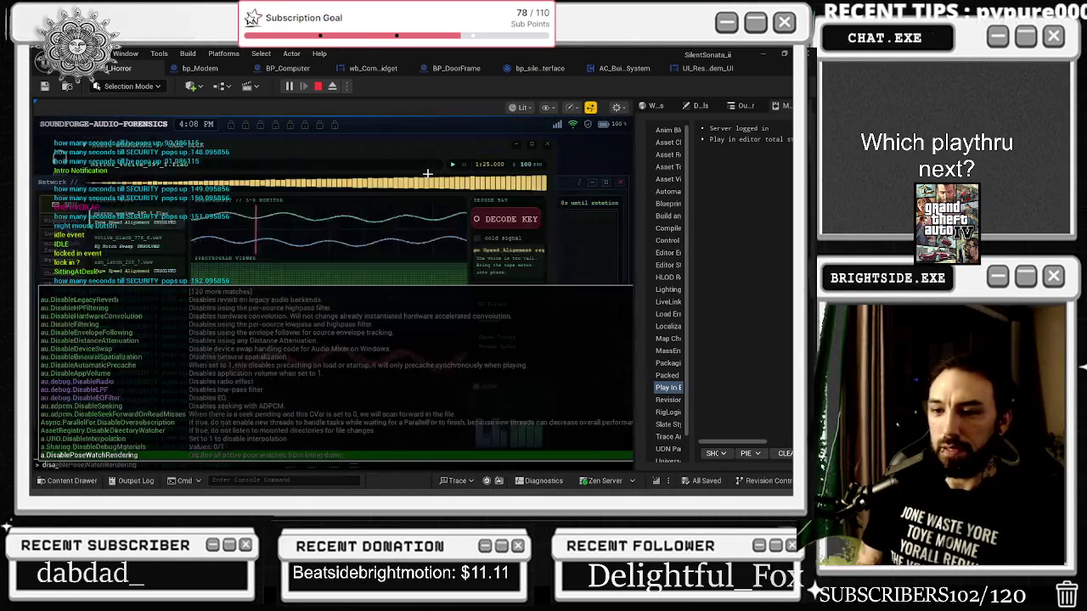
Search the engine console for 'scre' screen commands, then close it to return to the game.
key(grave)
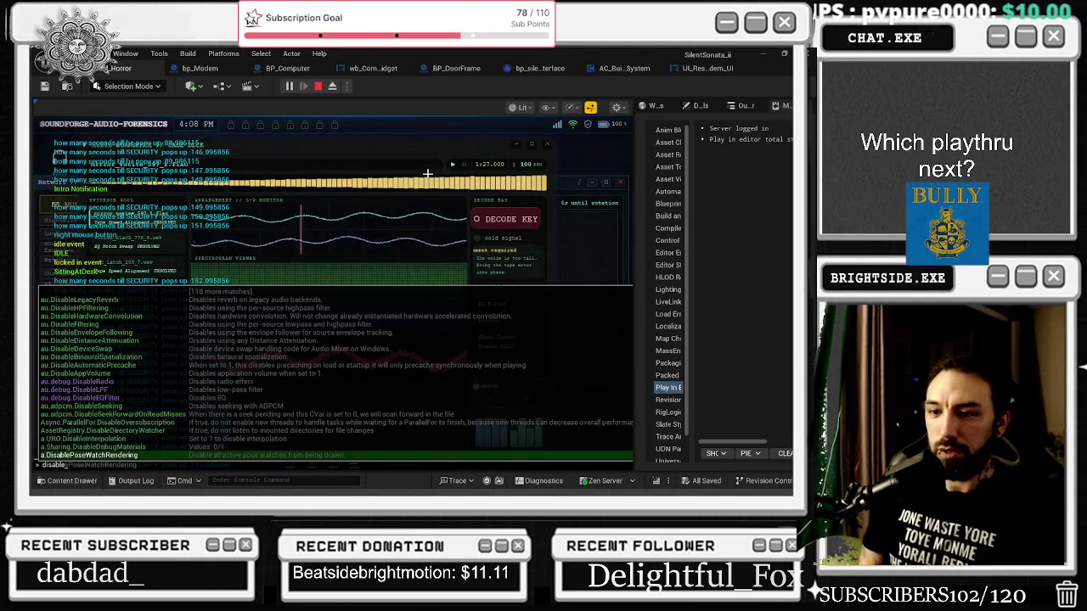
text(scr)
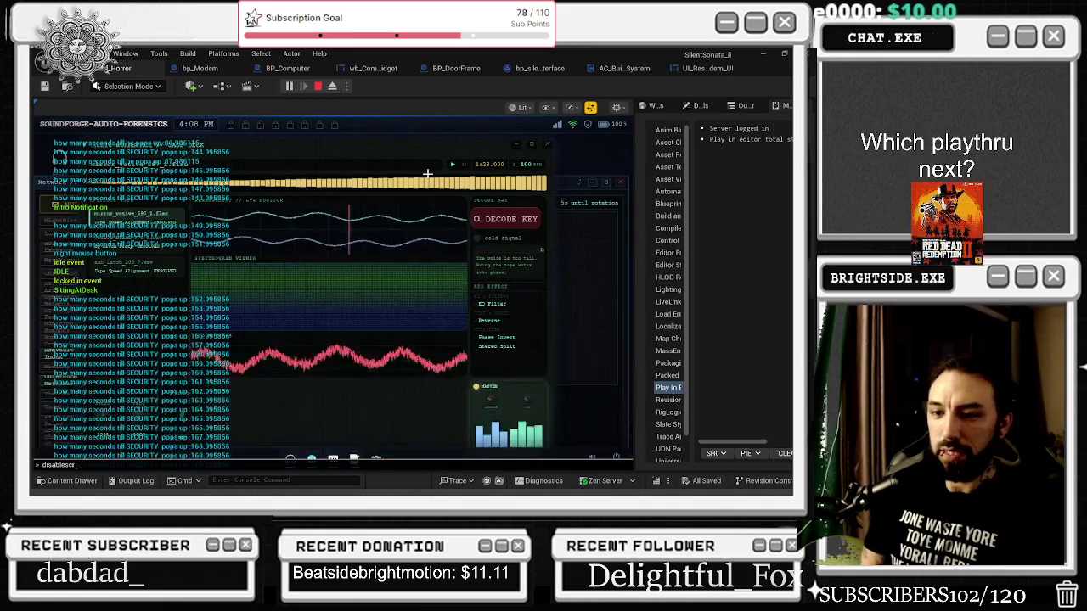
text(e)
key(Home)
key(Delete)
key(Delete)
key(Delete)
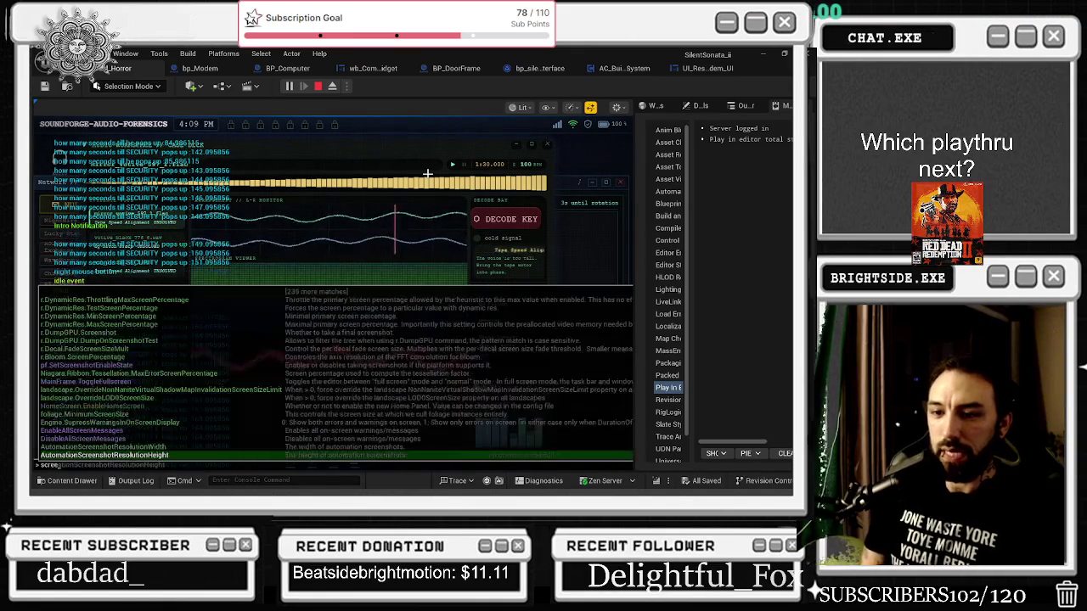
key(Up)
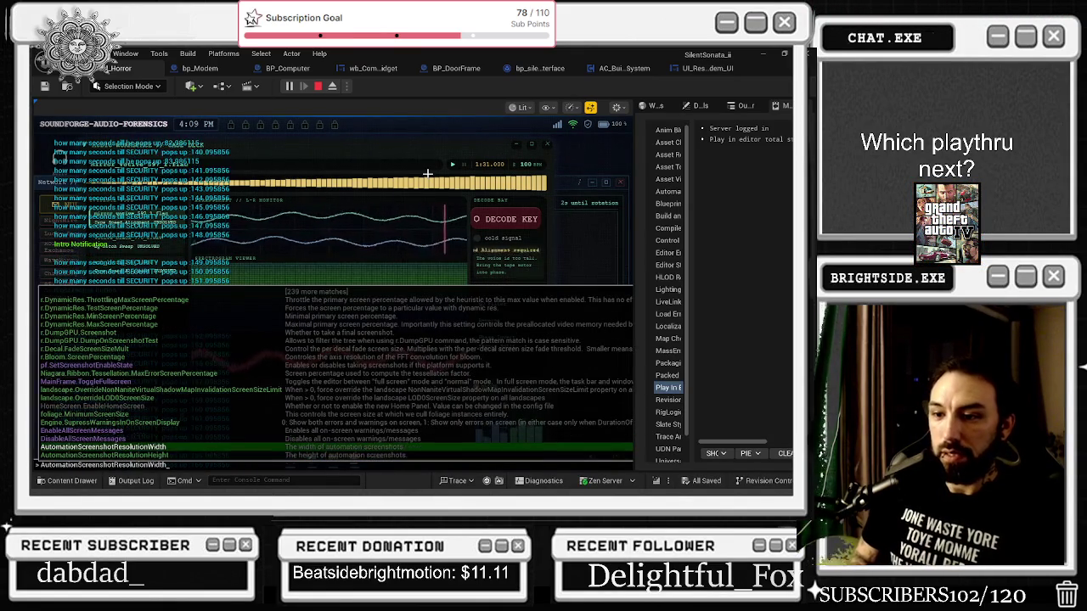
click(427, 174)
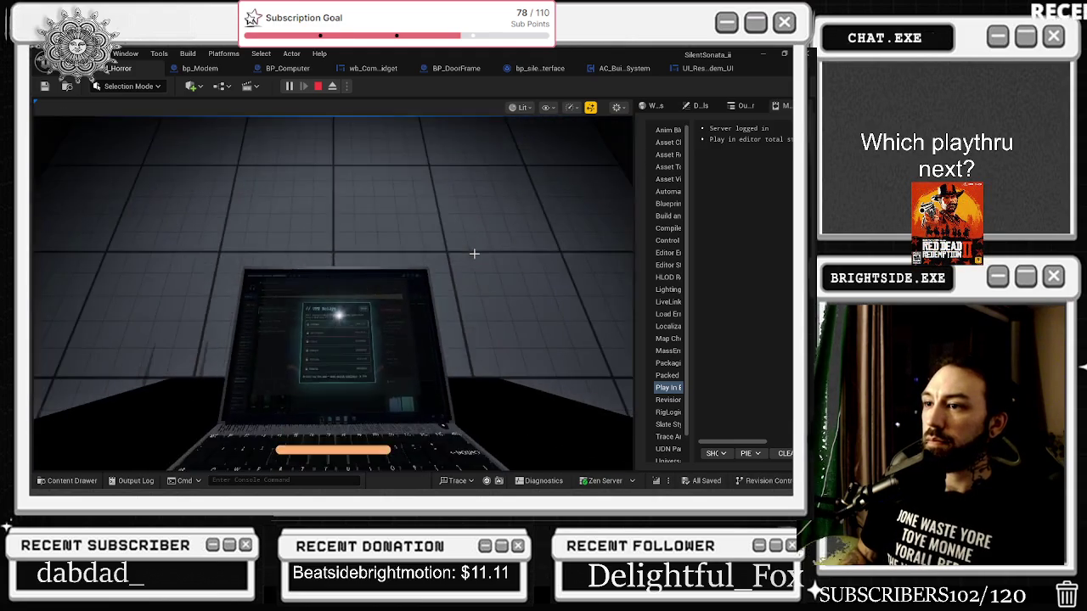
Connect through the Iceland relay, open Cyberhack Network, and launch the Hive Defense attack.
click(465, 216)
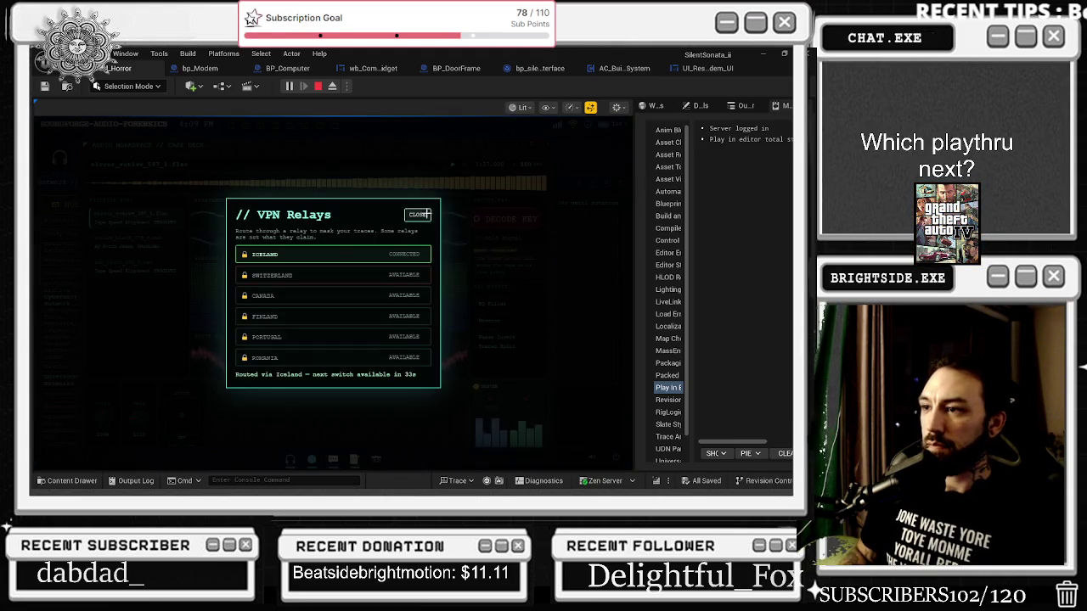
click(427, 217)
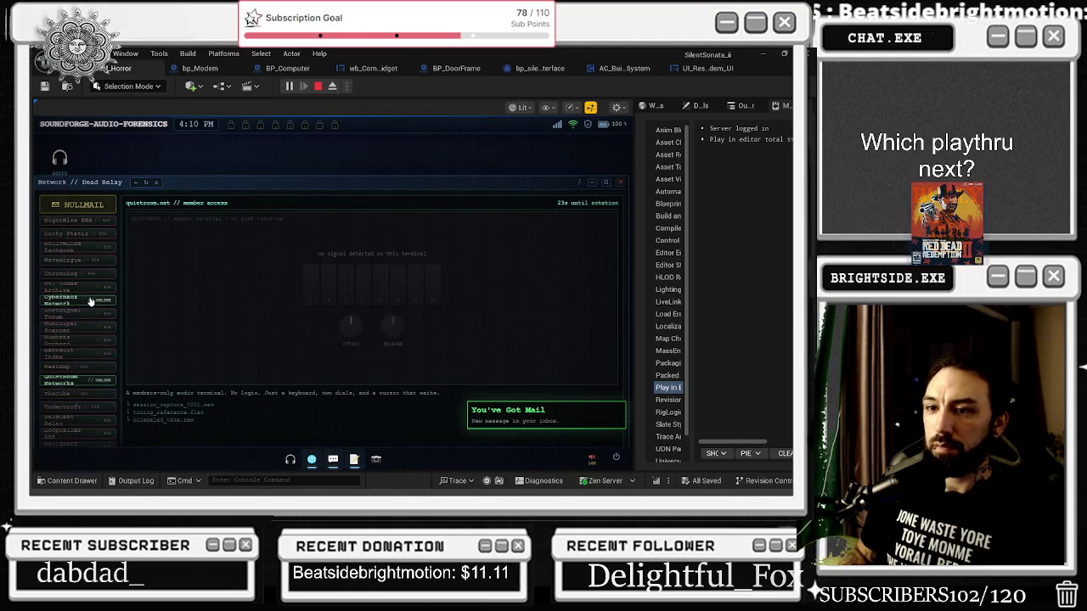
click(584, 201)
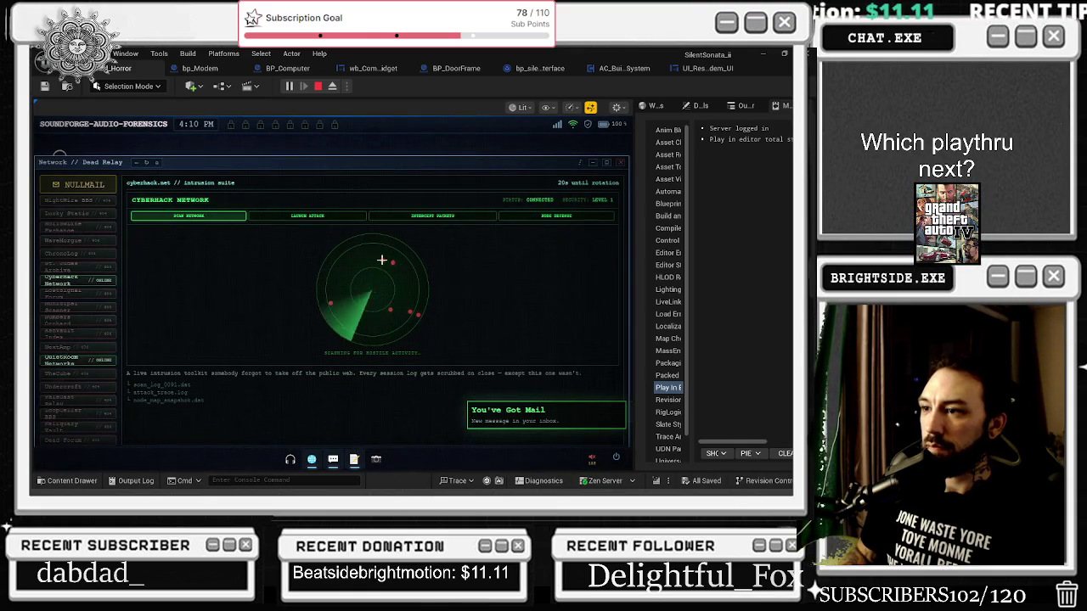
click(416, 314)
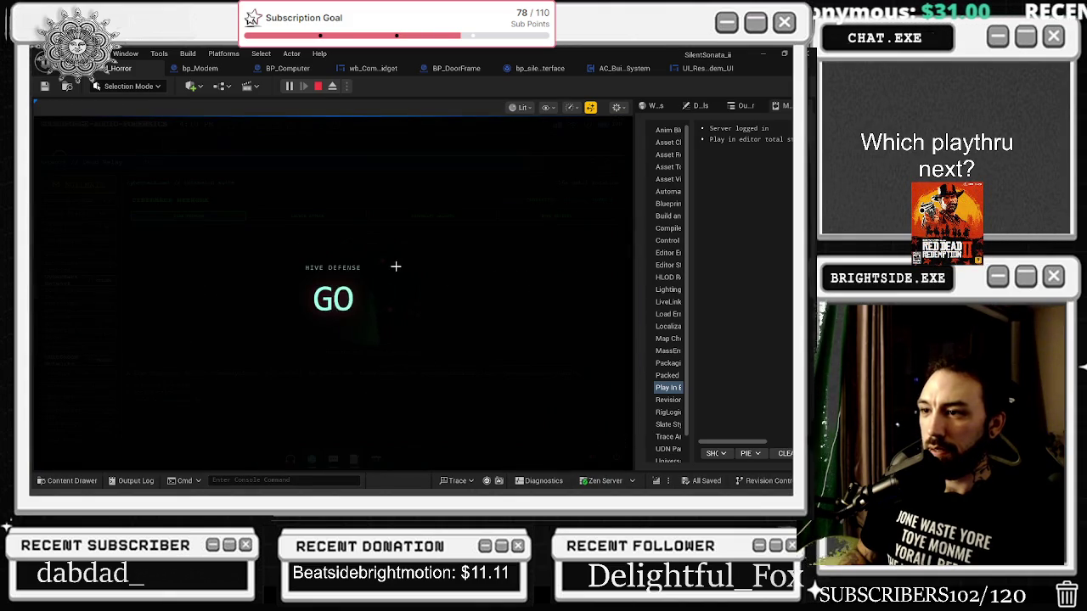
Clear every Hive Defense row with Space, Left and Right, then open the concert hall image viewer.
key(space)
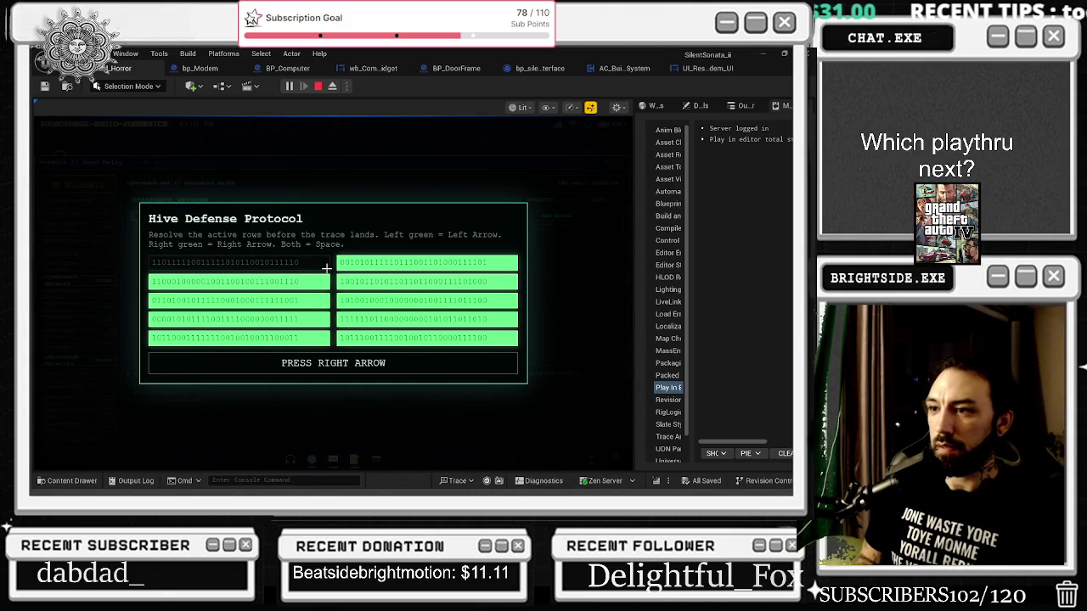
key(Right)
key(space)
key(space)
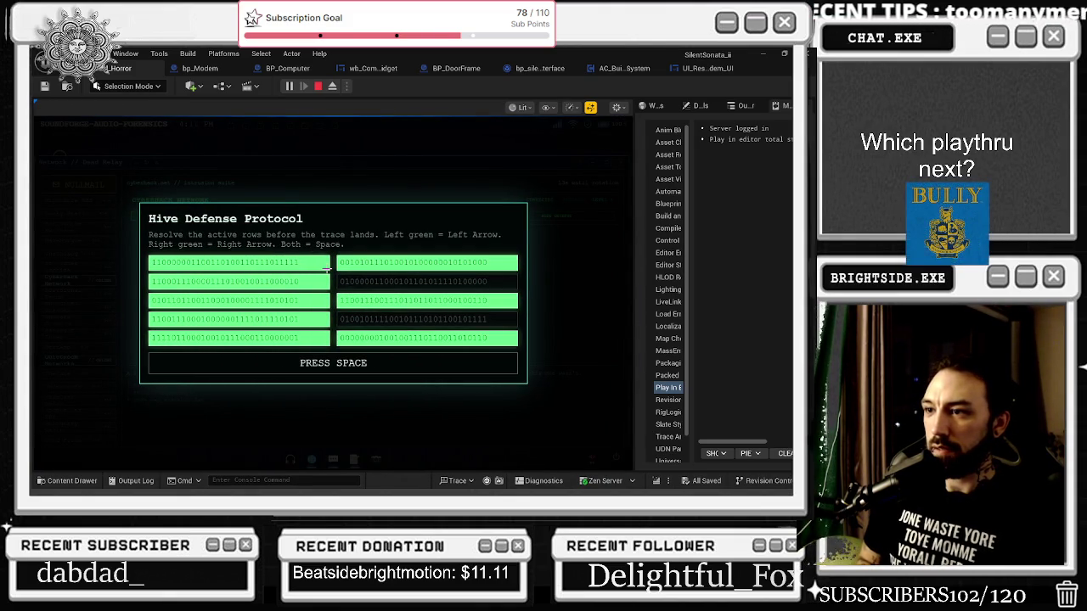
key(space)
key(space)
key(space)
key(Left)
key(space)
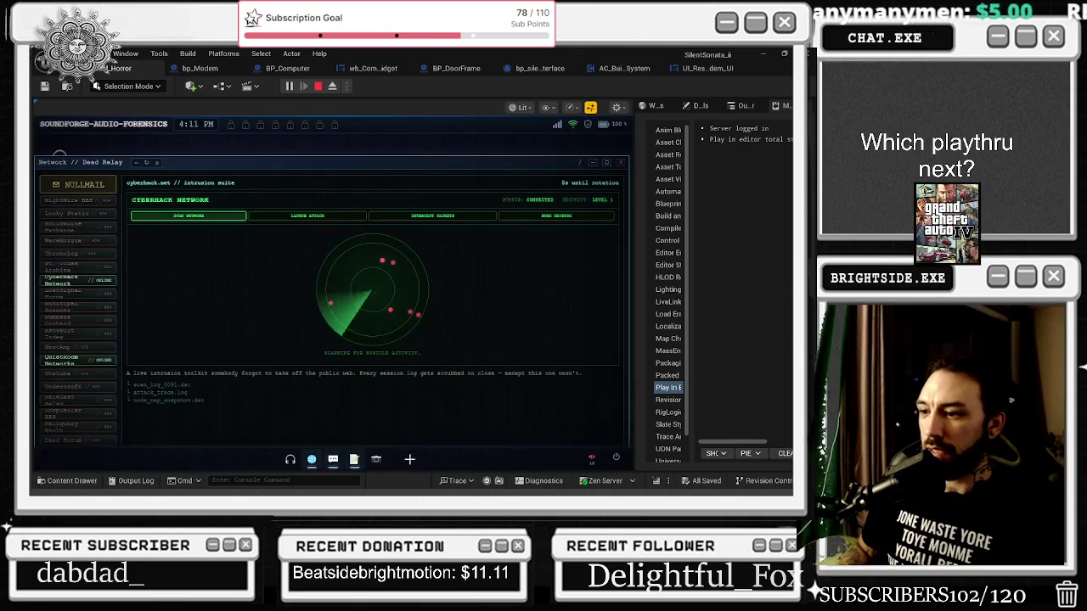
click(376, 460)
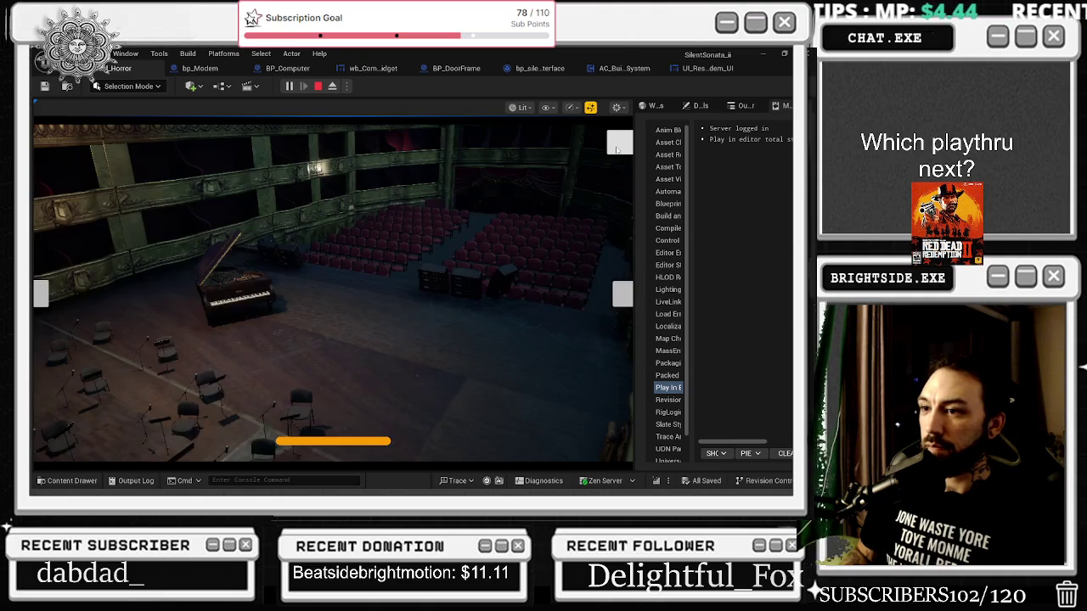
Advance to the next image, close the viewer, and open the Ashvault Index site.
click(623, 293)
click(620, 141)
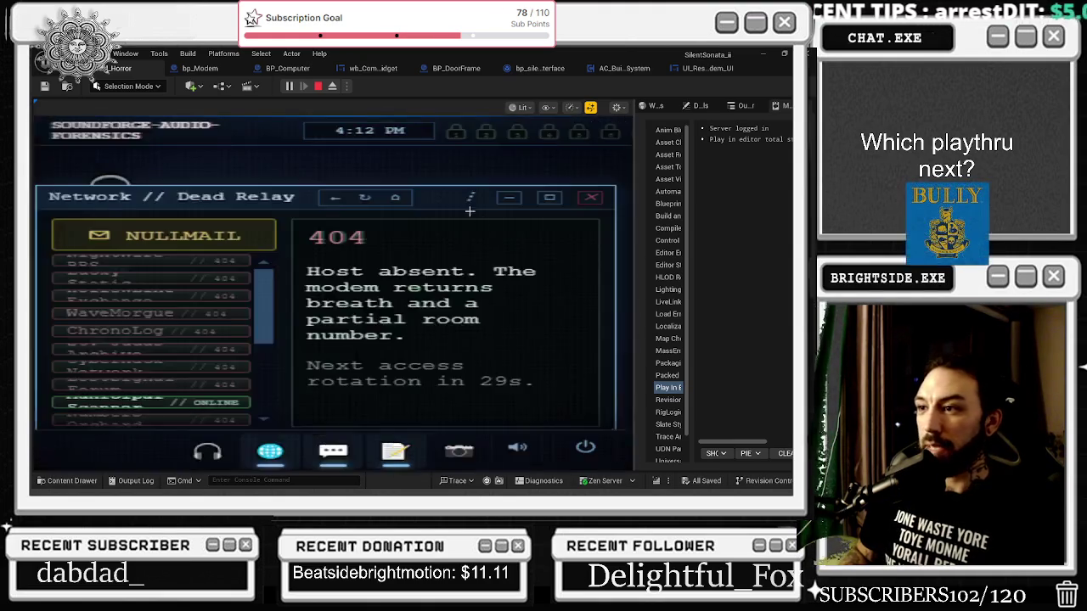
click(90, 331)
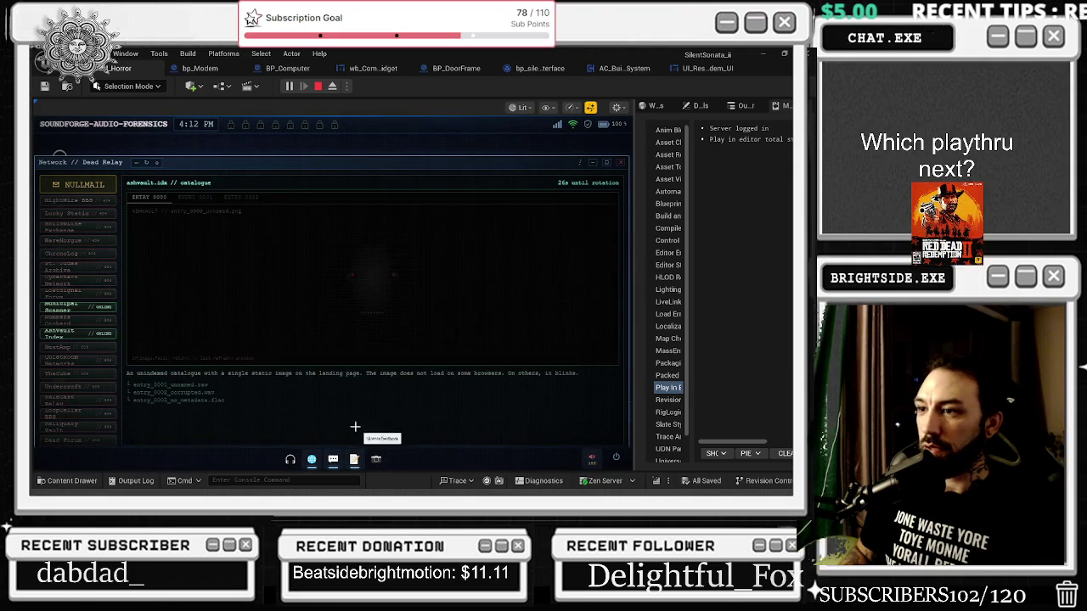
Open the NULL MAIL sign-in page alongside the analyst.txt recovered-logins notes.
click(307, 462)
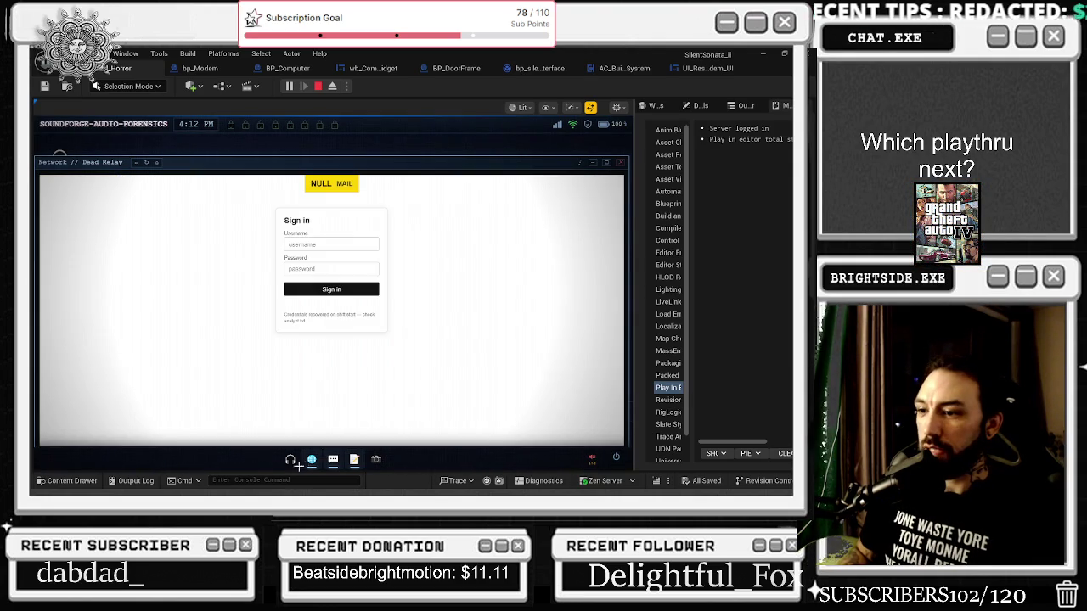
click(353, 459)
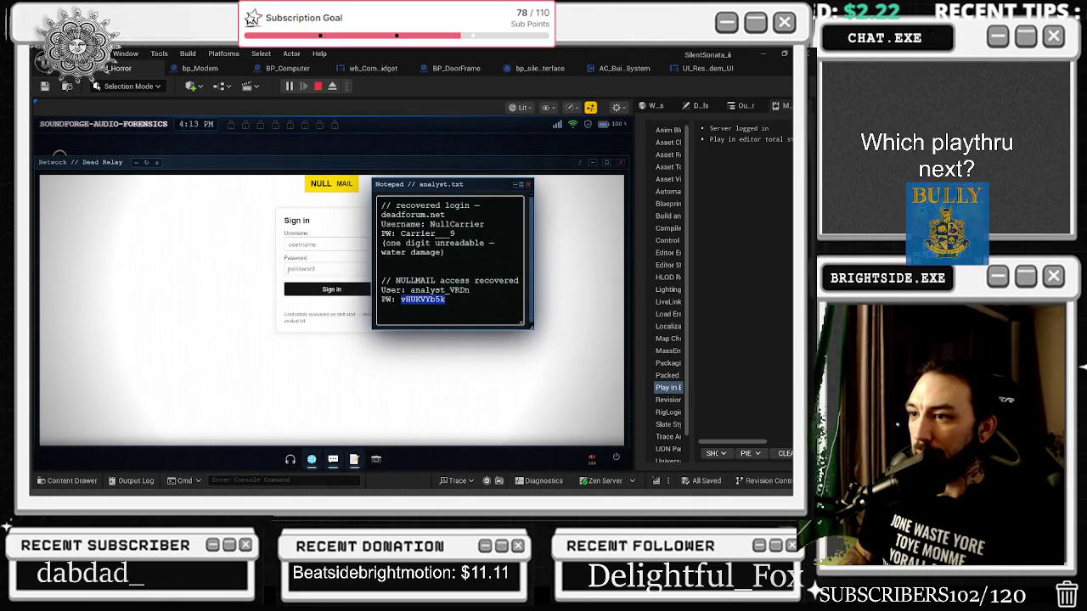
click(324, 272)
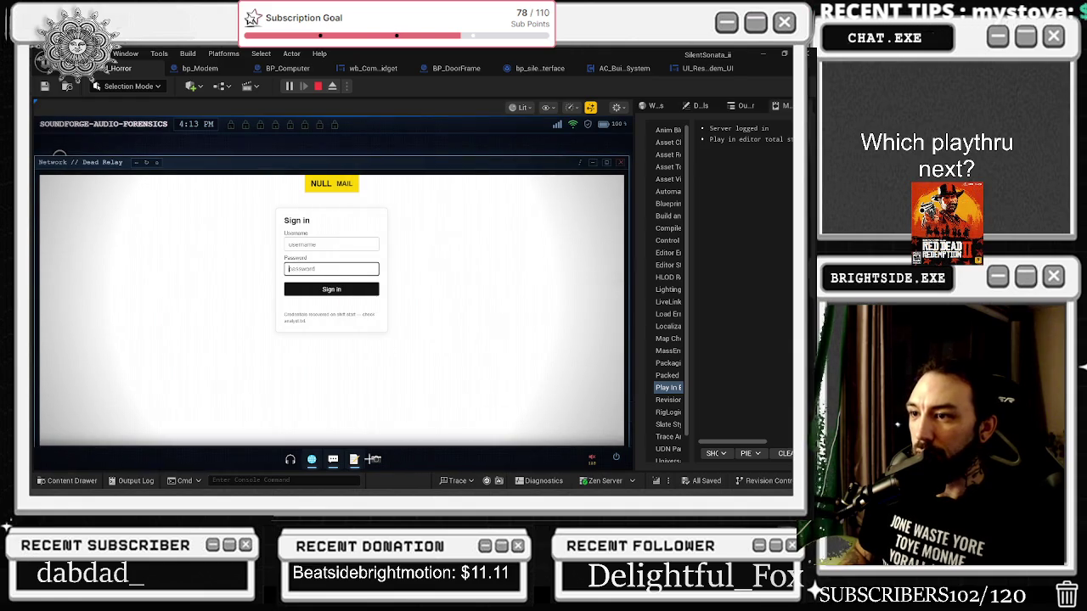
click(355, 460)
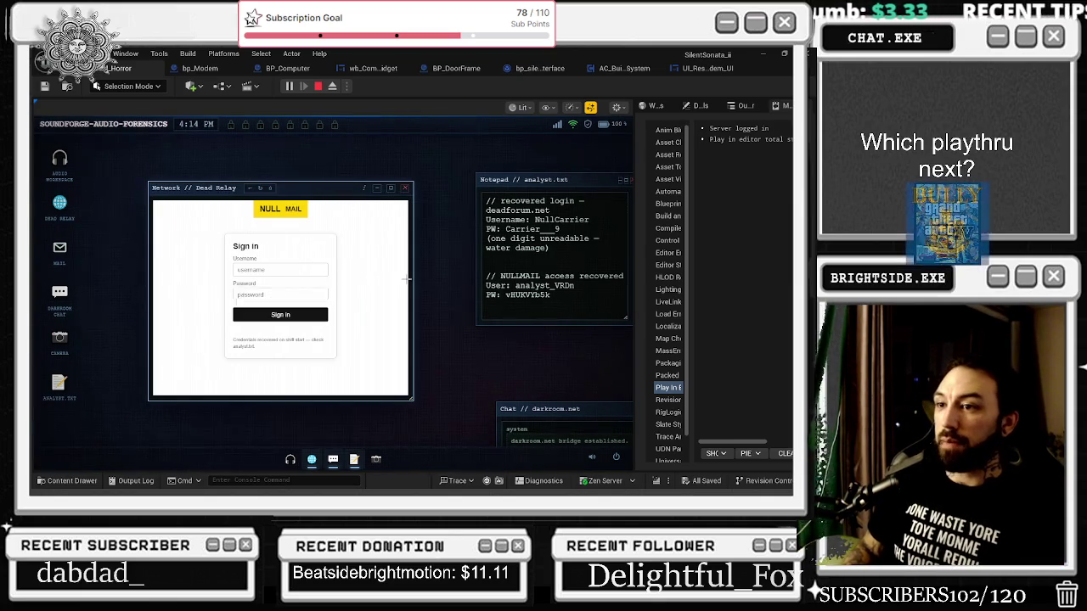
Enter the recovered password from analyst.txt into the NULL MAIL Password field.
key(Escape)
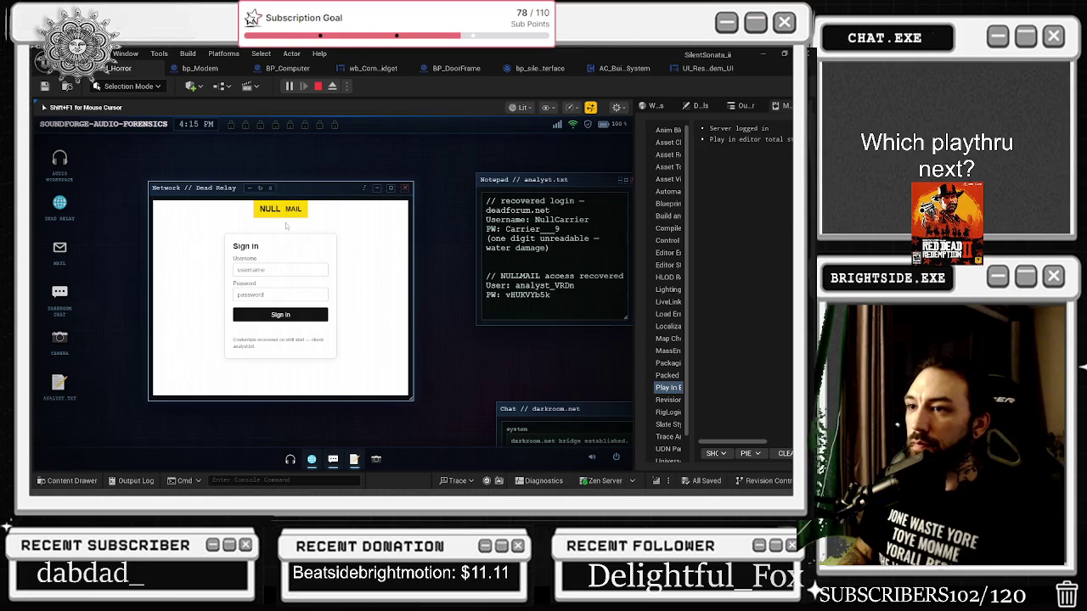
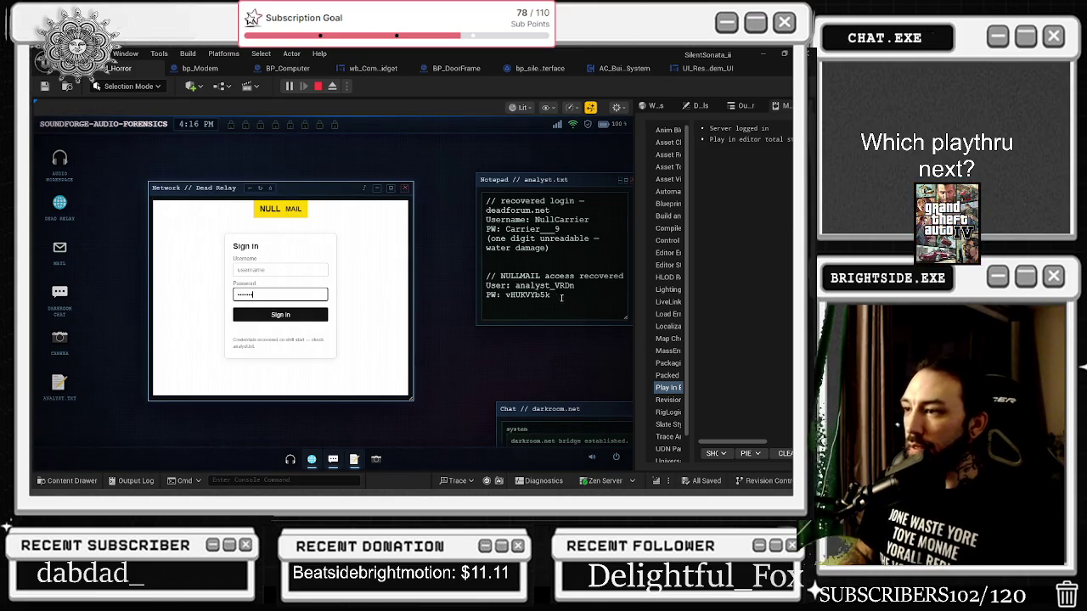
drag(550, 294, 507, 295)
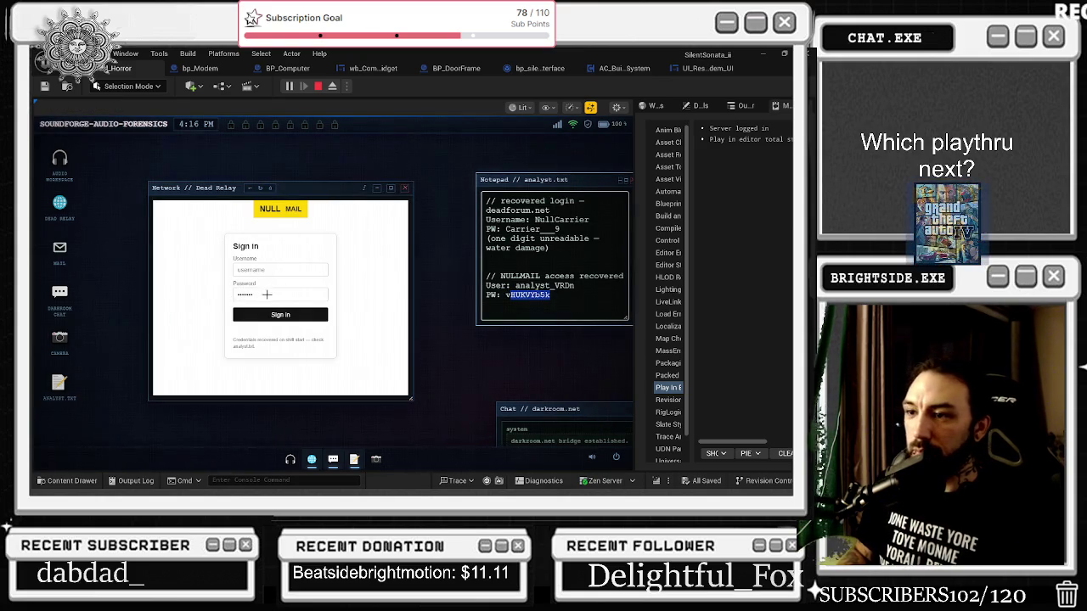
click(231, 295)
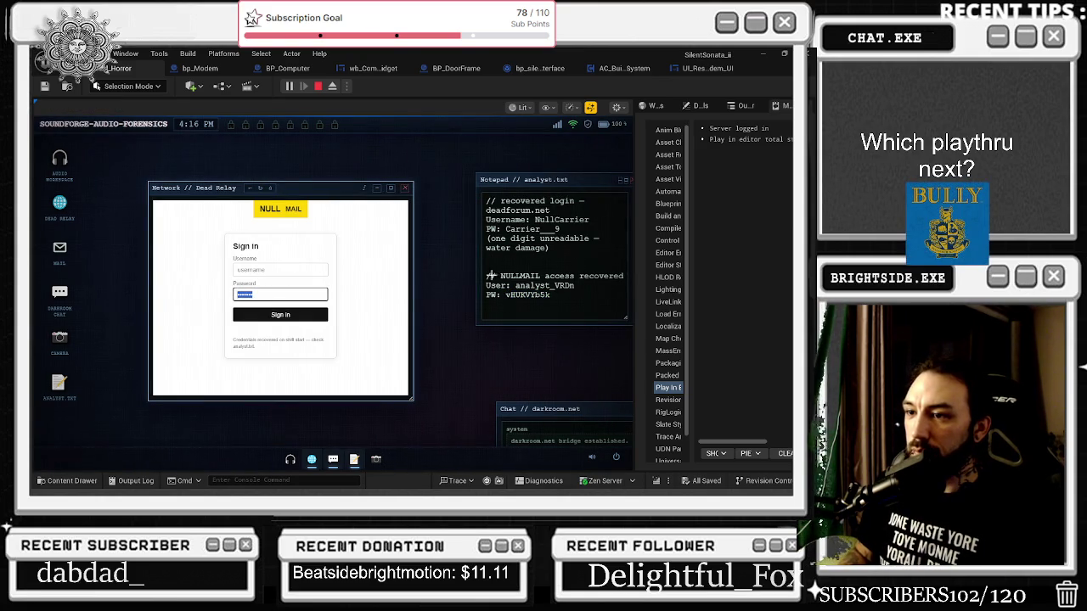
Copy the recovered username into the Username field and submit the NULL MAIL sign-in.
drag(575, 286, 516, 287)
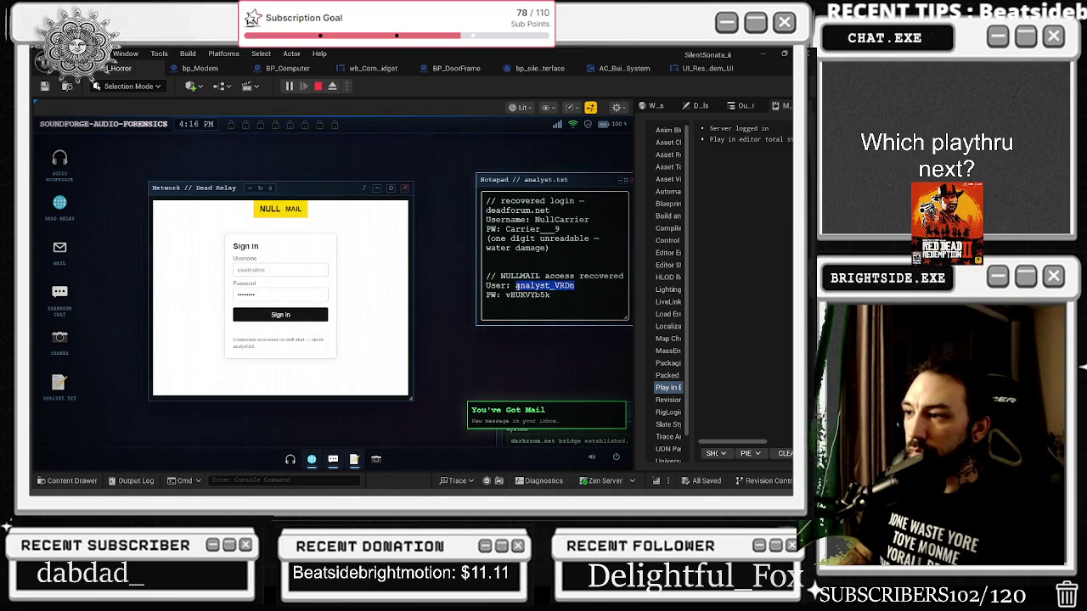
click(275, 270)
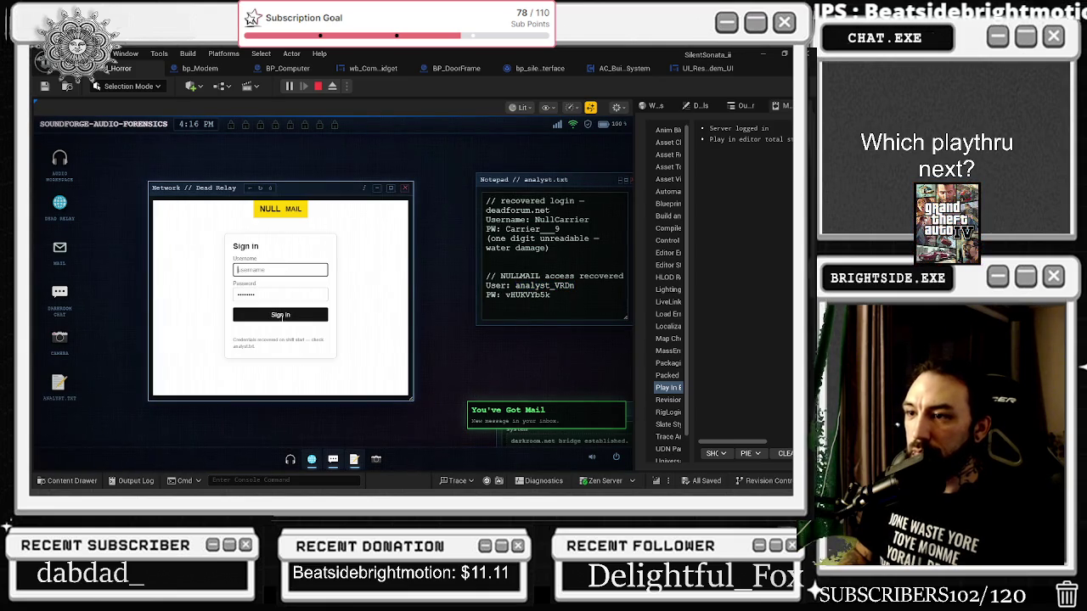
click(267, 190)
click(390, 187)
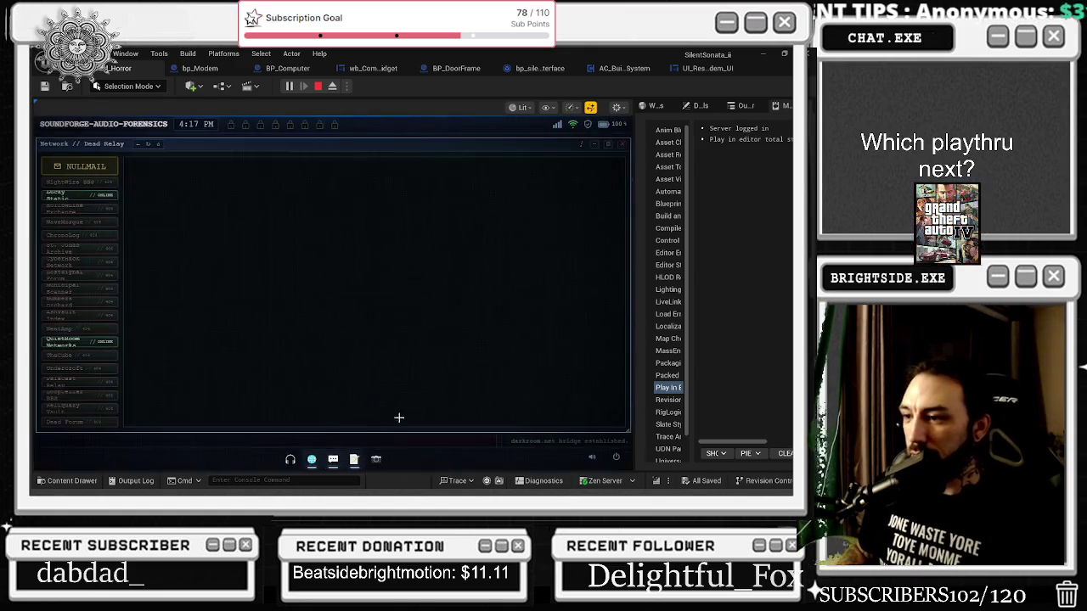
click(377, 461)
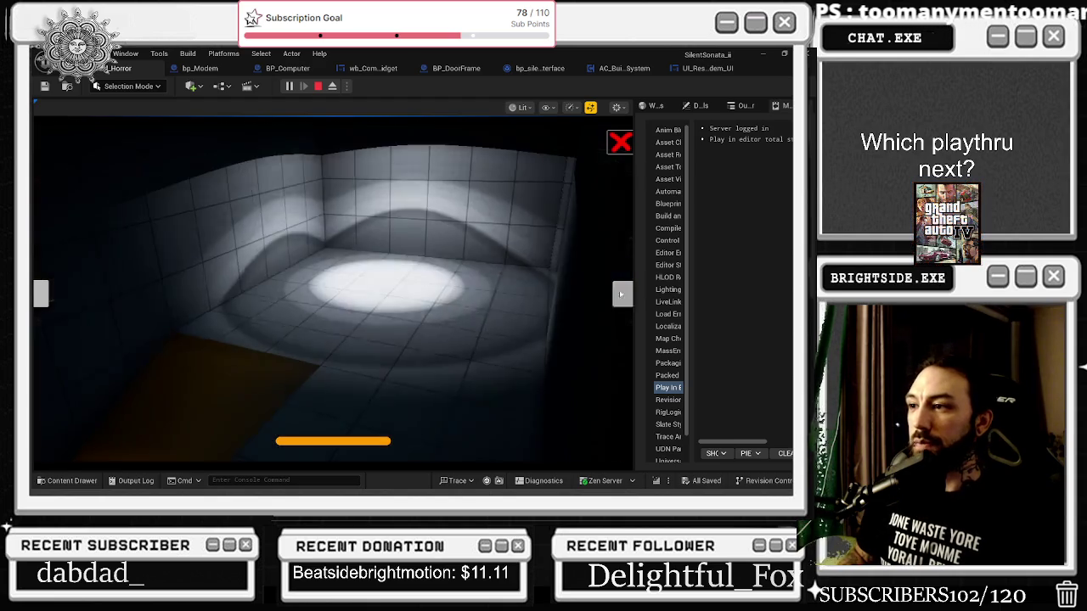
click(619, 143)
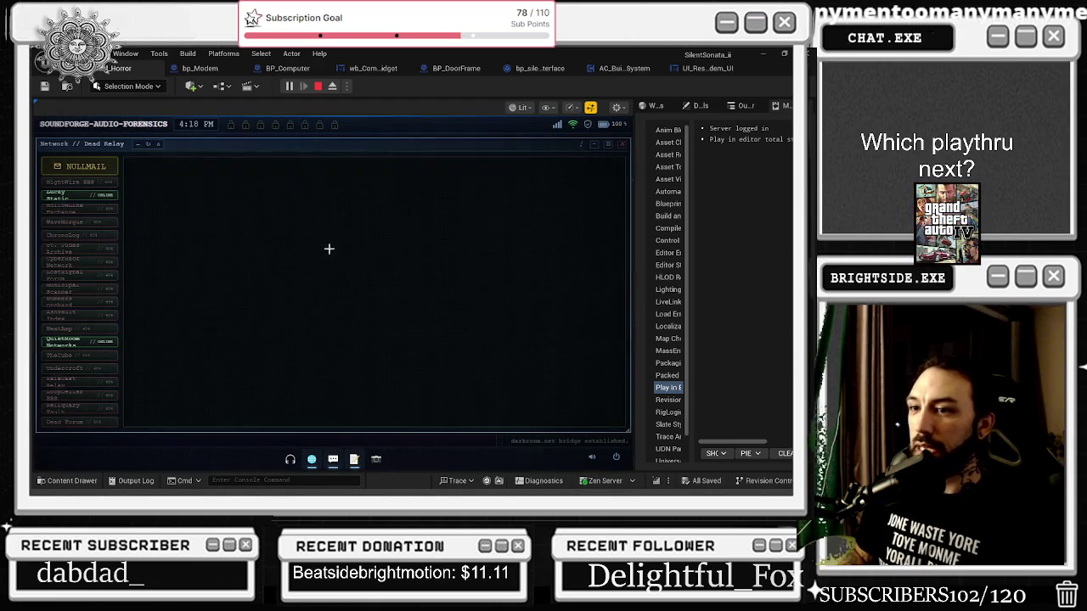
Reconnect the game's Wi-Fi to the MUNI_SCAN_OPEN network.
click(574, 146)
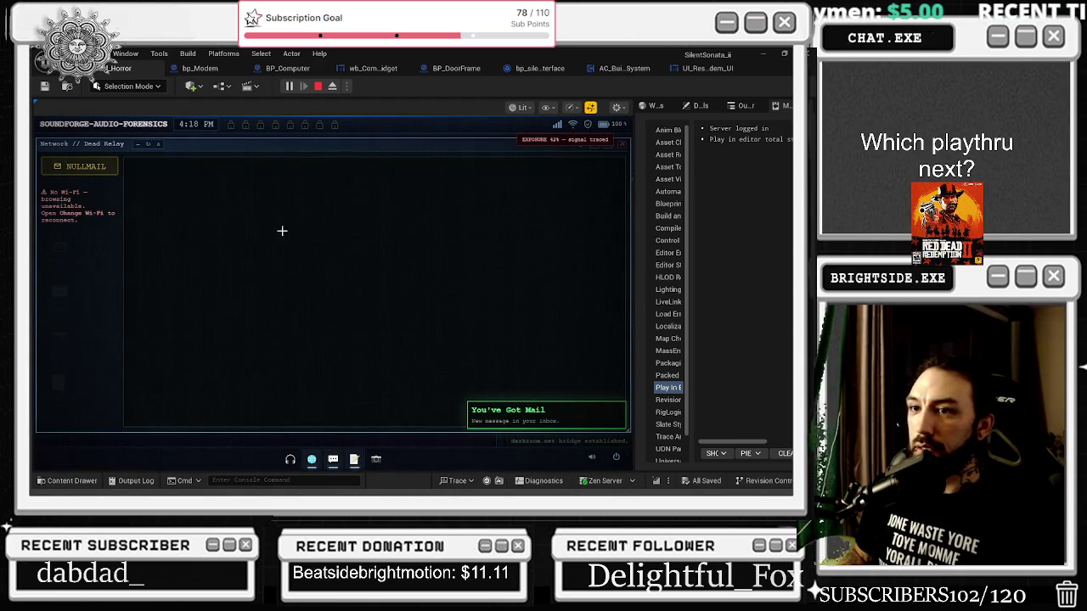
click(577, 123)
click(414, 362)
click(433, 210)
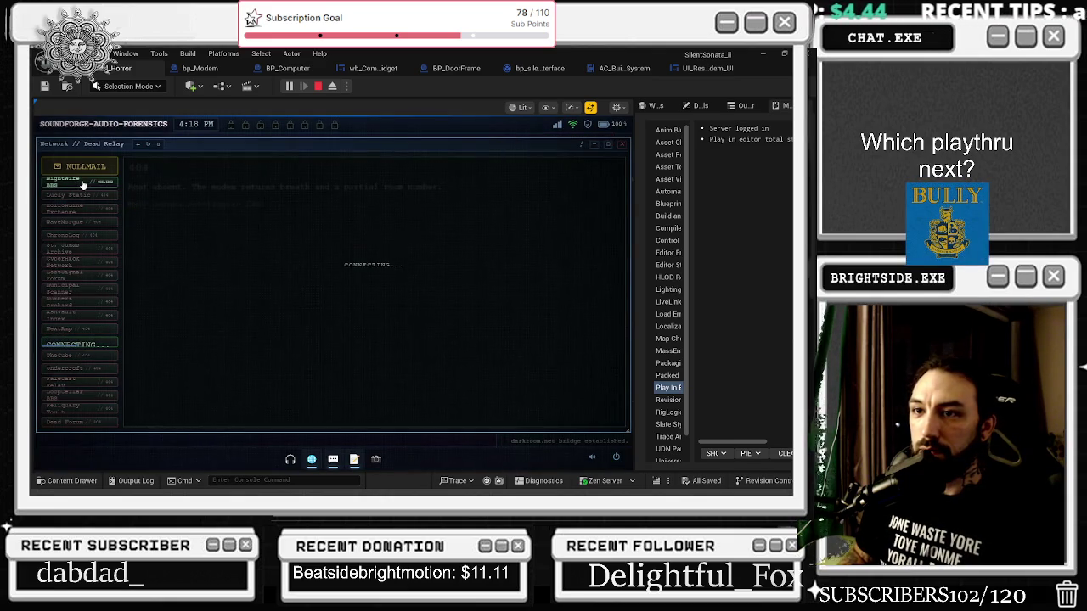
Browse NightWire BBS: Online Users, User Agreement, Board Rules, Member Directory and Archive Index.
click(82, 182)
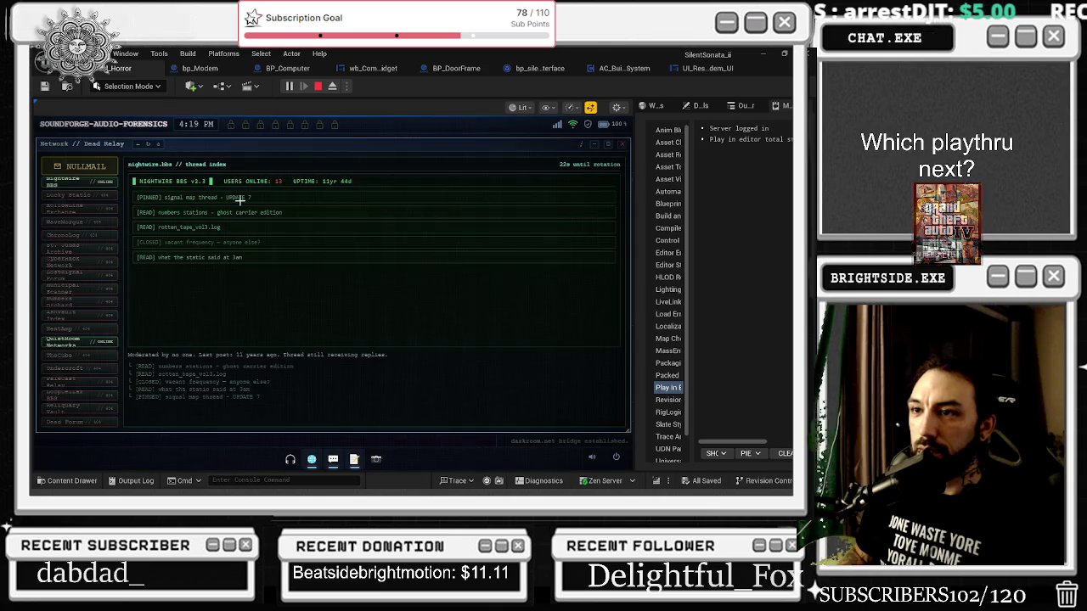
click(96, 183)
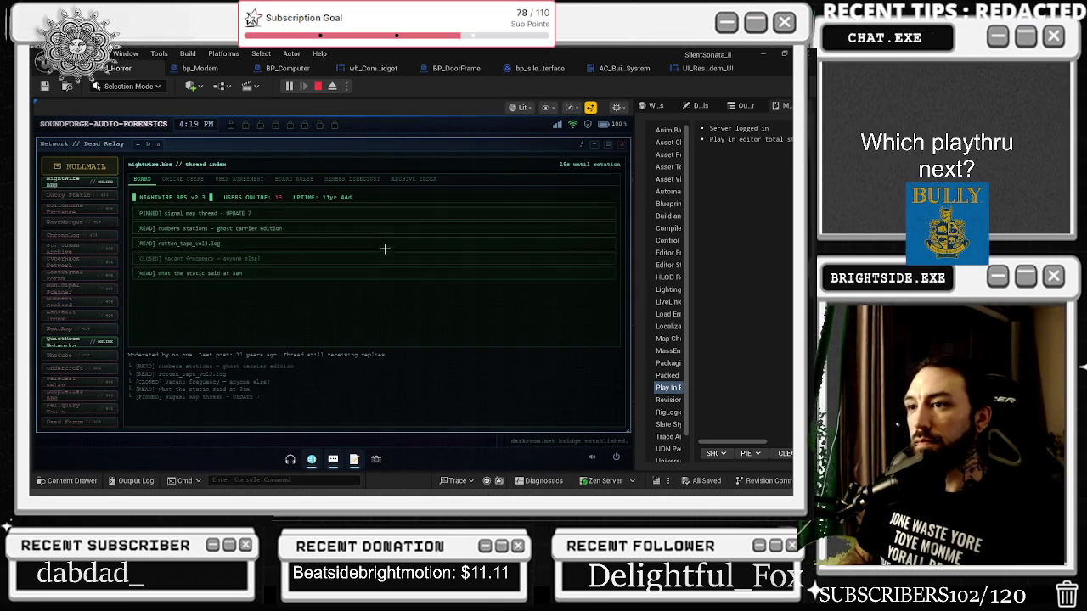
click(194, 181)
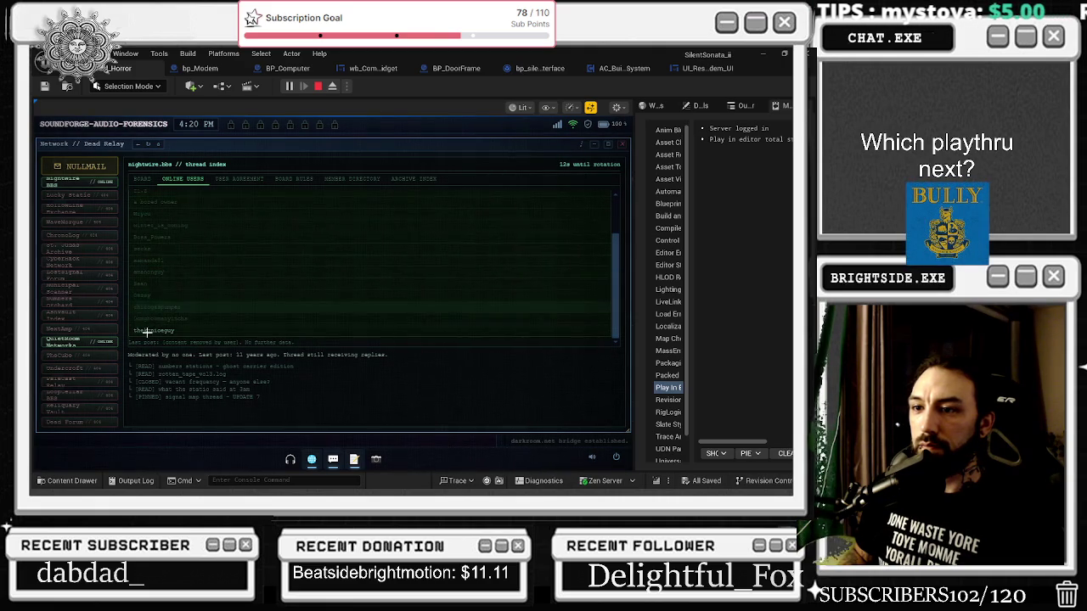
click(232, 181)
scroll(162, 310, down, 1)
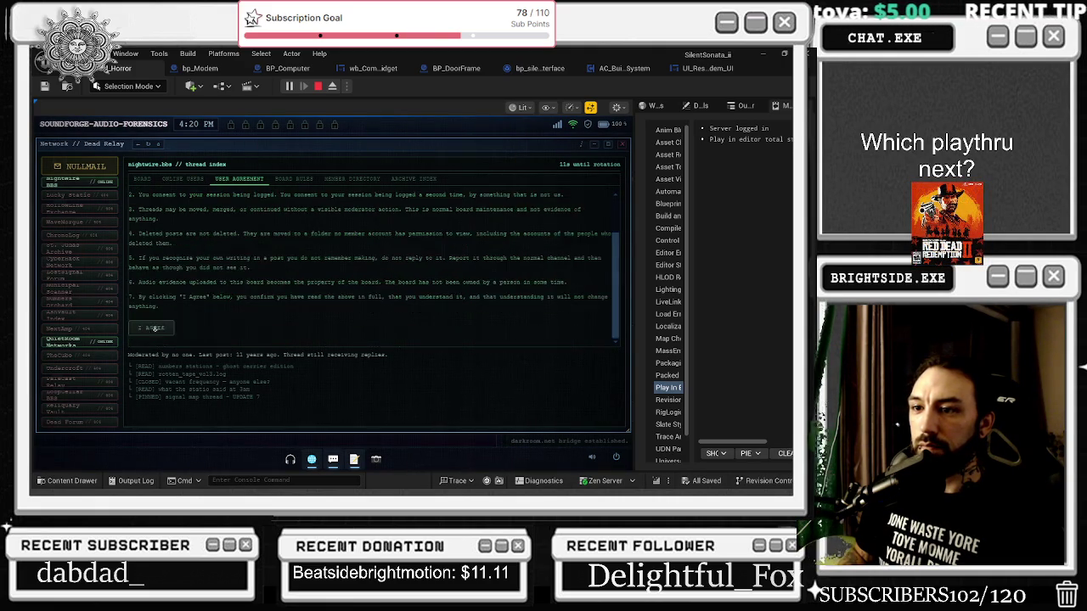
click(297, 180)
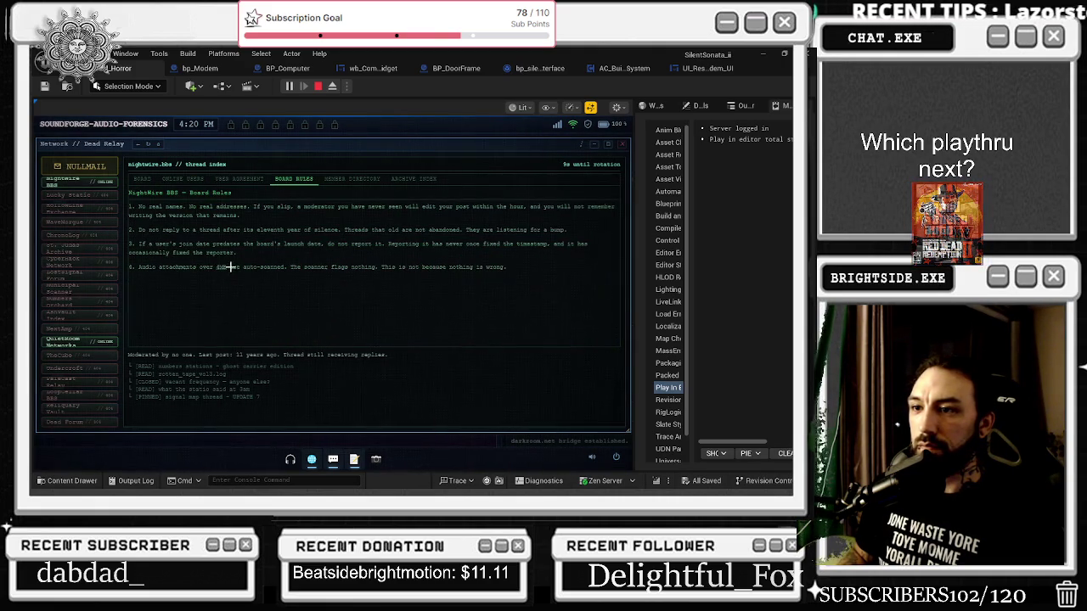
click(338, 180)
click(193, 209)
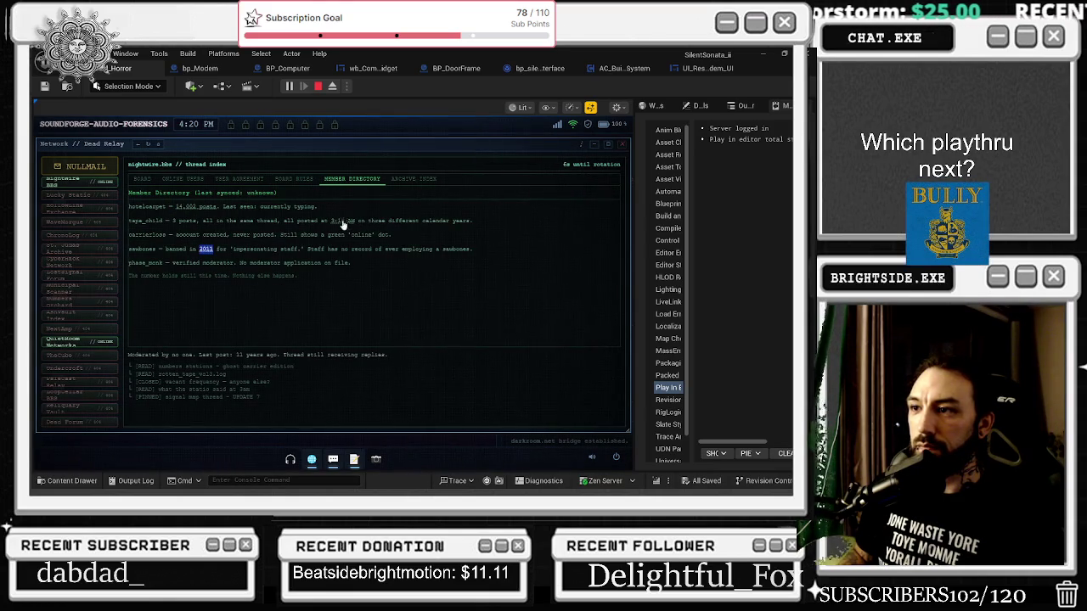
click(404, 177)
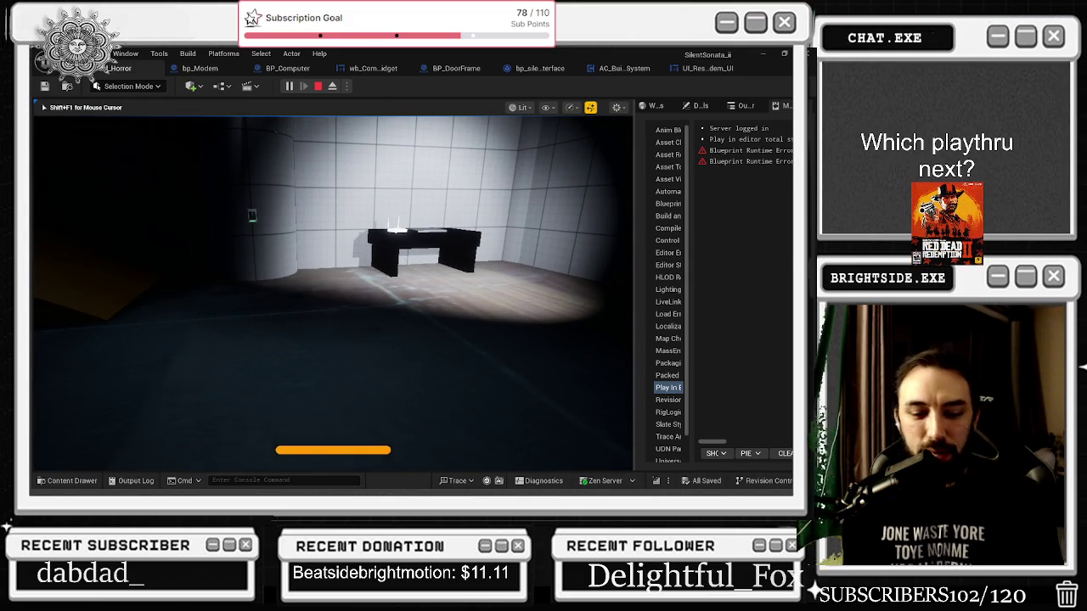
Stop the Play-in-Editor session with Esc to return to the level.
key(Escape)
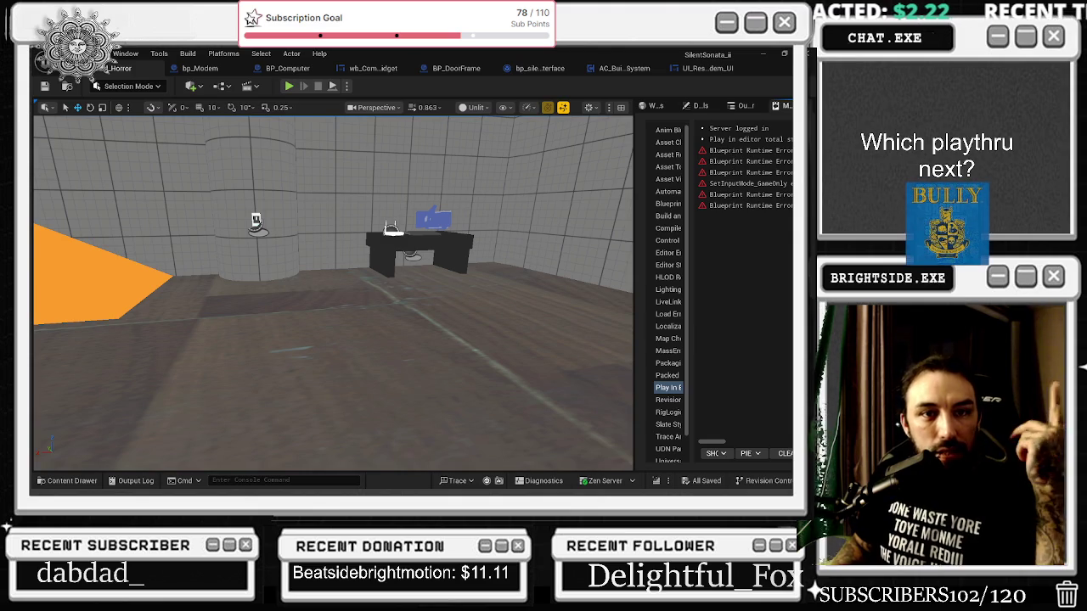
key(alt+Tab)
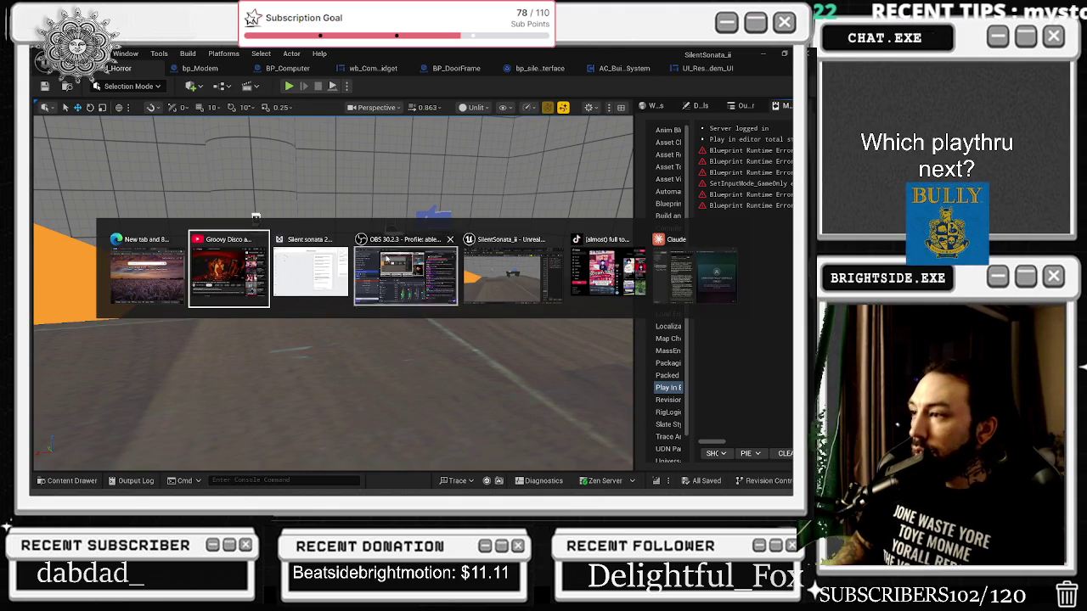
click(708, 279)
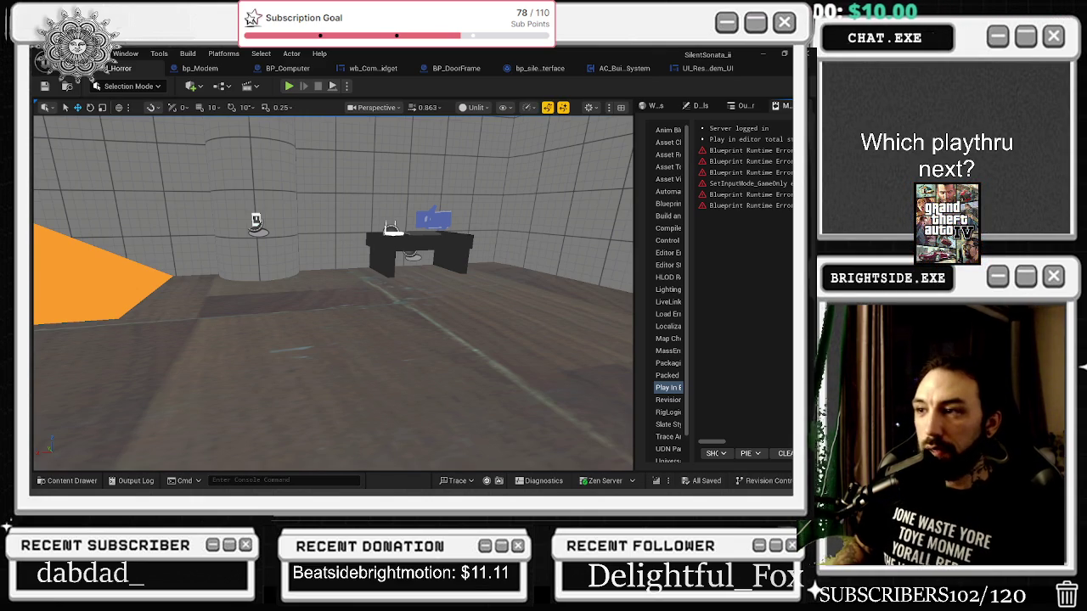
Fly the viewport camera through the room with WASD and E, up past the chandelier.
key(s)
key(d)
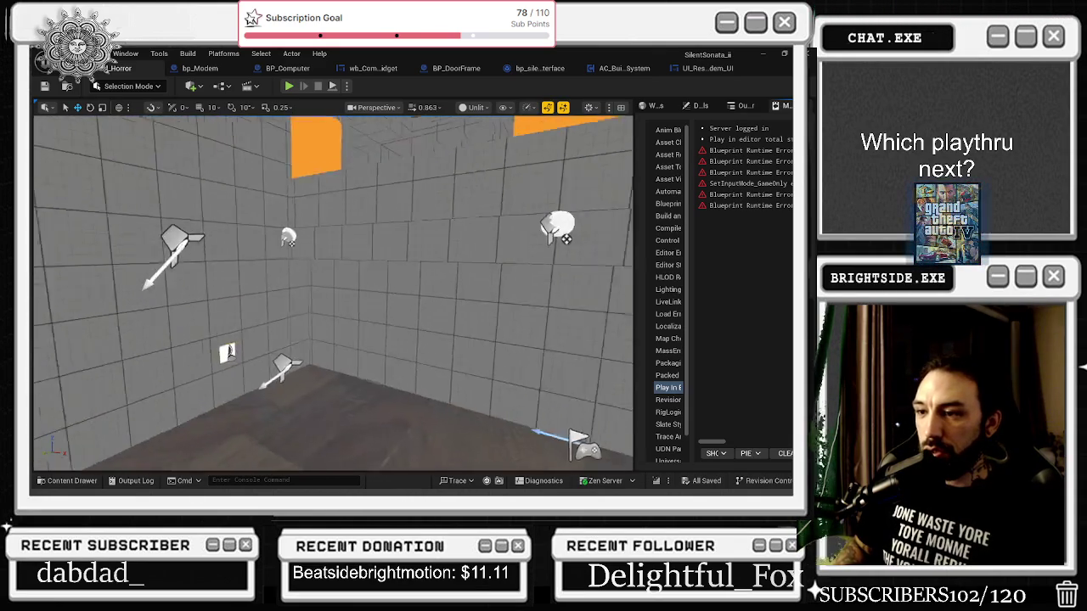
key(a)
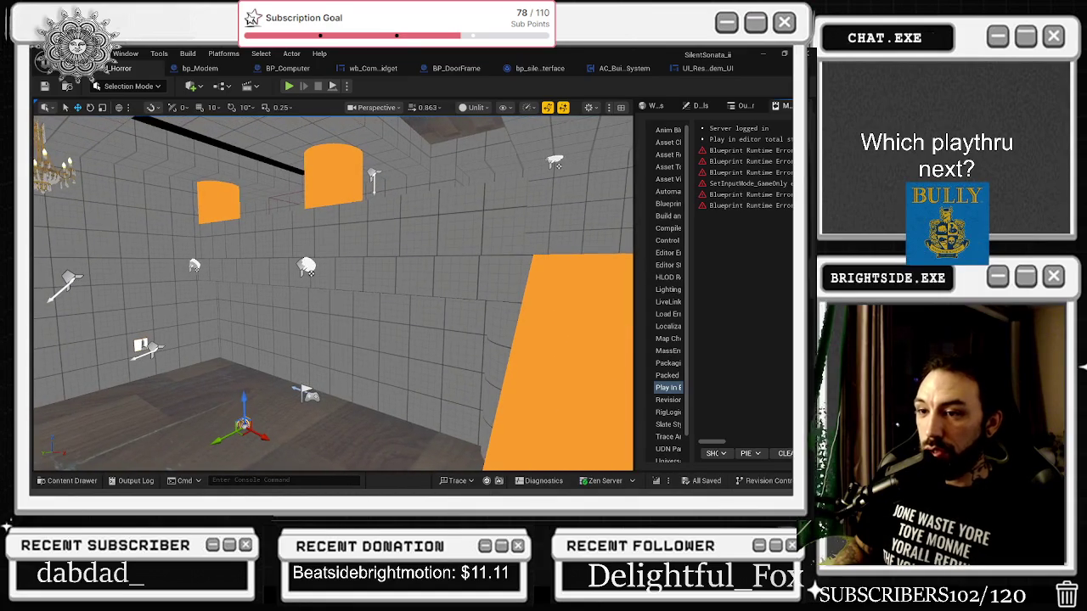
key(e)
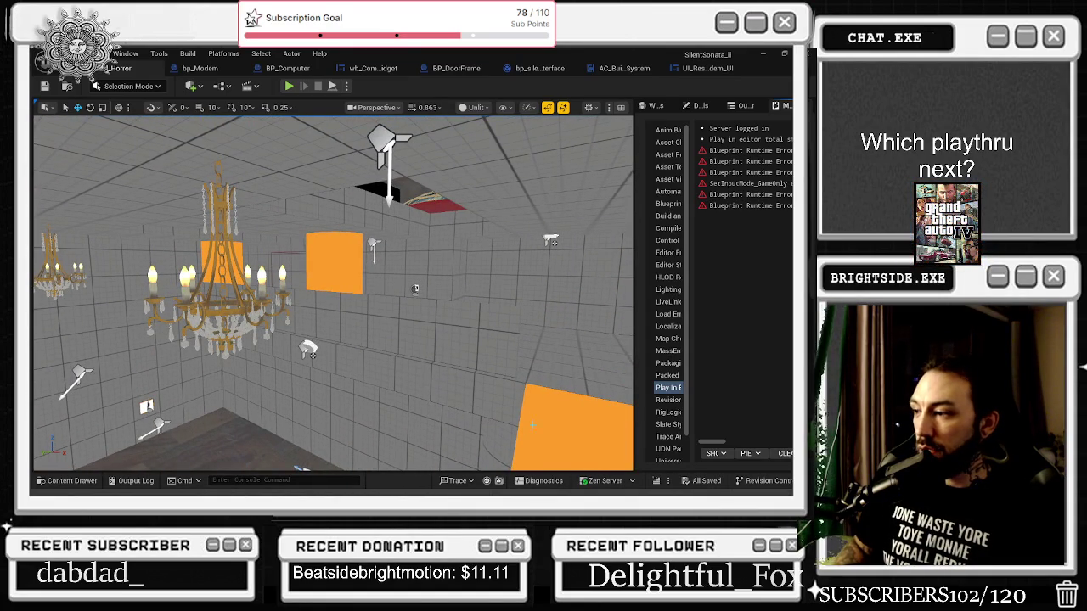
key(w)
key(w)
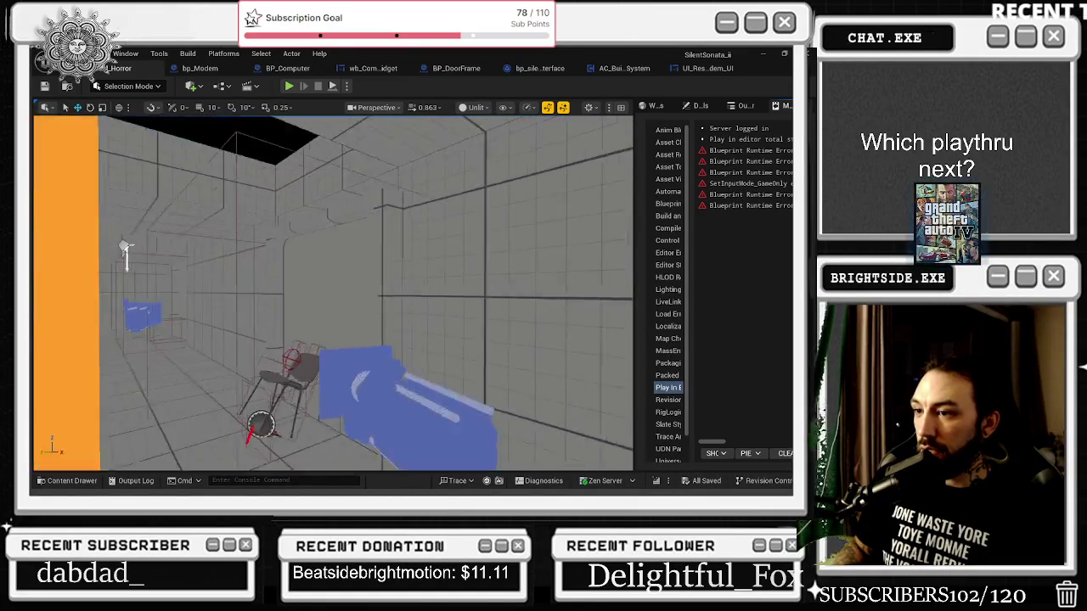
key(w)
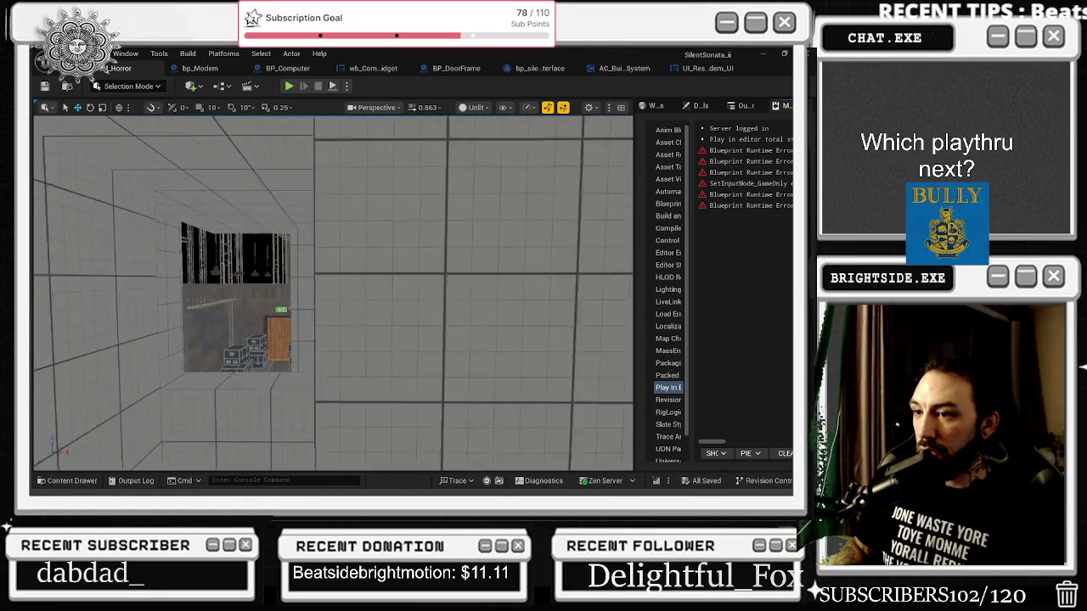
key(w)
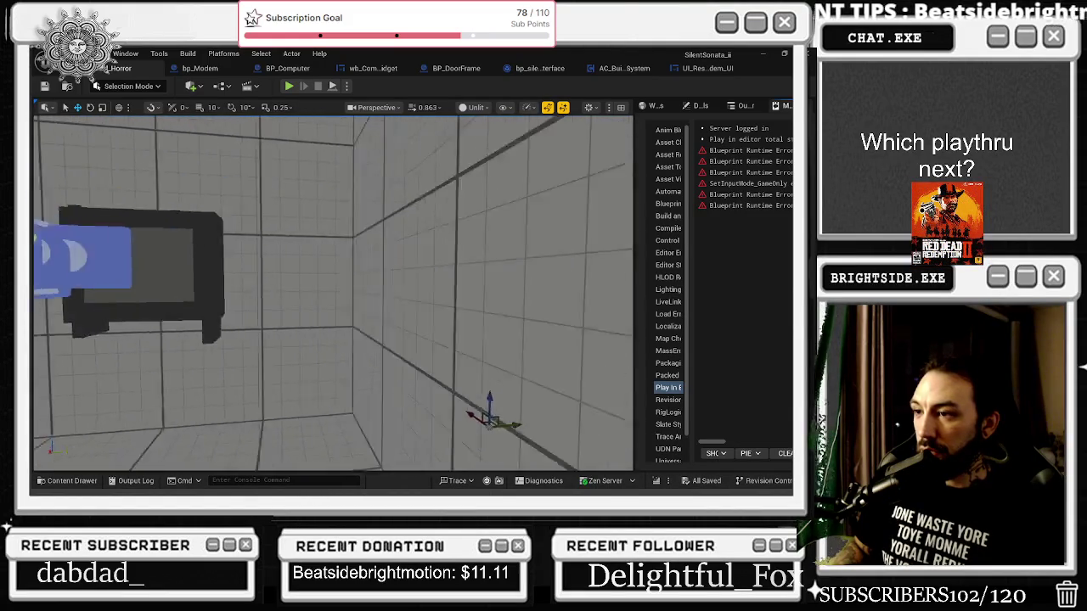
key(d)
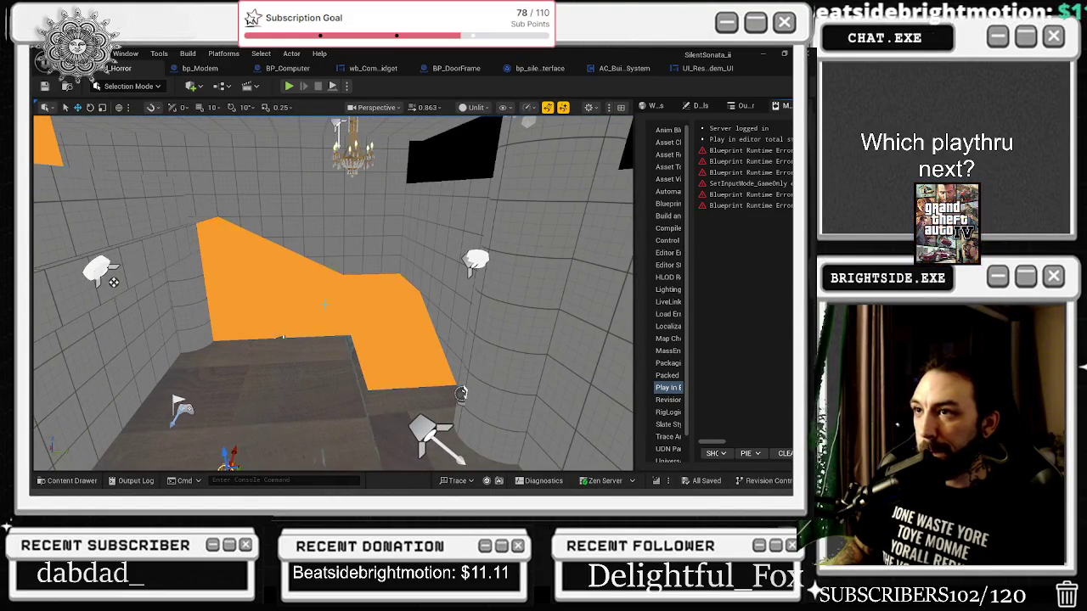
Start a PIE playtest with Alt+P, stop it, and open the BP_Computer Blueprint.
key(alt+p)
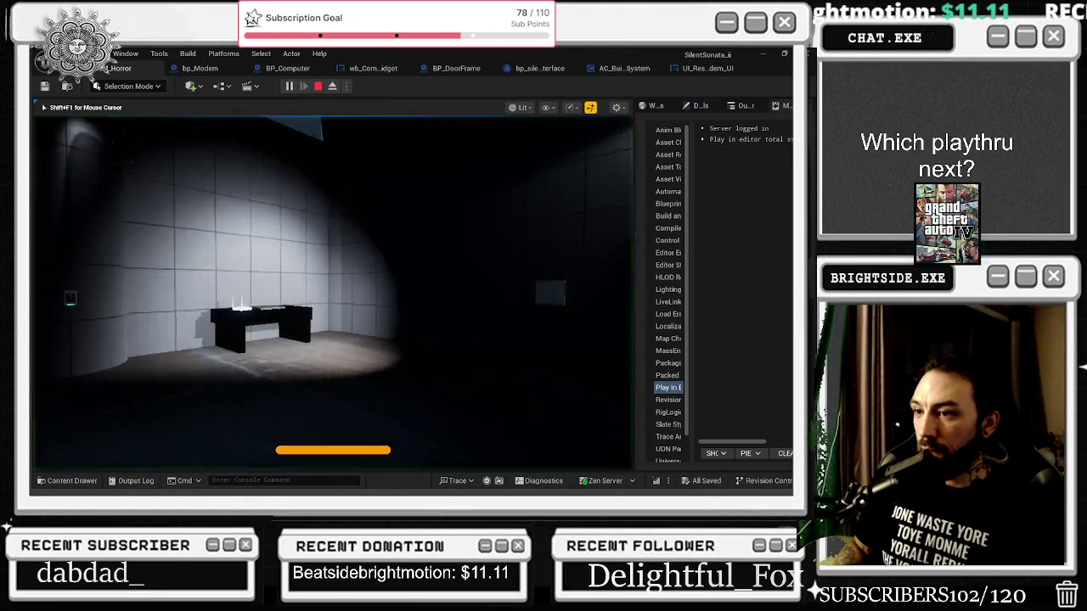
key(Escape)
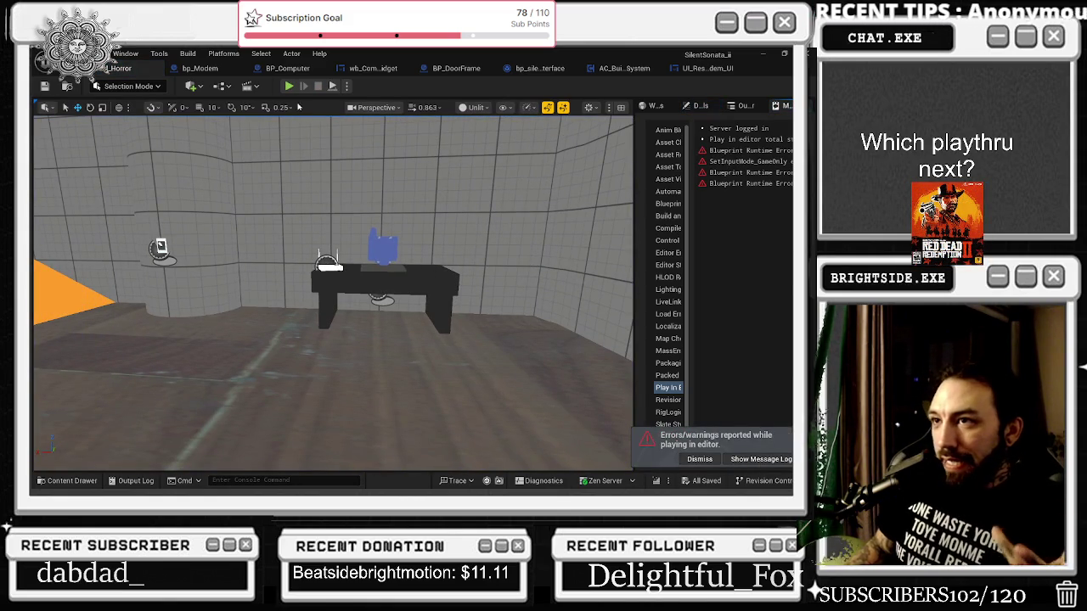
click(288, 69)
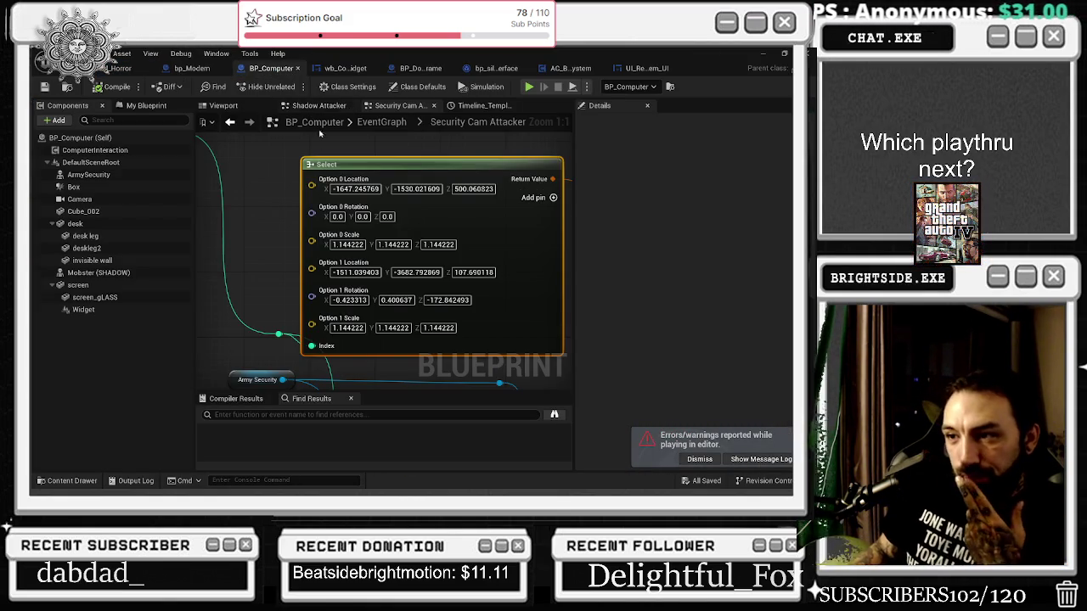
Browse BP_Computer's Security Cam Attacker and Shadow Attacker graphs, desk preview and timeline editor.
scroll(352, 184, down, 7)
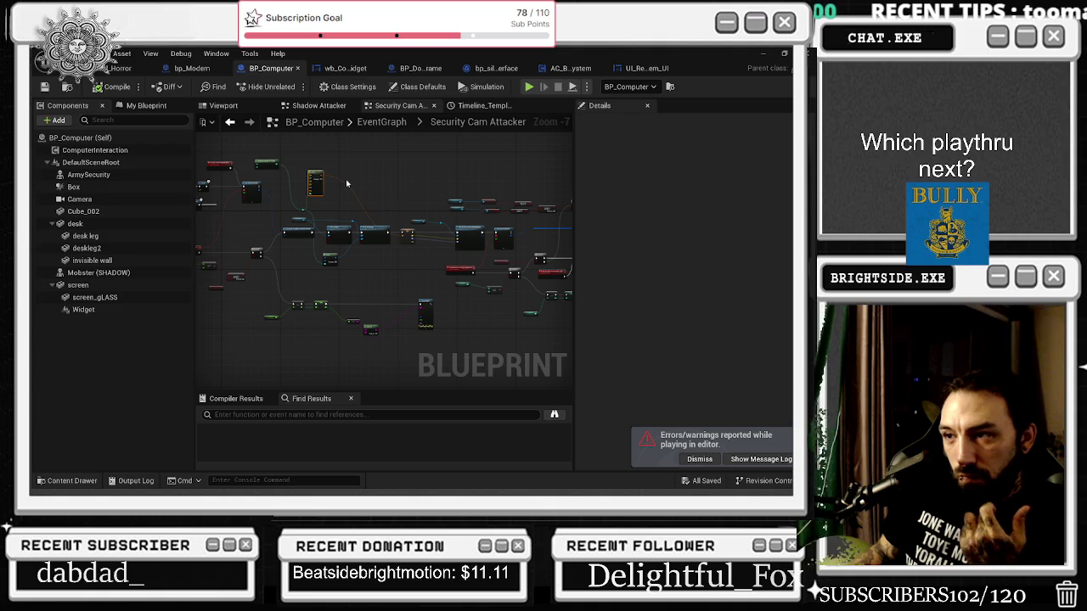
key(Home)
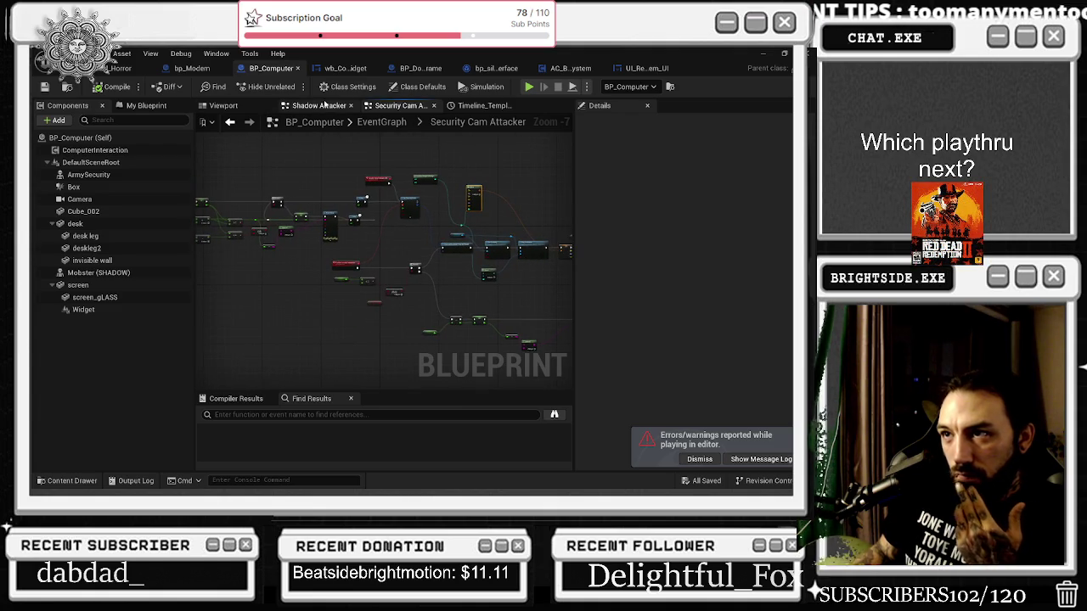
click(322, 105)
click(230, 107)
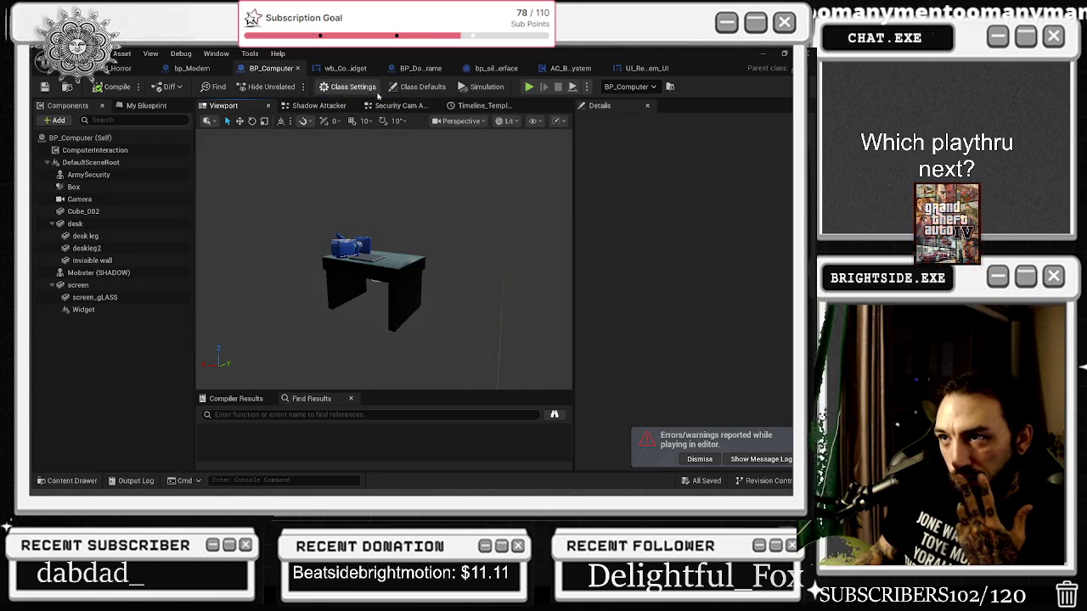
click(472, 105)
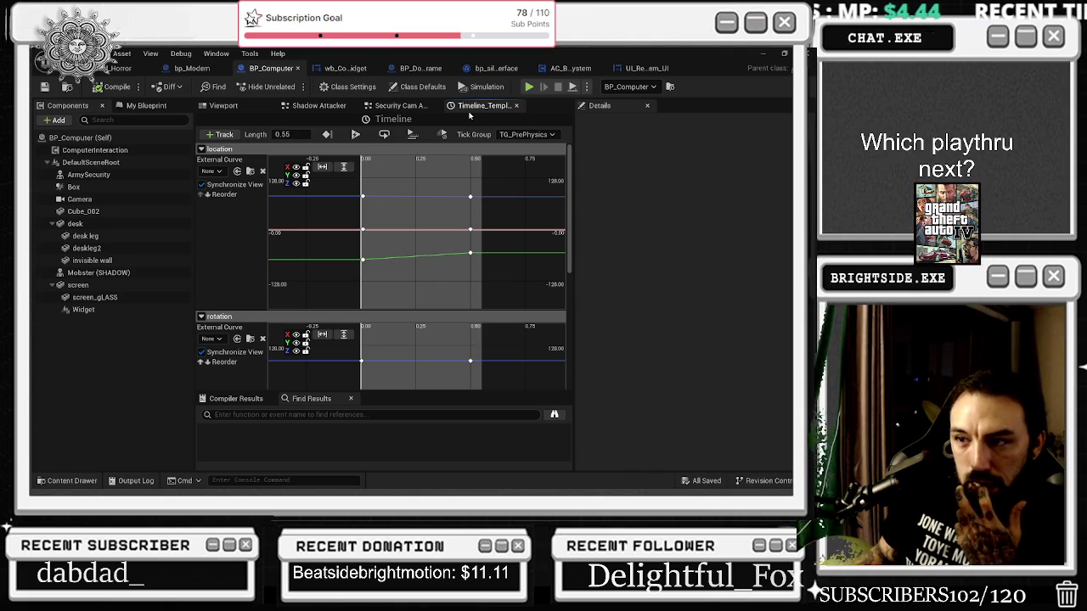
click(342, 70)
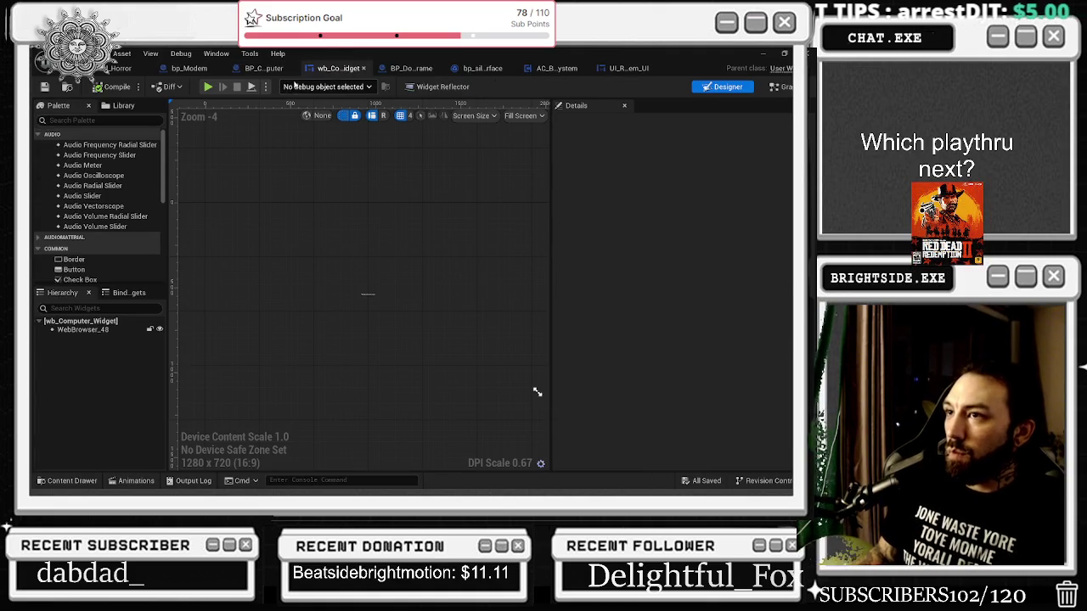
click(268, 68)
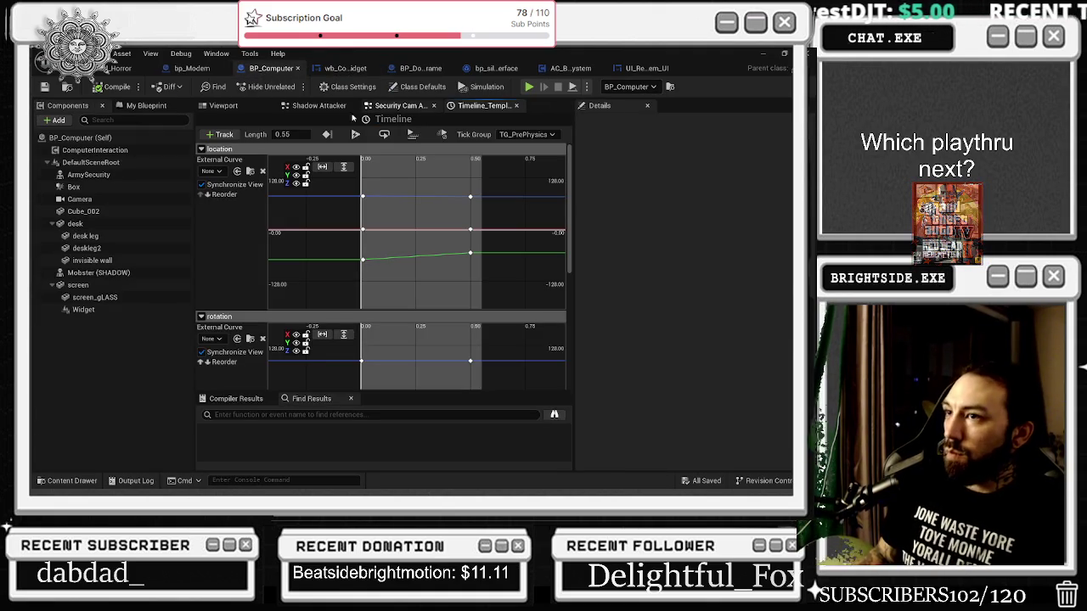
click(223, 106)
Search BP_Computer's Find Results for 'URL', then open the wb_Computer_Widget event graph.
click(269, 414)
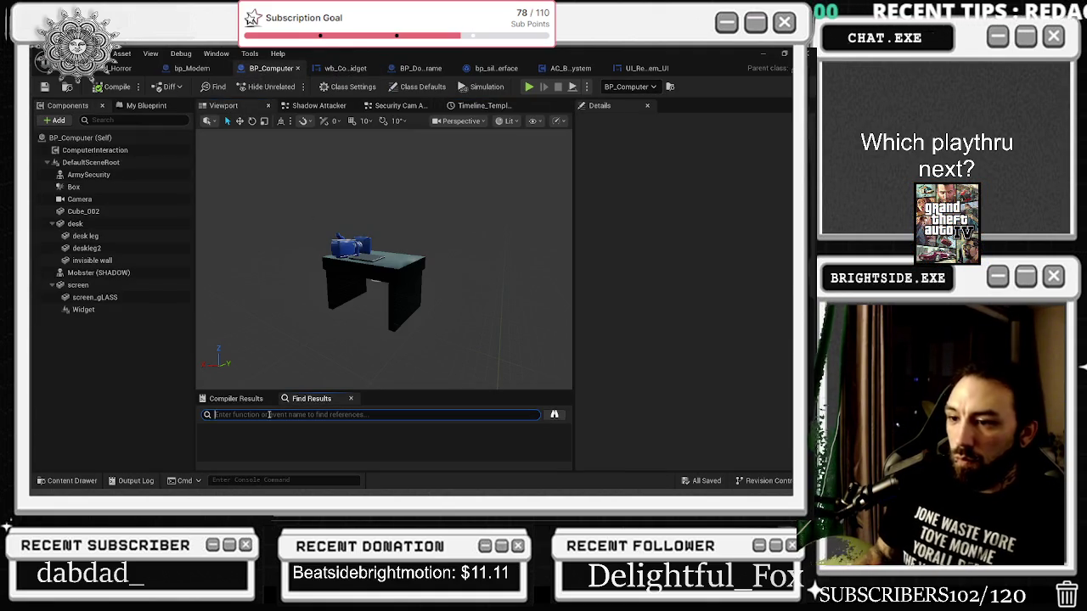
text(URL)
key(Return)
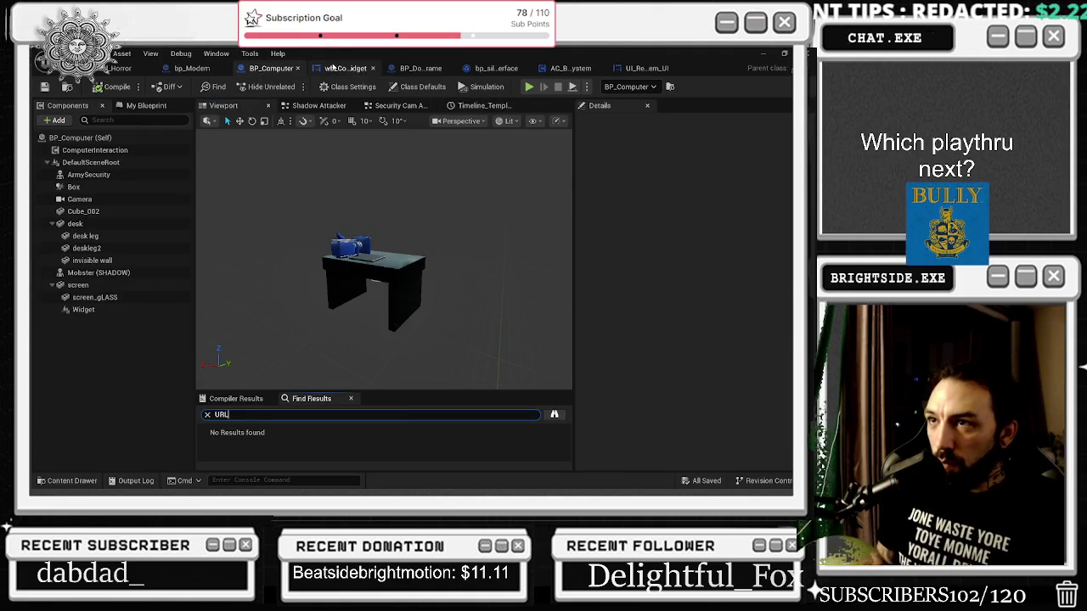
click(331, 68)
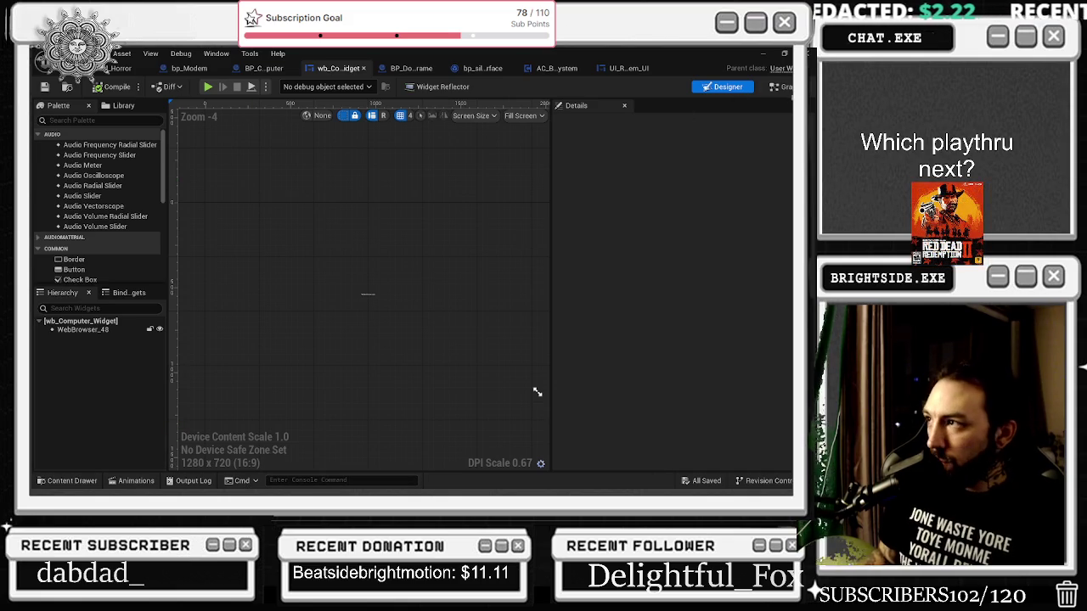
key(ctrl+shift+g)
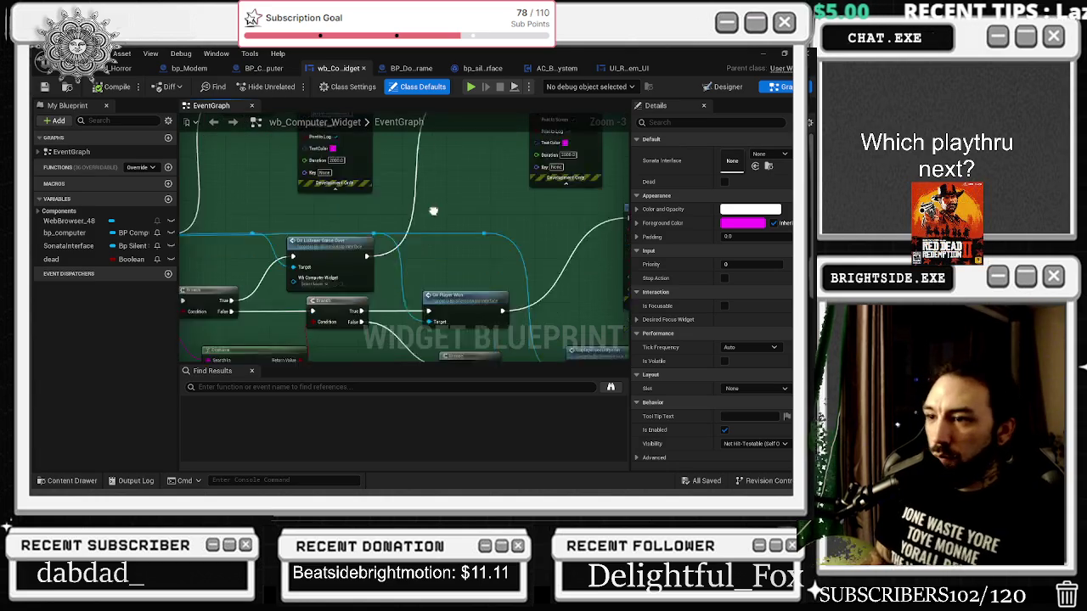
Insert a Branch before Onplayersecuritycam, wiring its False output into that node.
scroll(438, 196, up, 3)
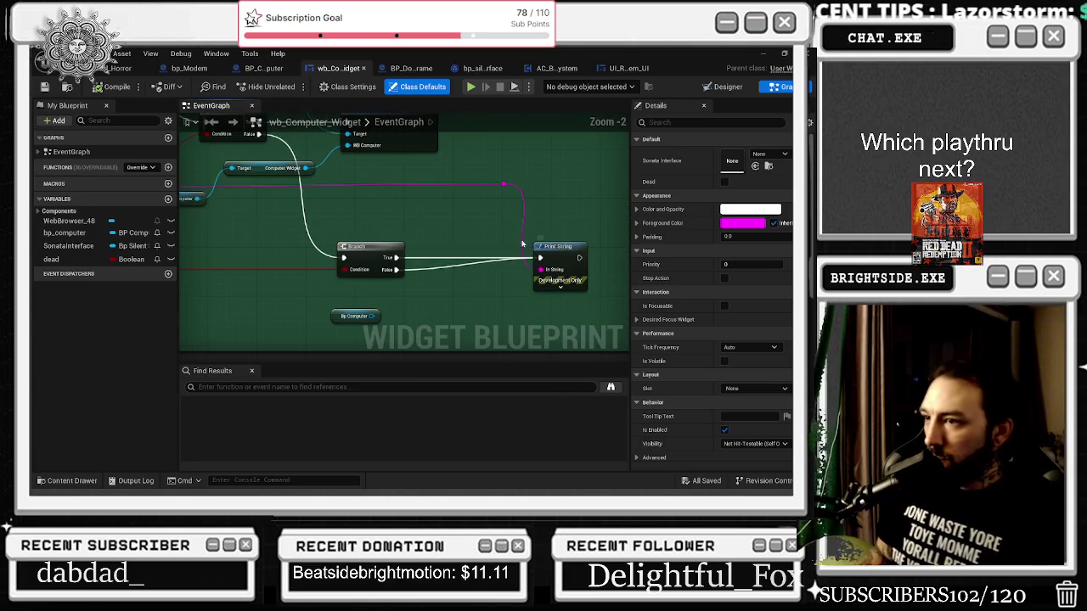
drag(520, 240, 588, 240)
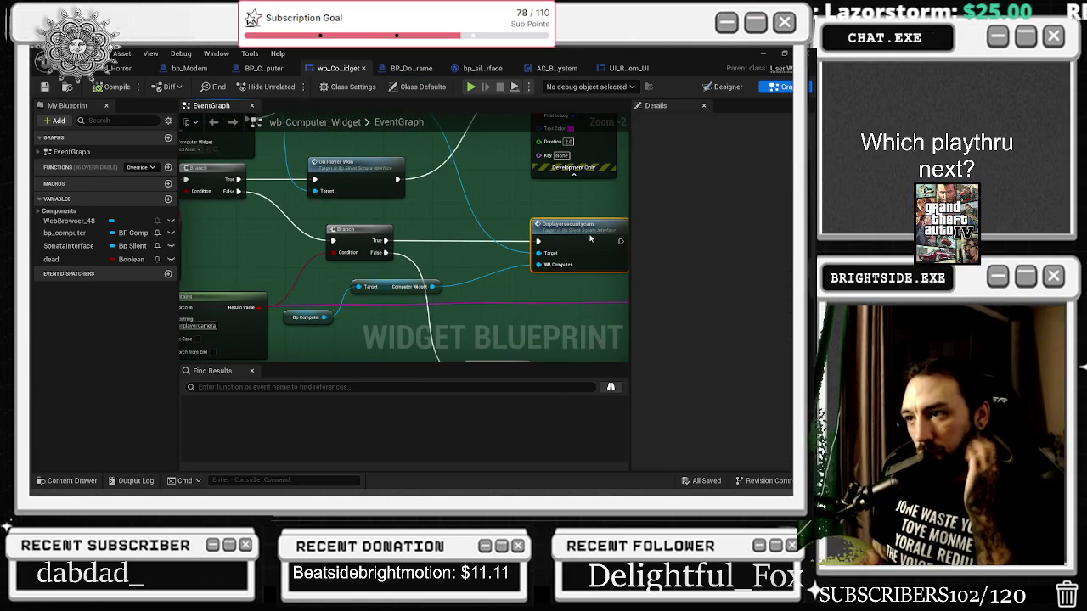
drag(448, 270, 477, 259)
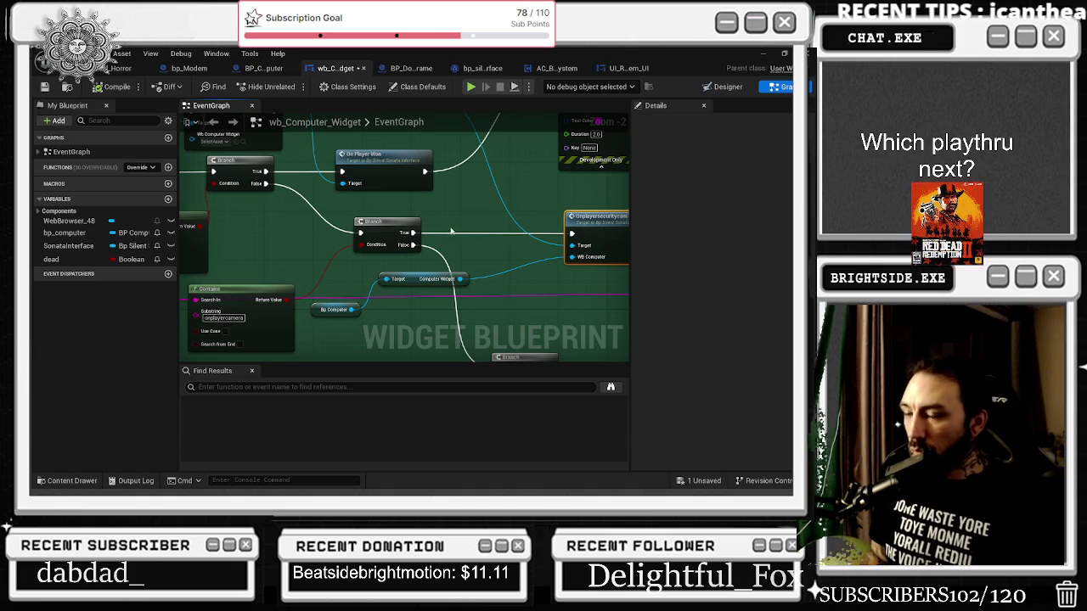
click(451, 226)
mouse_move(412, 233)
mouse_down()
mouse_move(571, 245)
mouse_move(574, 229)
mouse_up()
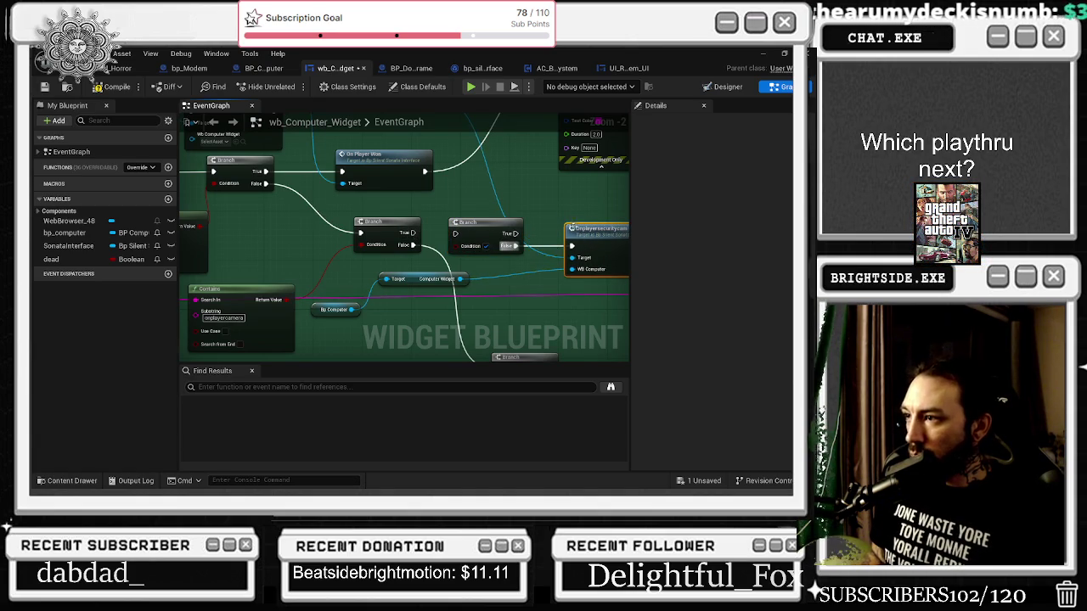
mouse_move(433, 224)
mouse_down()
mouse_move(445, 224)
mouse_move(412, 225)
mouse_up()
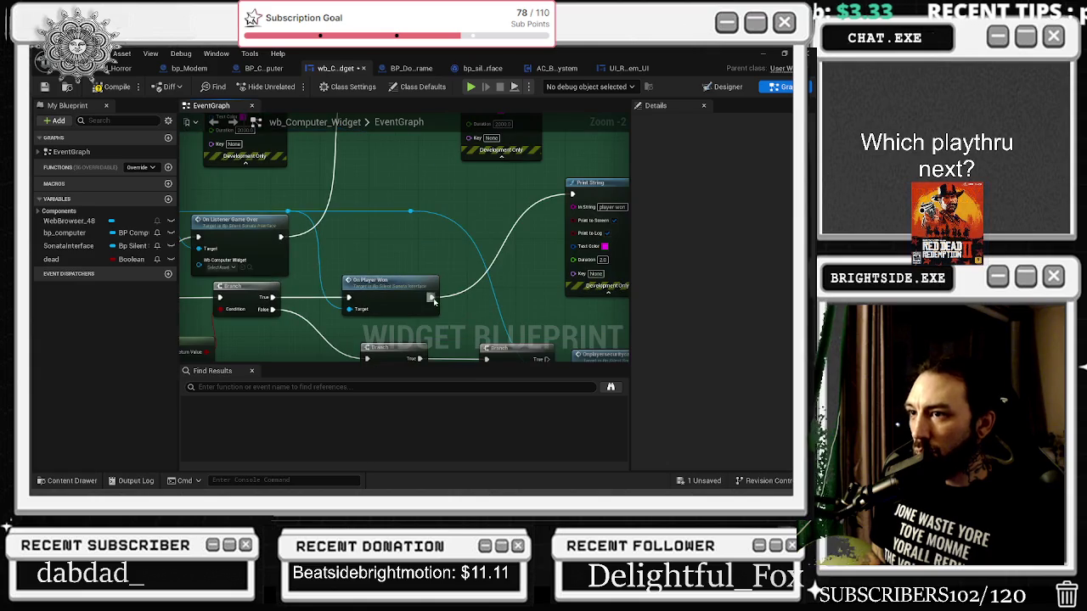
Feed a Get dead node into the Branch Condition and tidy the nearby nodes.
click(509, 316)
mouse_move(459, 269)
mouse_down()
mouse_move(391, 338)
mouse_move(390, 222)
mouse_up()
mouse_move(69, 259)
mouse_down()
mouse_move(212, 274)
mouse_move(327, 250)
mouse_move(315, 240)
mouse_up()
drag(342, 238, 459, 207)
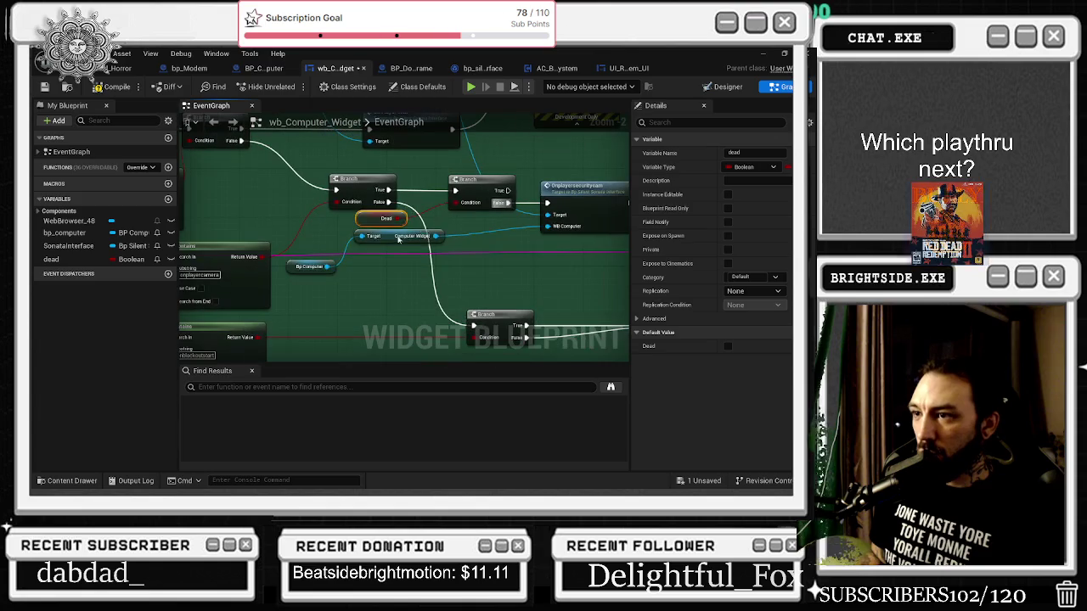
click(345, 256)
drag(285, 282, 449, 217)
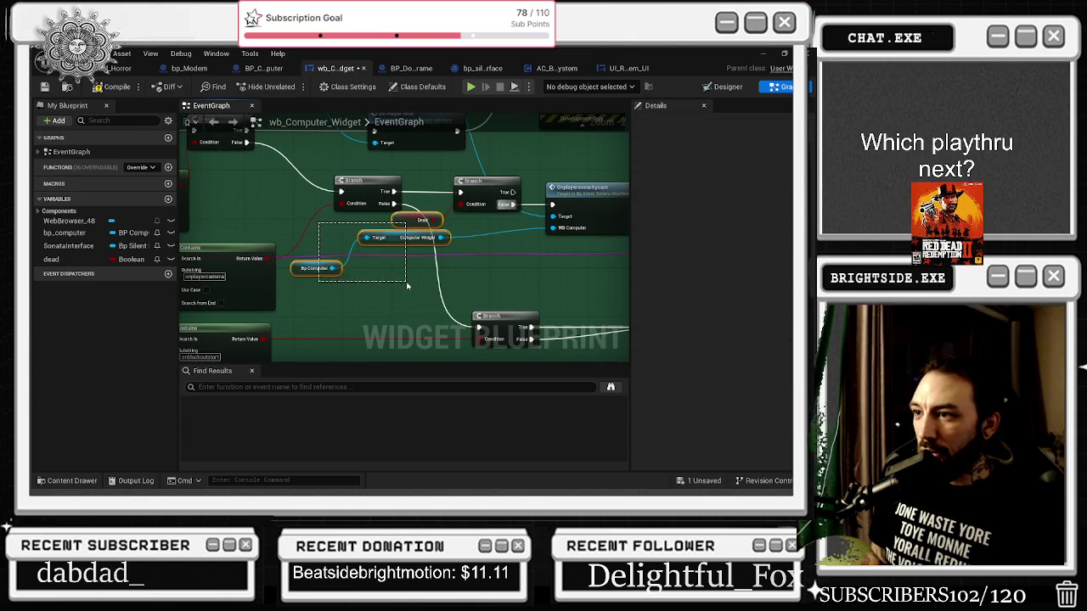
drag(397, 243, 381, 280)
click(381, 280)
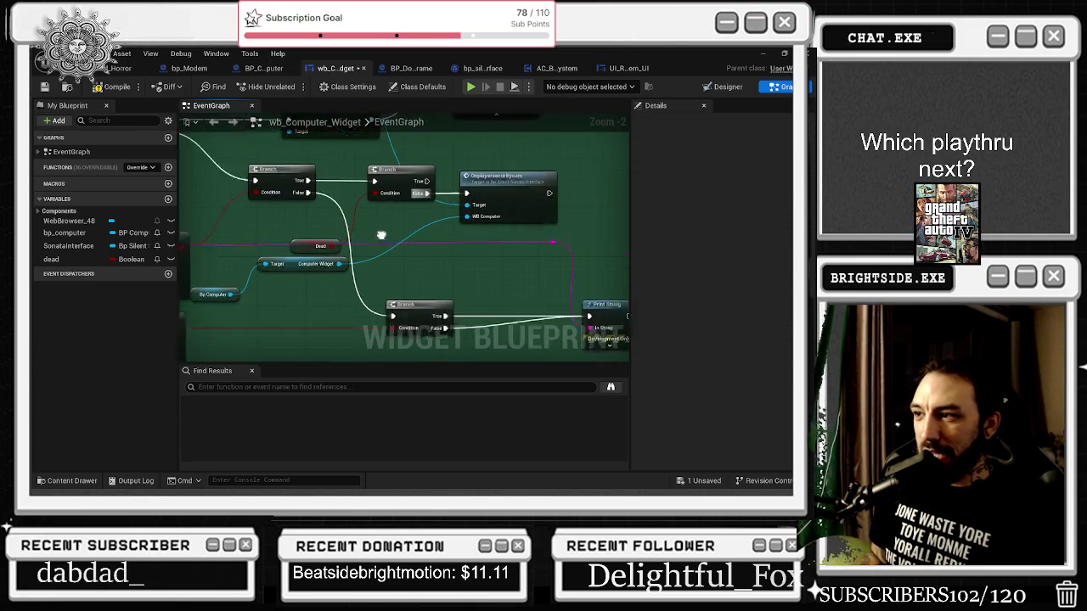
drag(303, 198, 431, 196)
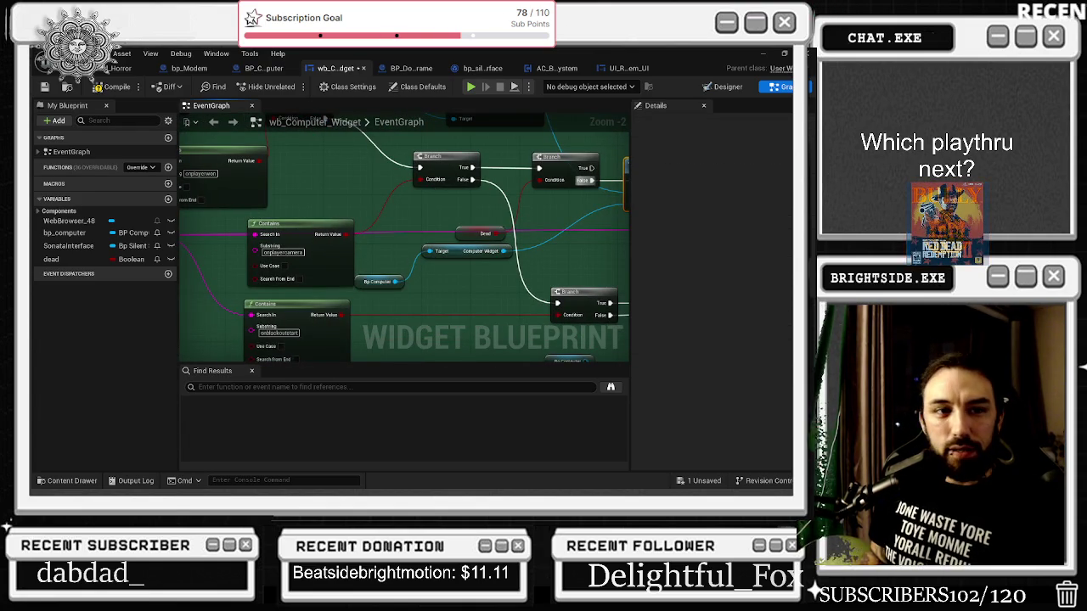
key(alt+Tab)
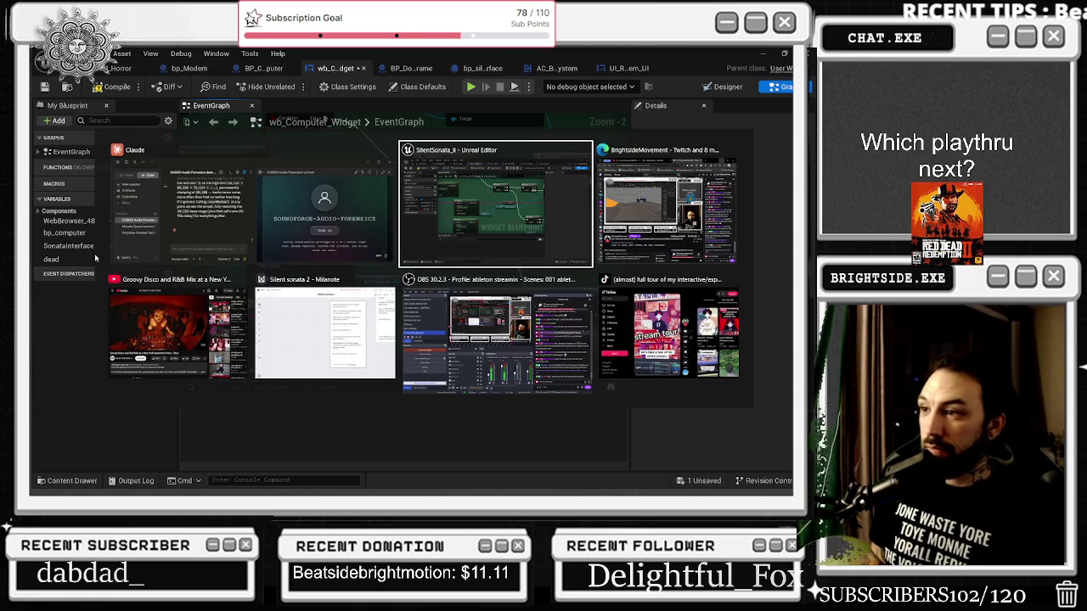
Leave the wb_Computer_Widget EventGraph and switch back to the desk room level viewport.
click(503, 238)
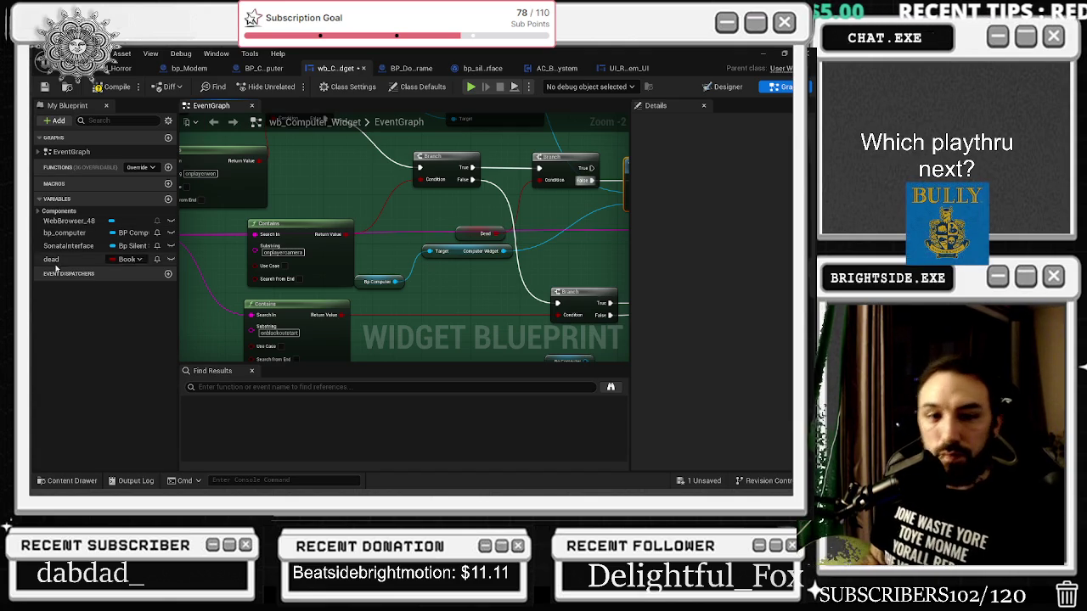
mouse_move(368, 247)
mouse_down()
mouse_move(416, 214)
mouse_move(443, 217)
mouse_move(401, 219)
mouse_up()
click(499, 205)
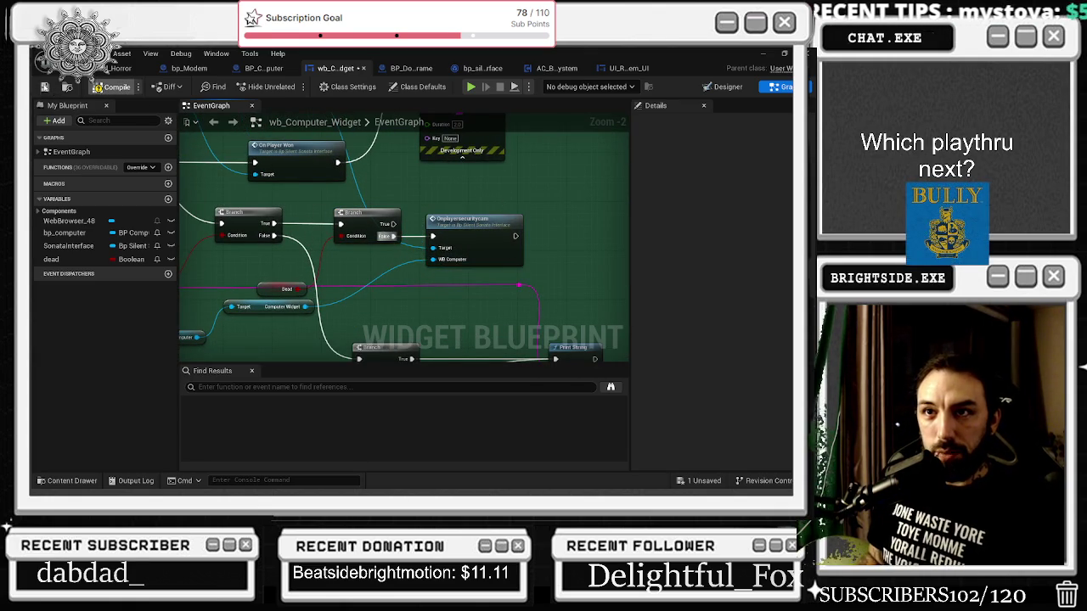
click(118, 68)
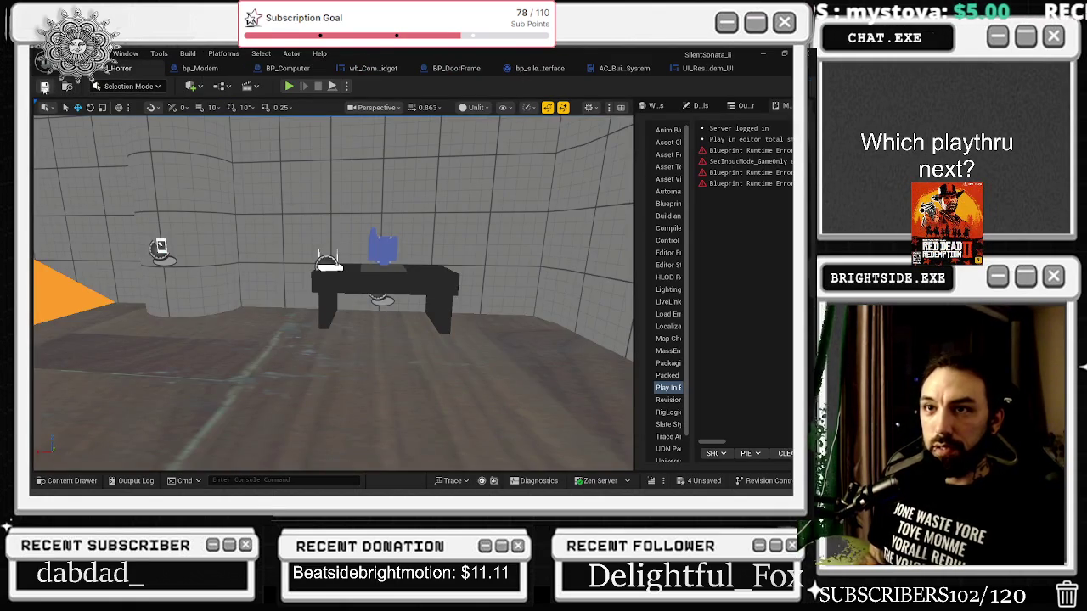
Save all assets and launch Play In Editor to reach the SOUNDFORGE sign-in screen.
click(44, 86)
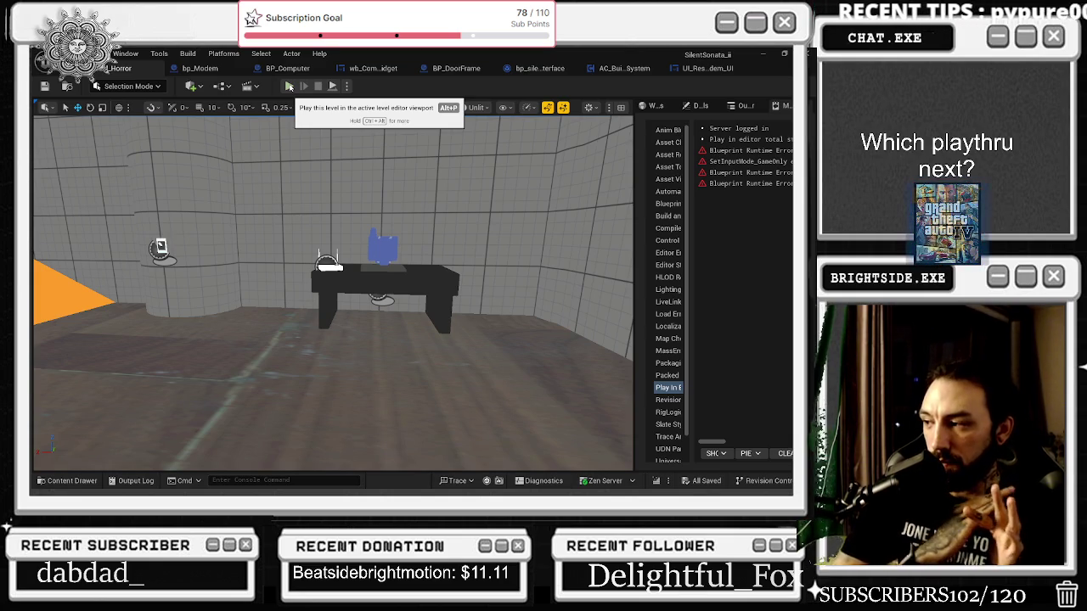
click(289, 85)
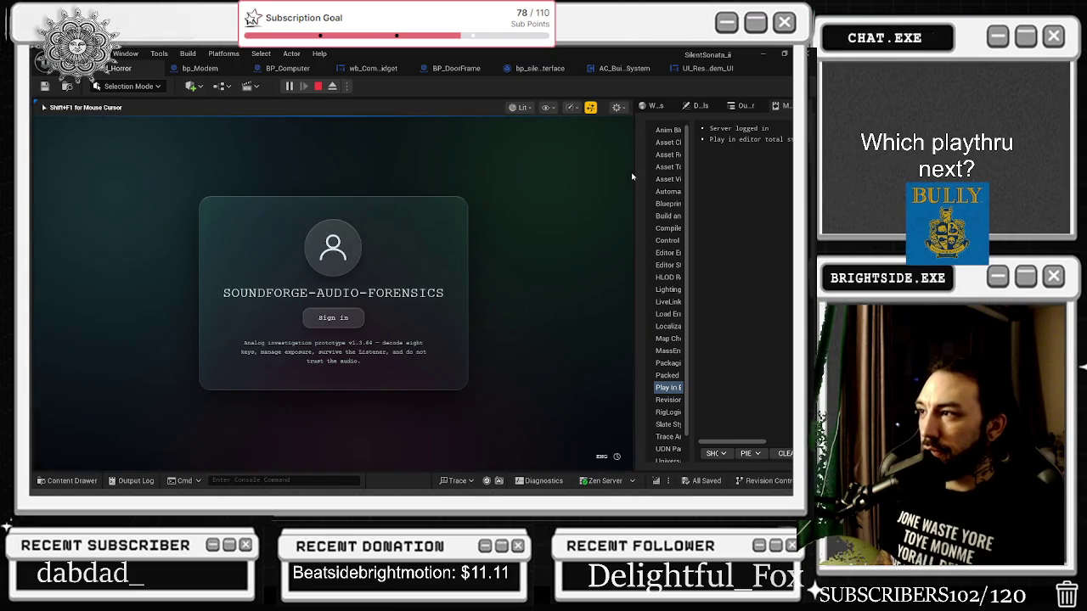
Sign in, join MUNI_SCAN_OPEN Wi-Fi, and donate $20 on the Municipal Scanner relay.
click(340, 317)
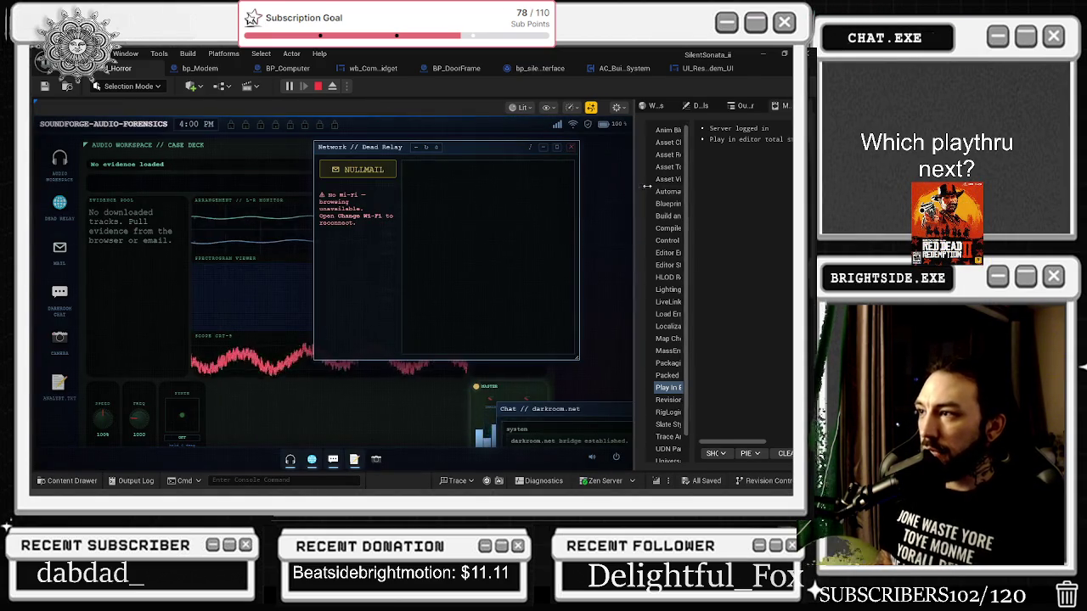
drag(582, 145, 615, 153)
click(639, 123)
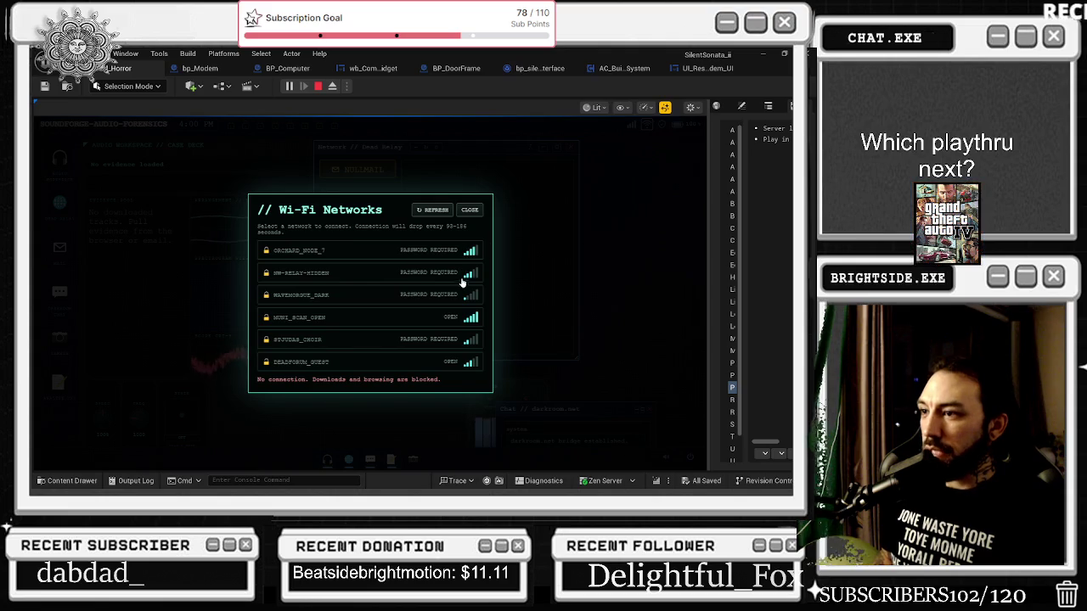
click(455, 318)
click(470, 210)
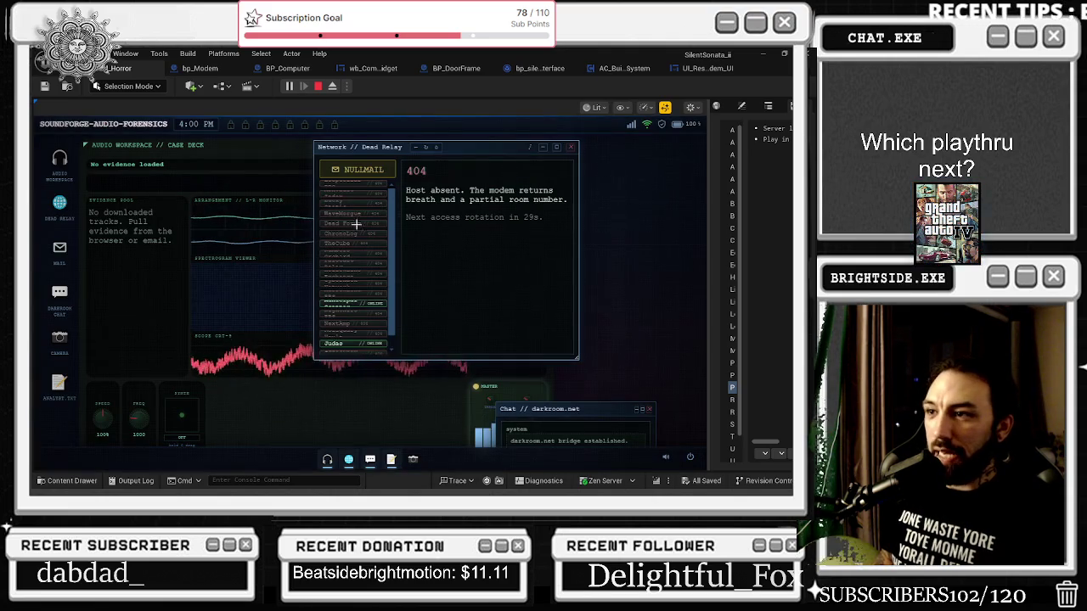
click(556, 147)
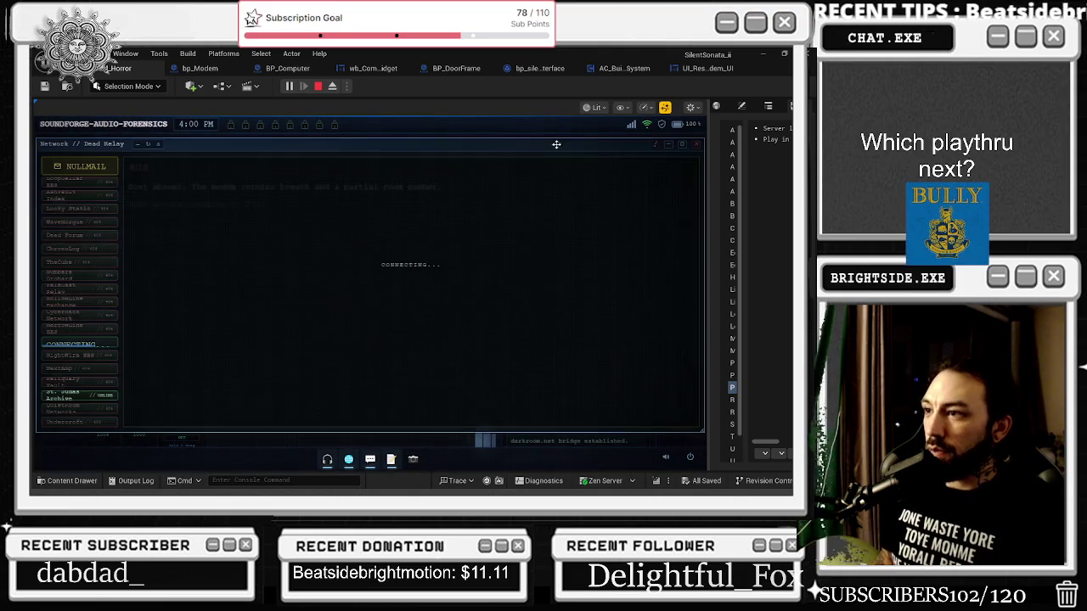
click(316, 179)
click(321, 242)
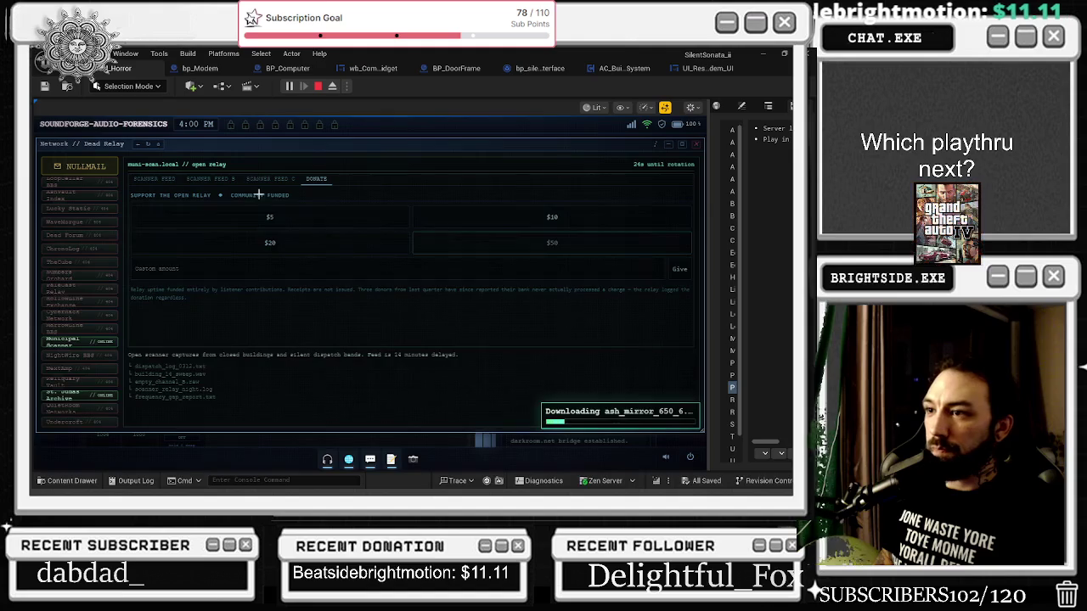
Browse St. Judas Archive's About and Donate pages, submit the cross-reference, then open NULLMAIL.
click(79, 396)
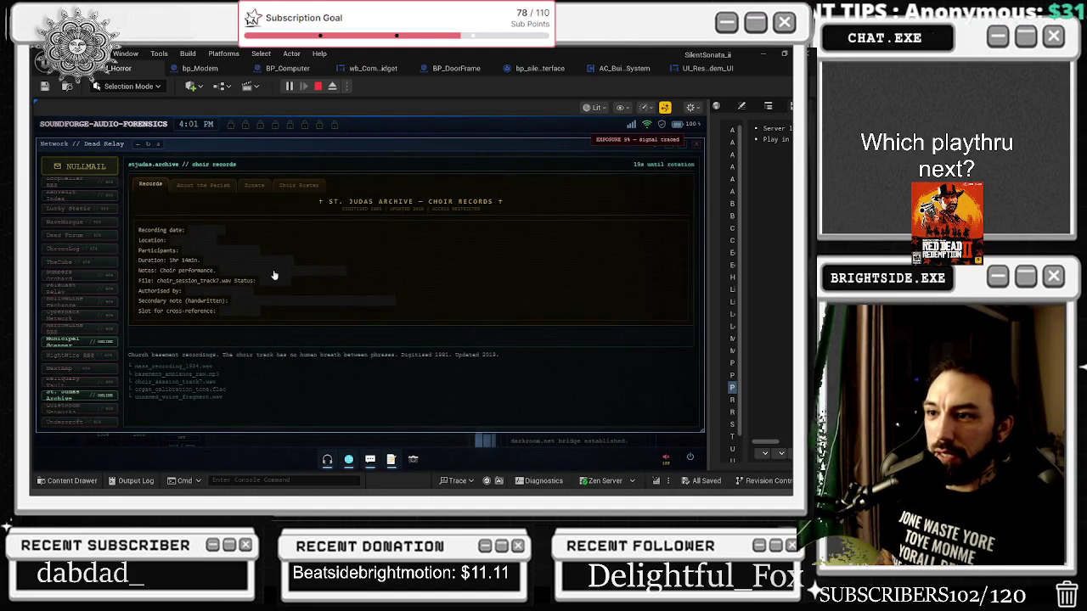
click(206, 186)
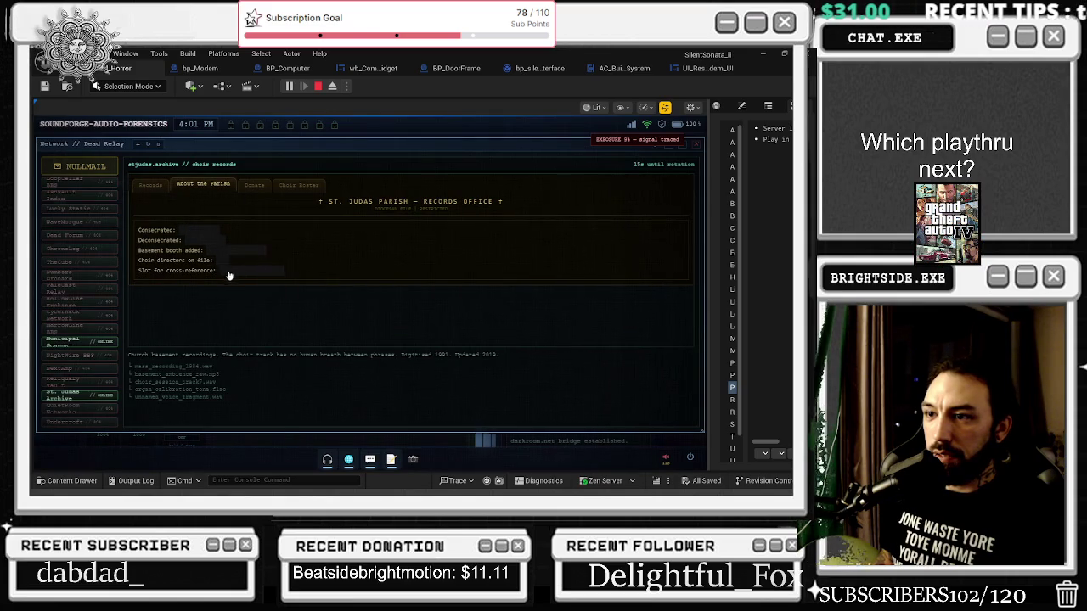
click(254, 184)
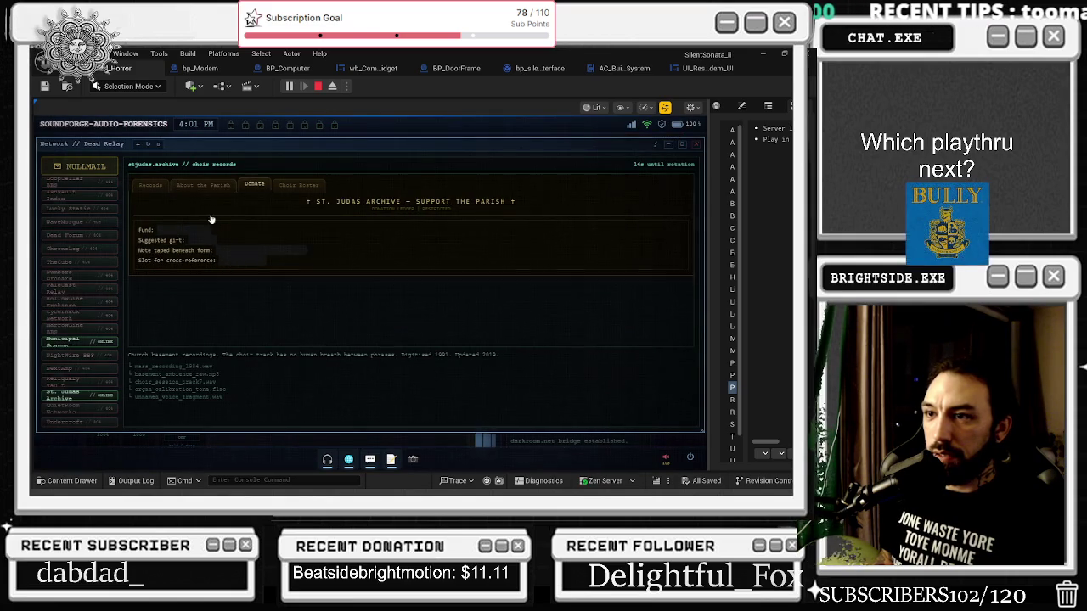
click(230, 260)
key(Return)
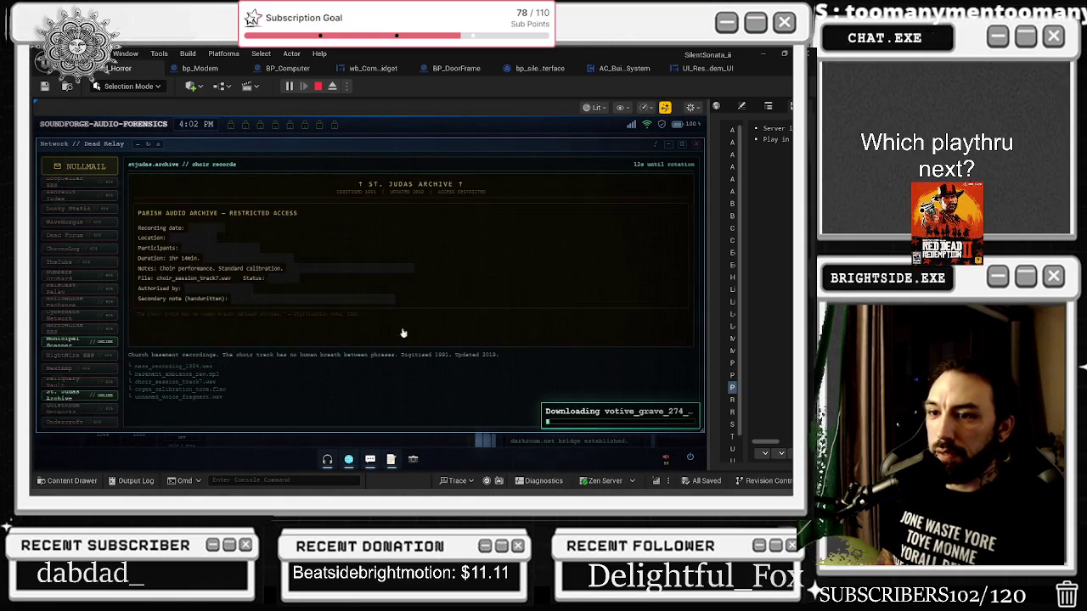
click(94, 172)
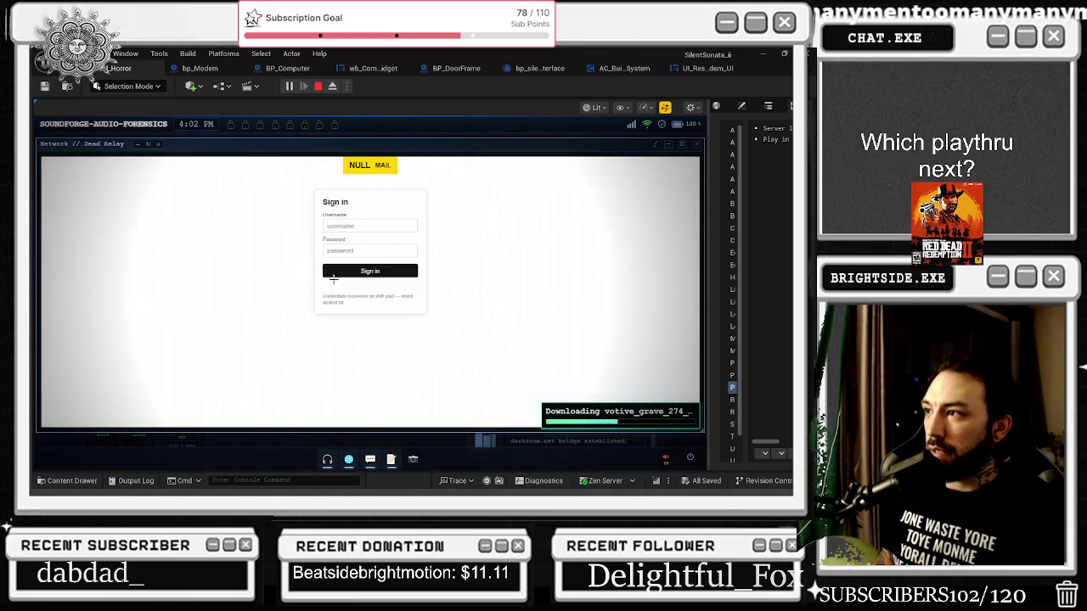
Enter the analyst.txt password and username into NULLMAIL, sign in, and open Cyberhack Network.
click(390, 459)
click(446, 301)
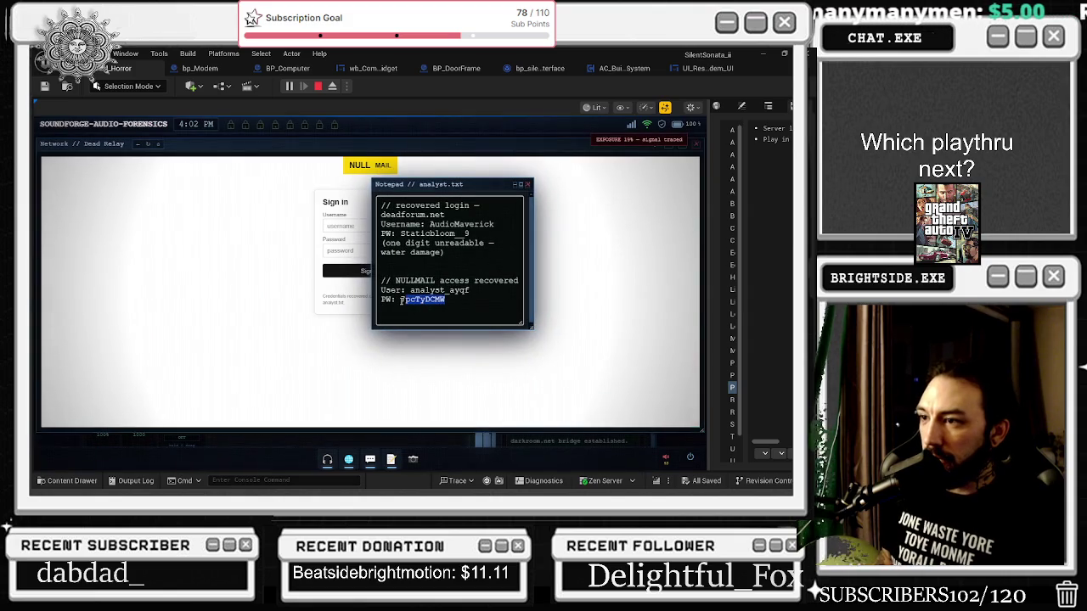
click(355, 252)
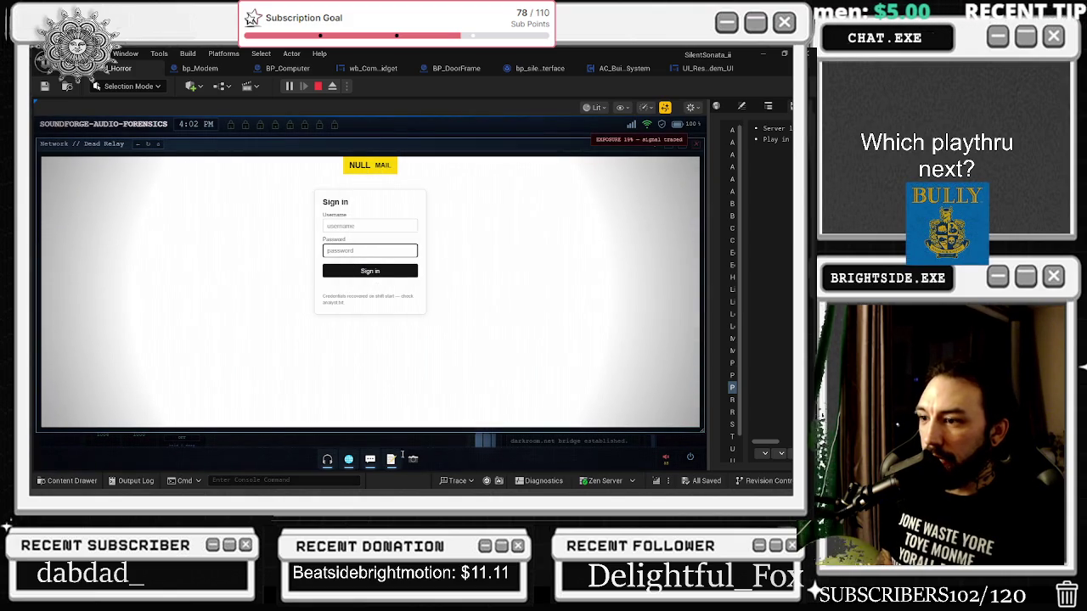
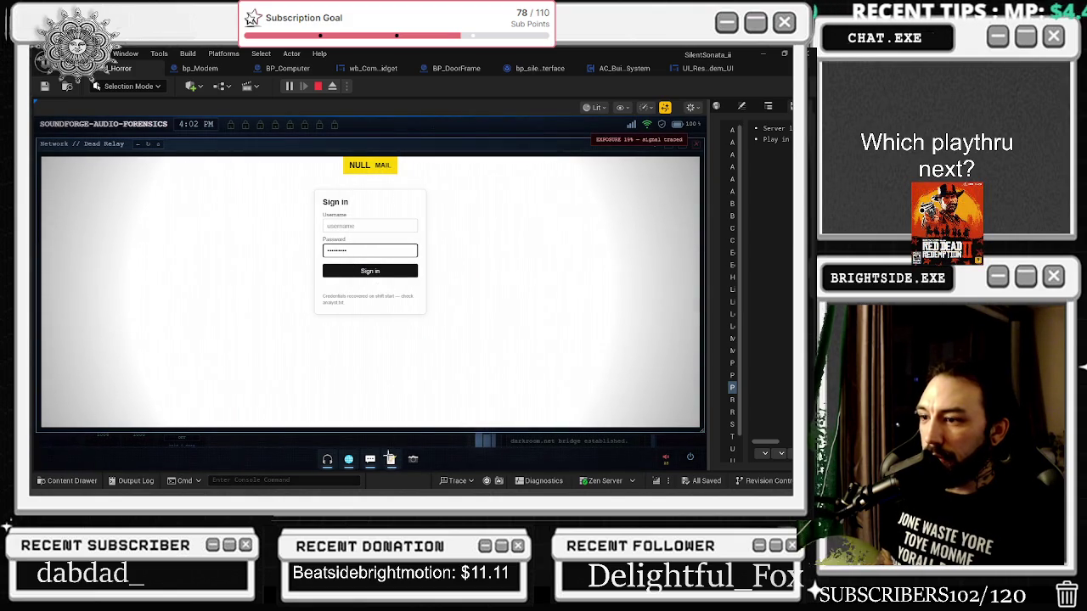
click(390, 459)
double_click(416, 290)
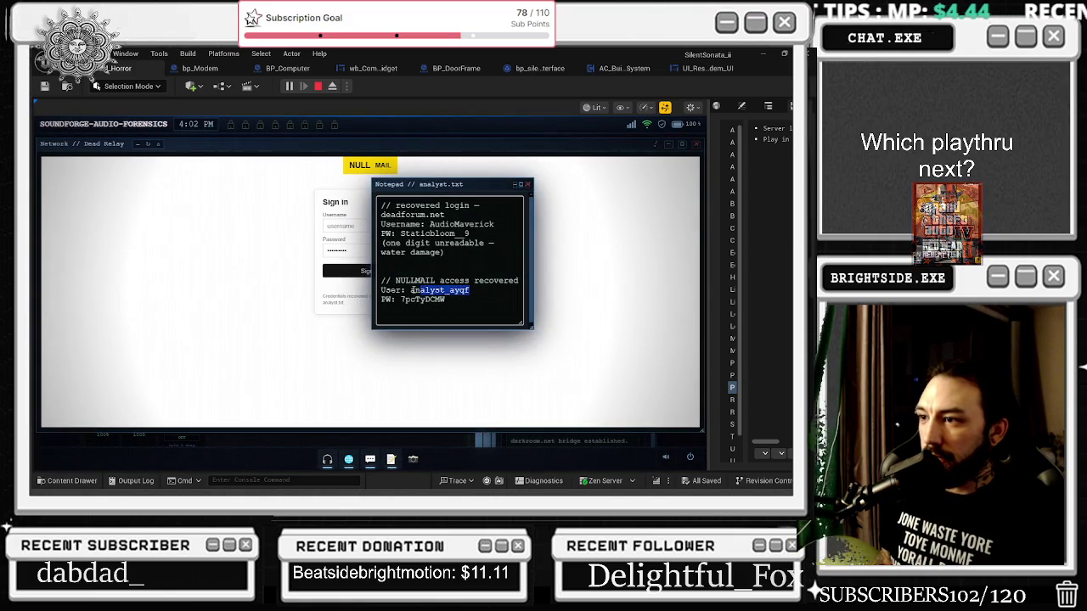
click(345, 223)
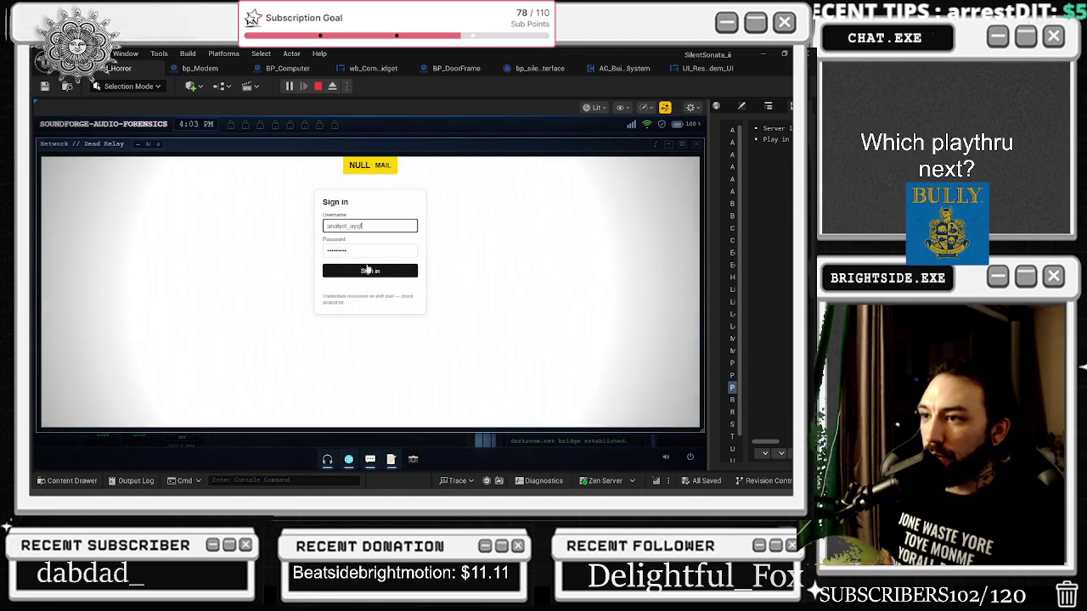
click(361, 270)
click(654, 144)
click(81, 318)
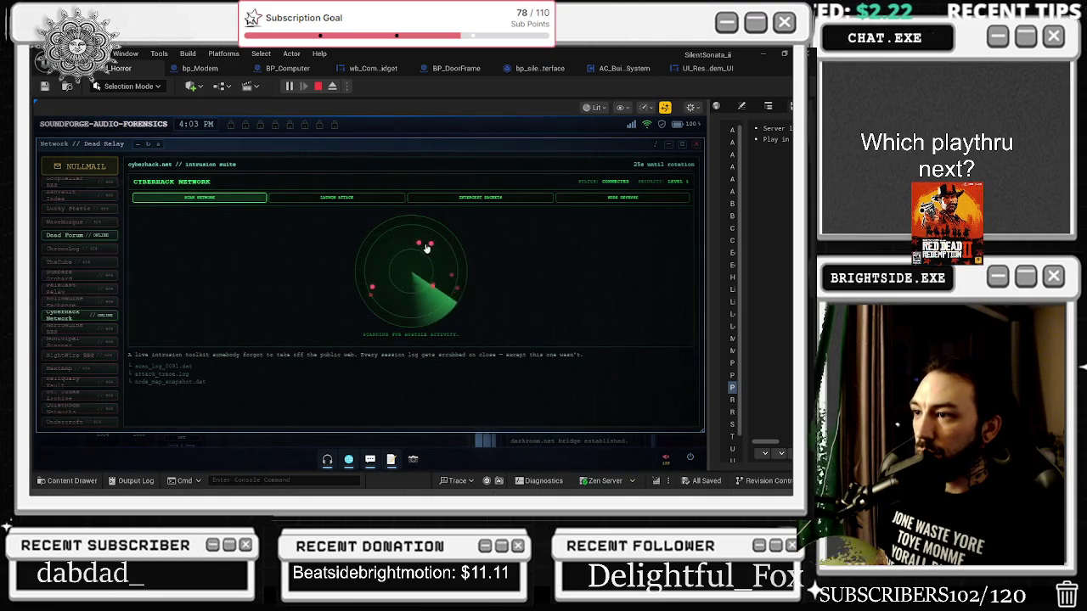
Check the Intercept Packets and Node Defense modules, then log in to the Dead Forum board.
key(3)
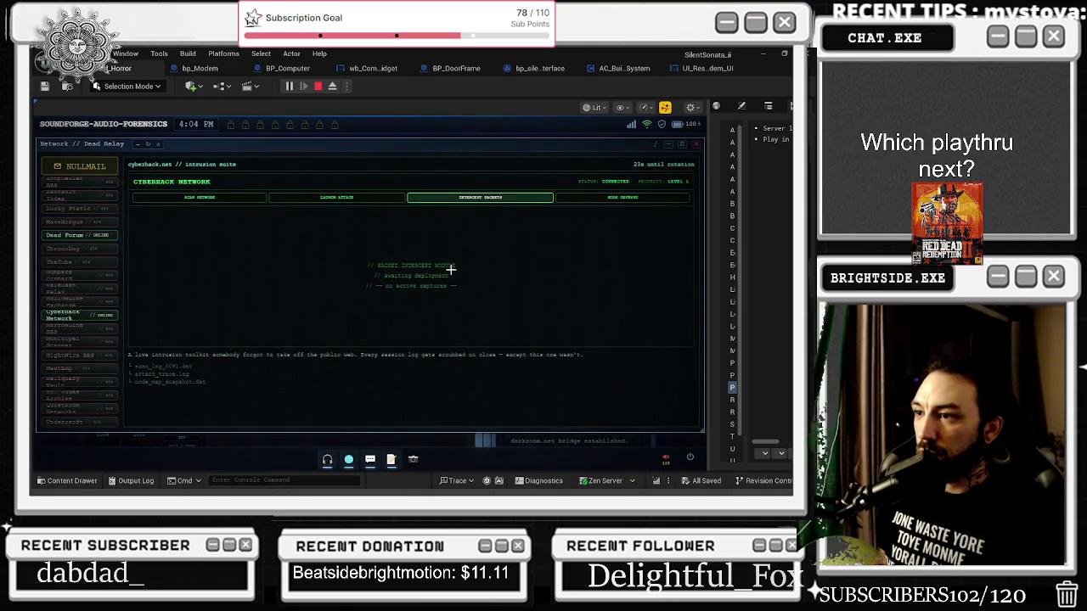
click(571, 200)
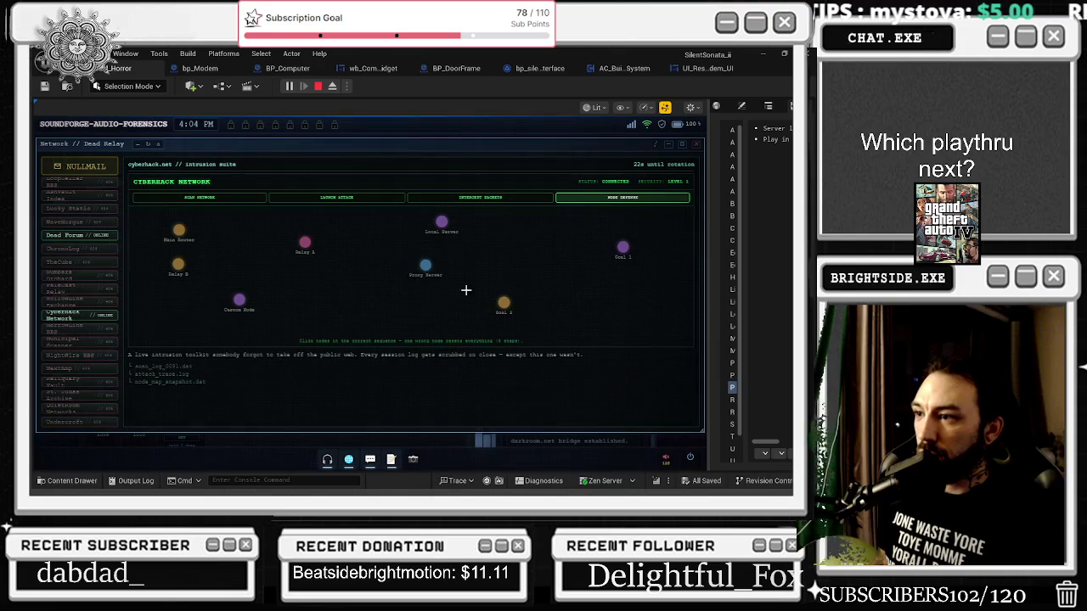
click(74, 238)
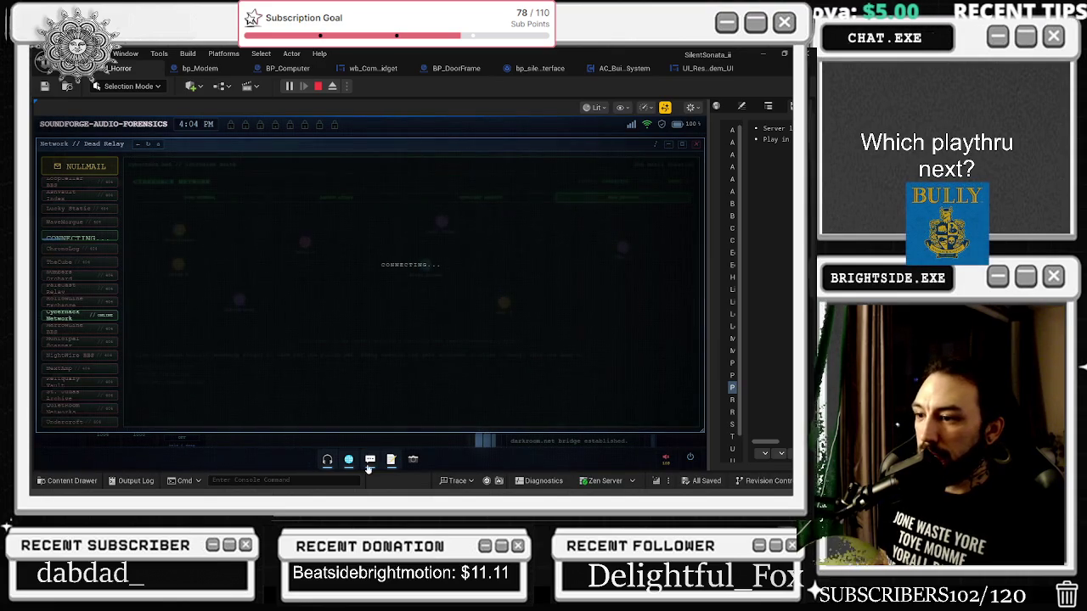
mouse_move(587, 424)
mouse_down()
mouse_move(665, 322)
mouse_move(643, 303)
mouse_move(643, 274)
mouse_up()
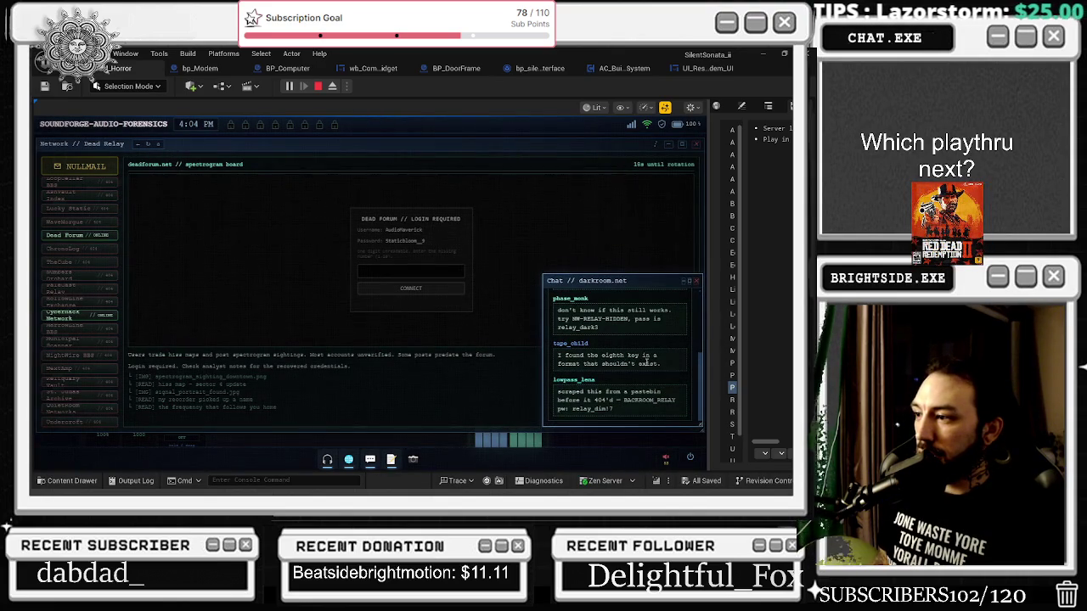
click(417, 272)
text(8)
key(Return)
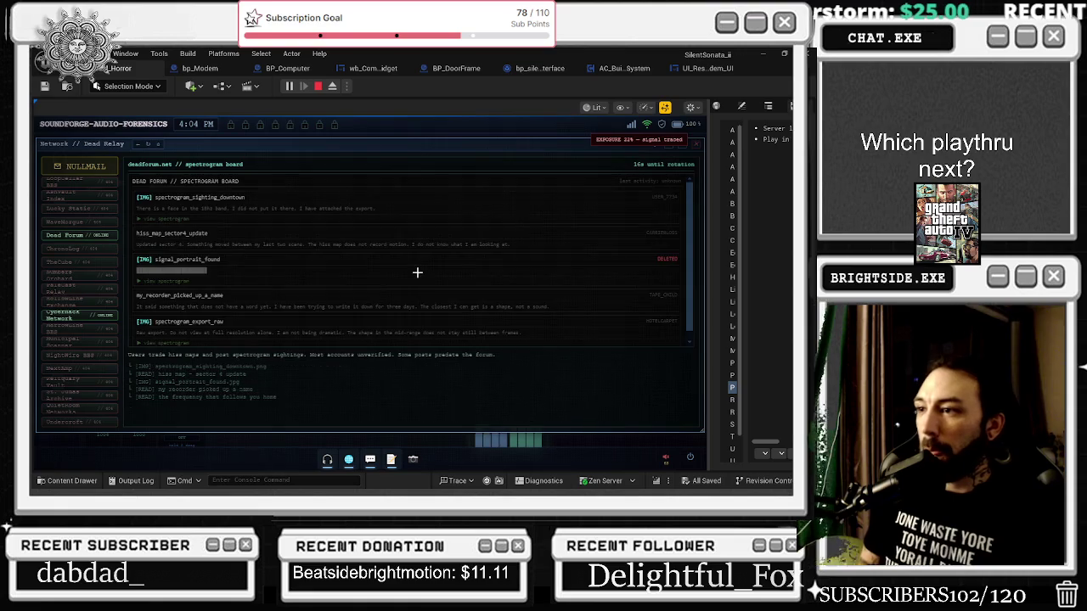
View the downtown sighting and signal_portrait_found spectrograms, then head to St. Judas Archive.
click(181, 228)
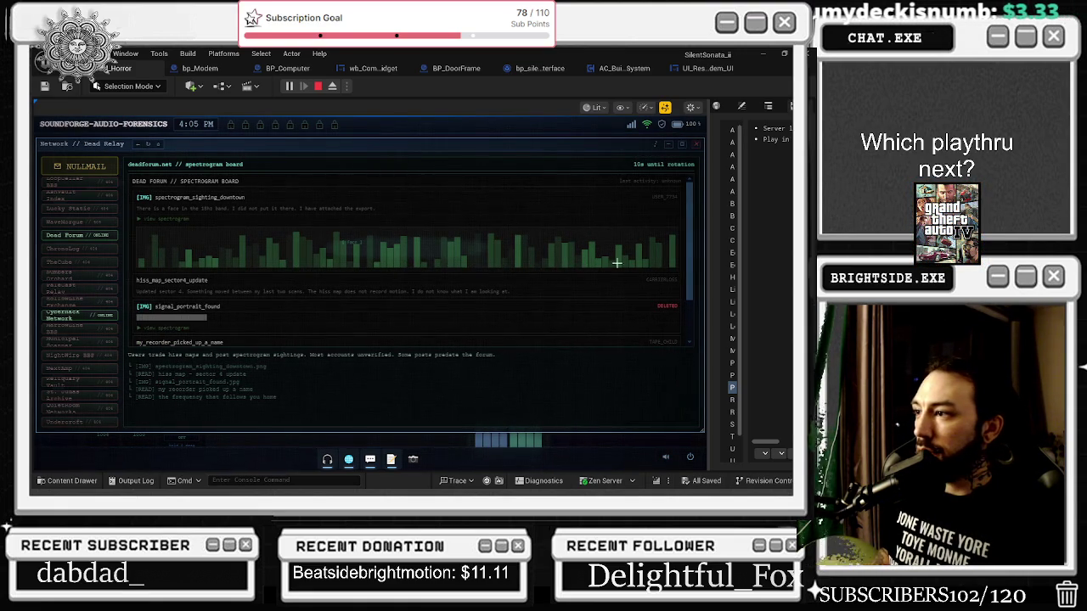
scroll(255, 273, down, 1)
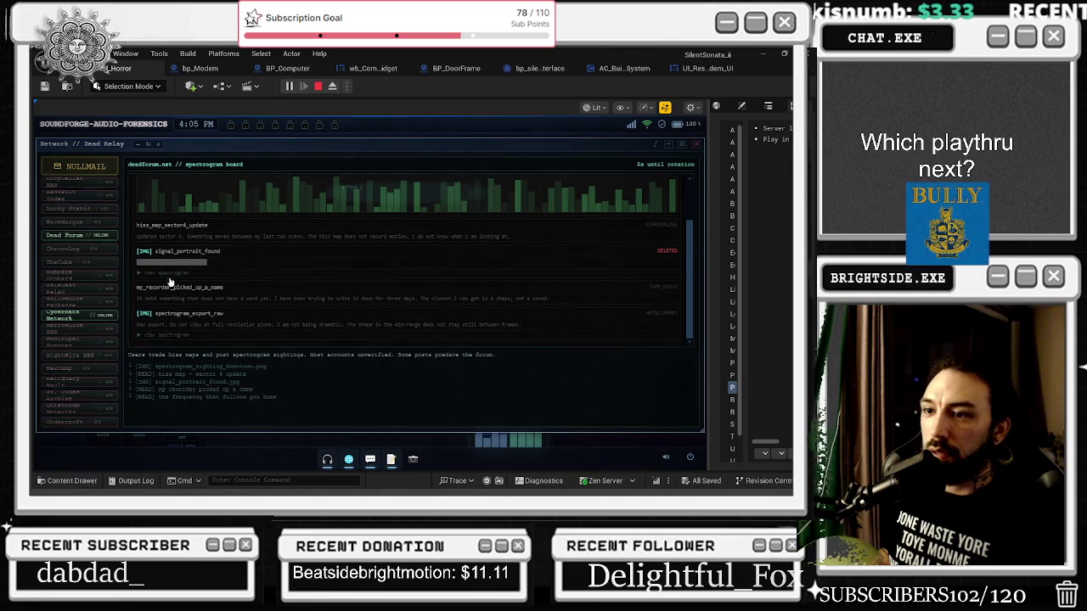
click(157, 289)
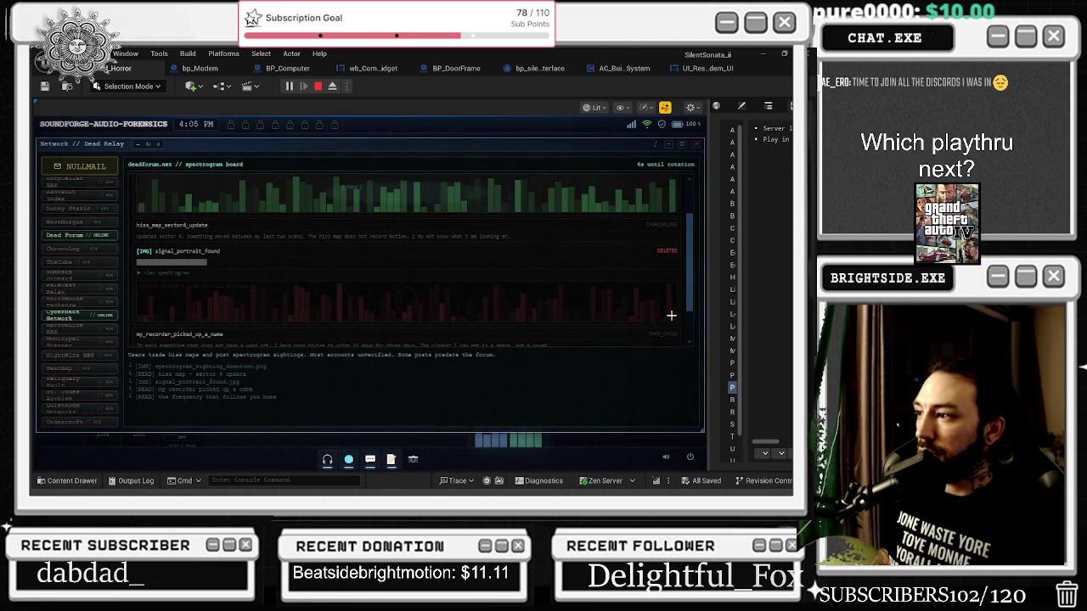
scroll(407, 320, down, 1)
scroll(158, 340, down, 1)
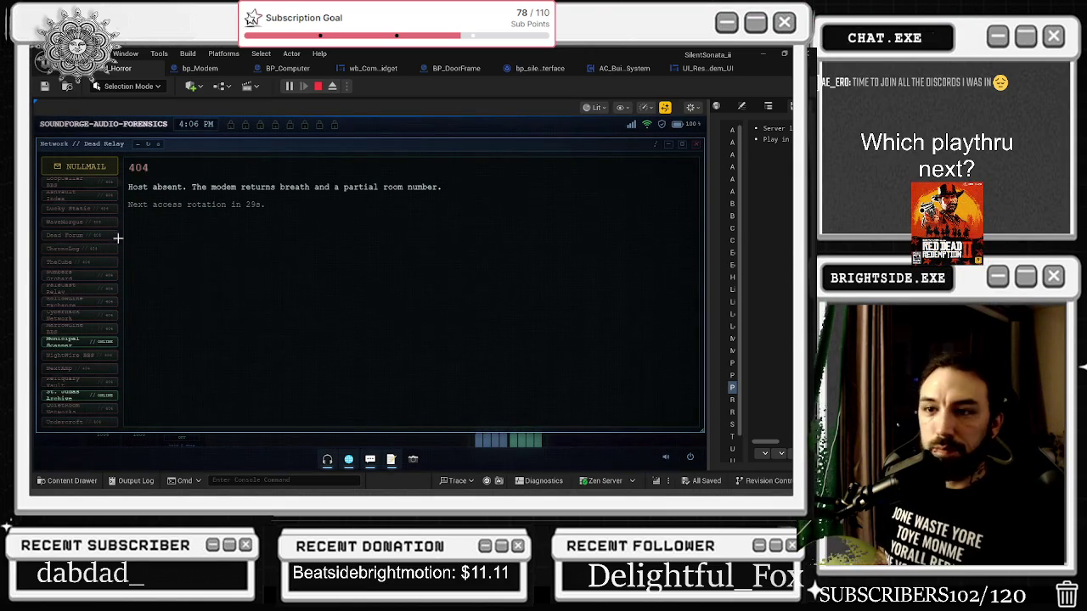
click(76, 397)
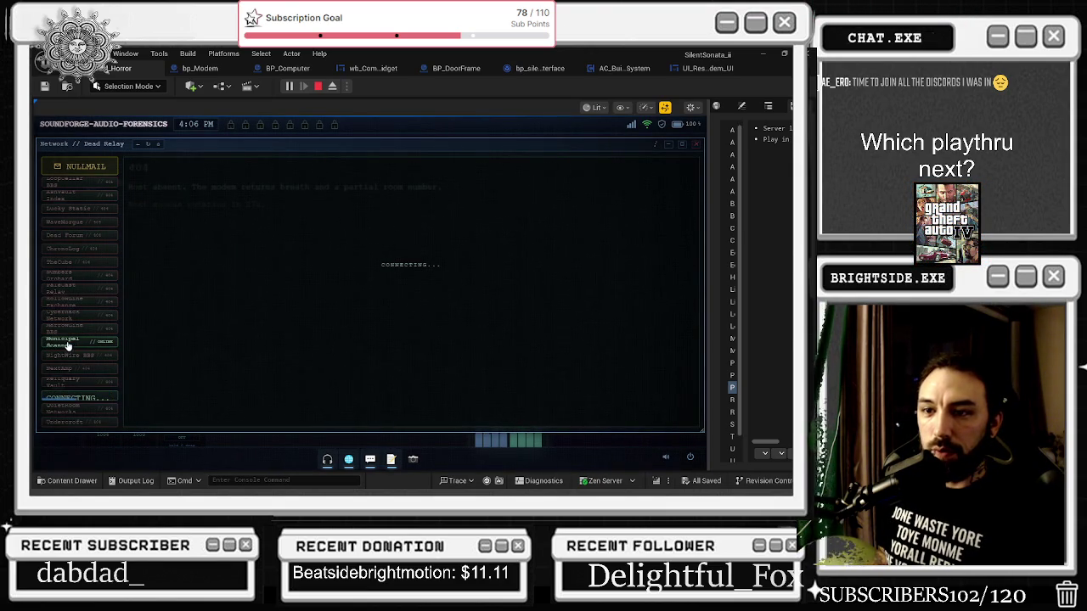
Open the Municipal Scanner relay, then the NullMail inbox, and read the received message.
click(105, 345)
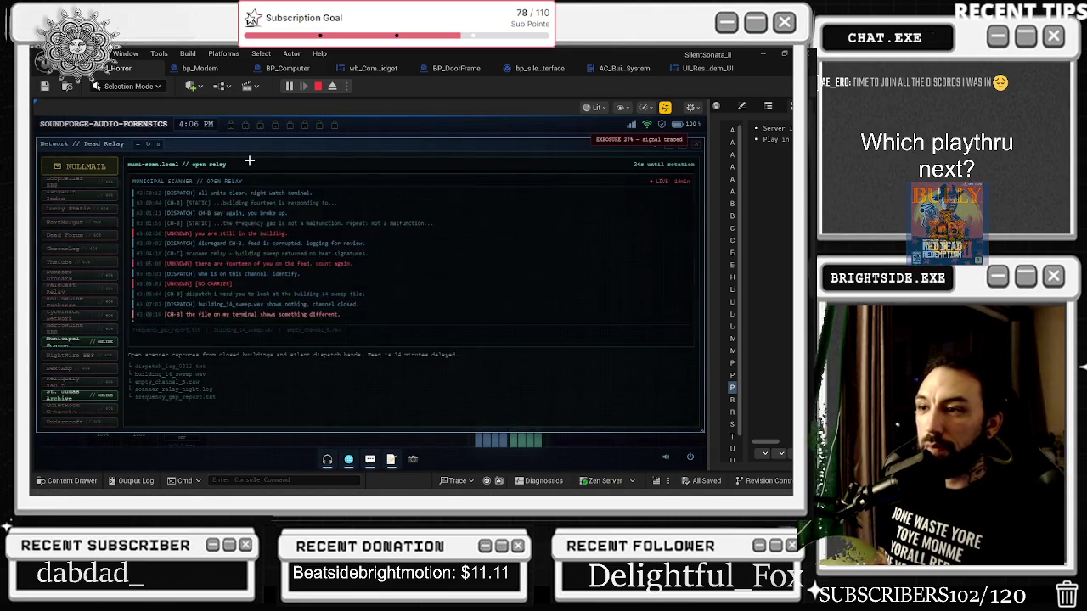
click(98, 167)
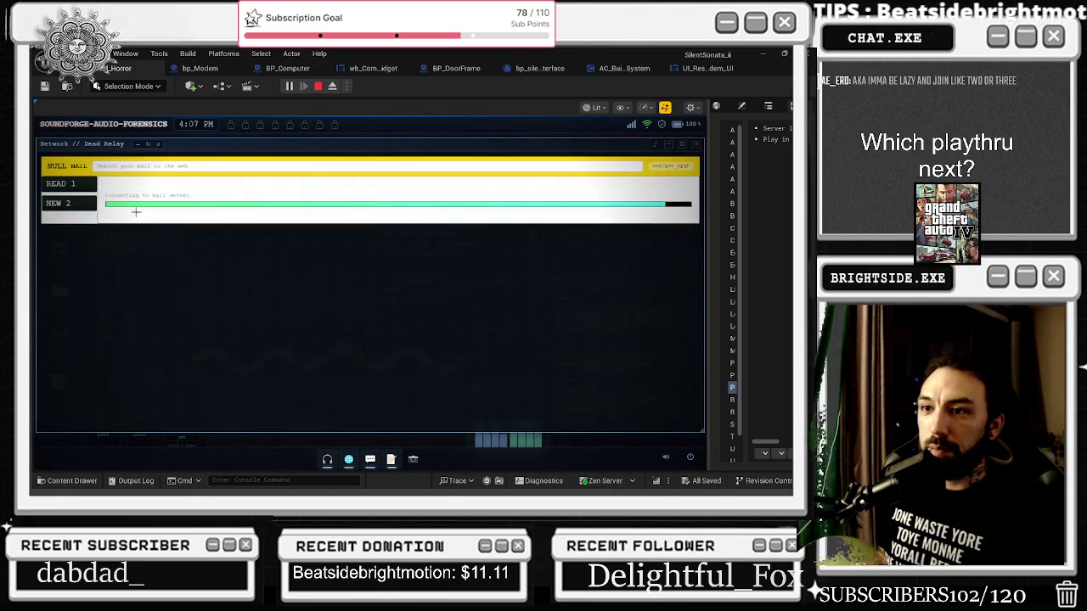
click(155, 241)
click(79, 189)
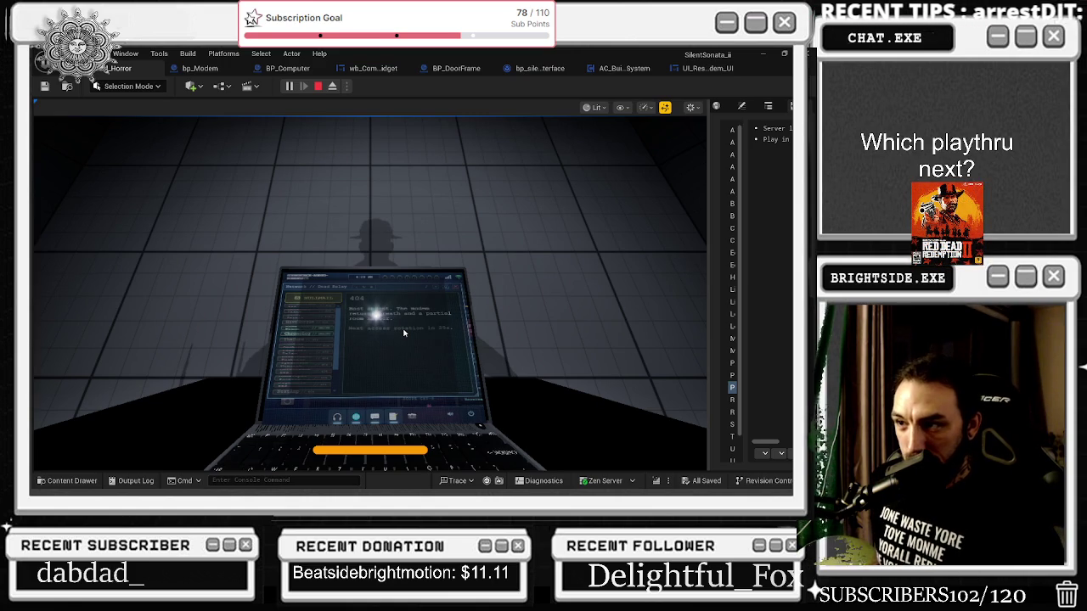
Open the laptop's security camera app and cycle through three camera views before closing it.
click(404, 331)
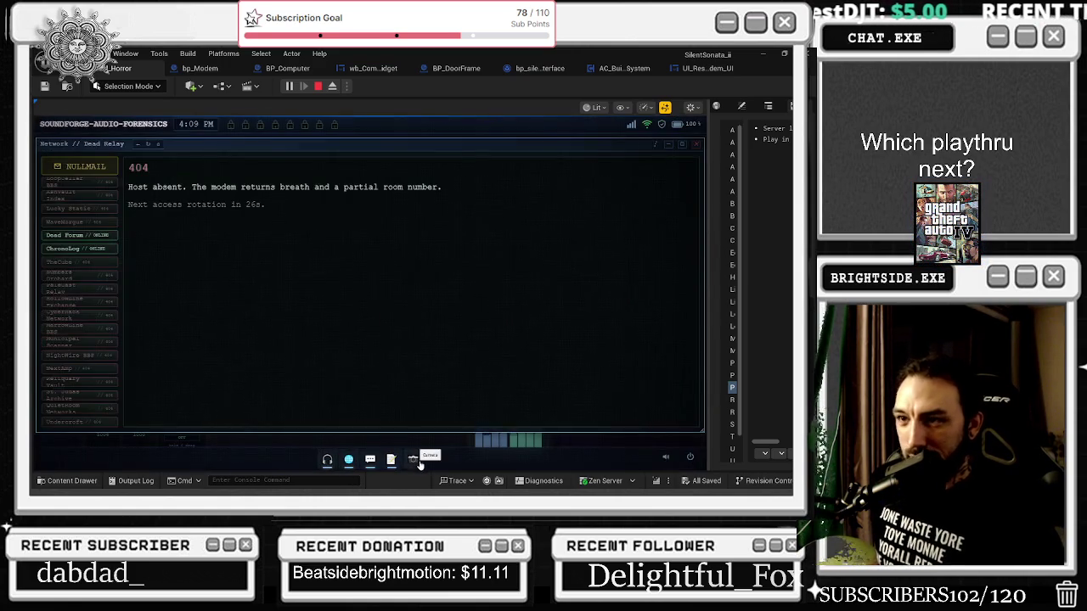
click(414, 460)
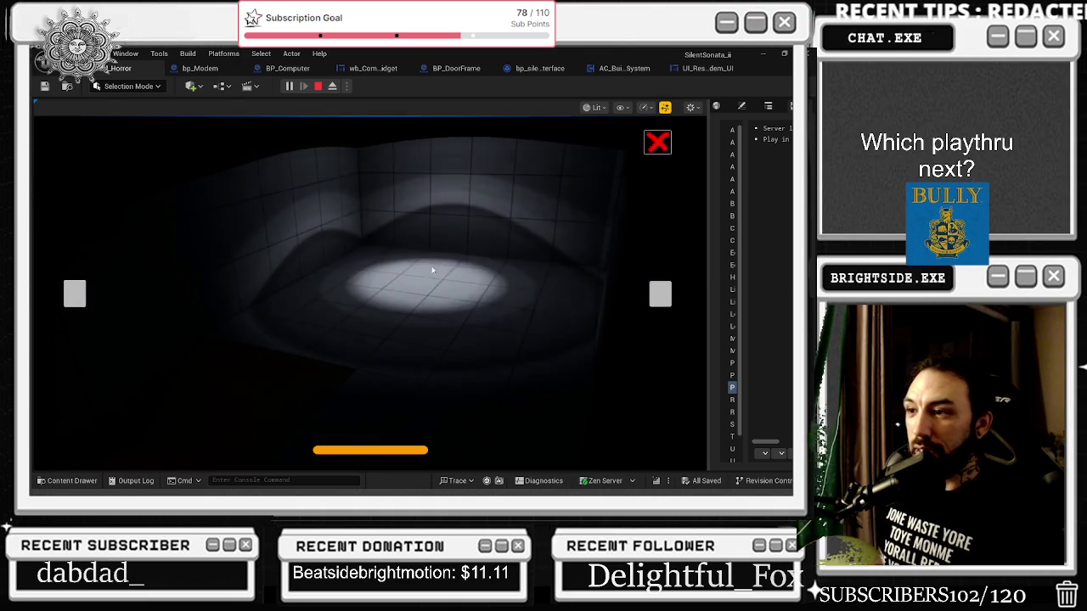
click(660, 294)
click(660, 293)
click(659, 294)
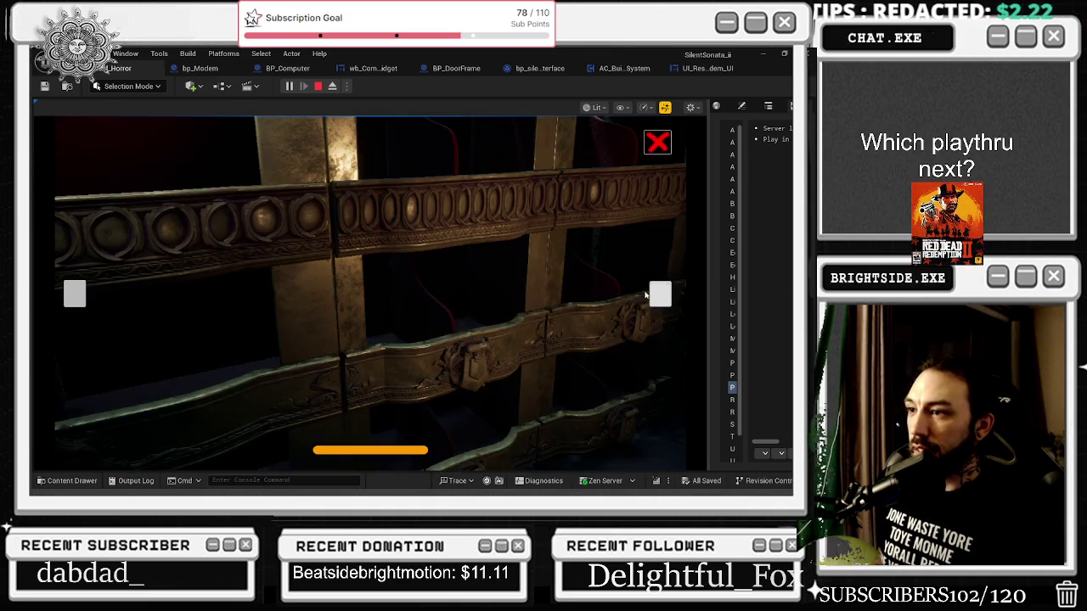
click(660, 140)
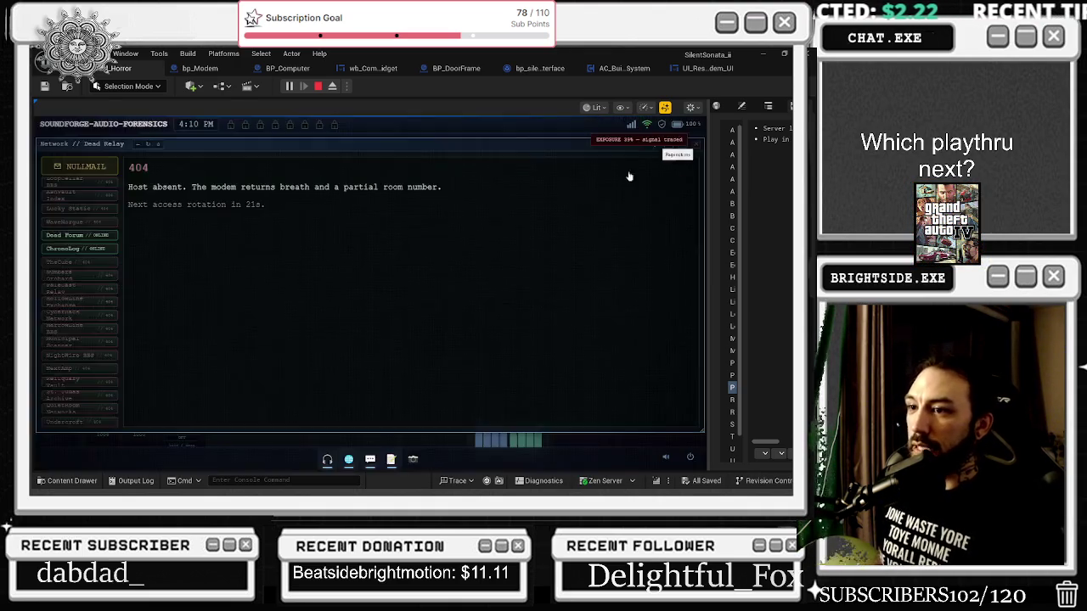
Step away from the laptop, sprint to the desk, and interact to start Hive Defense.
click(503, 259)
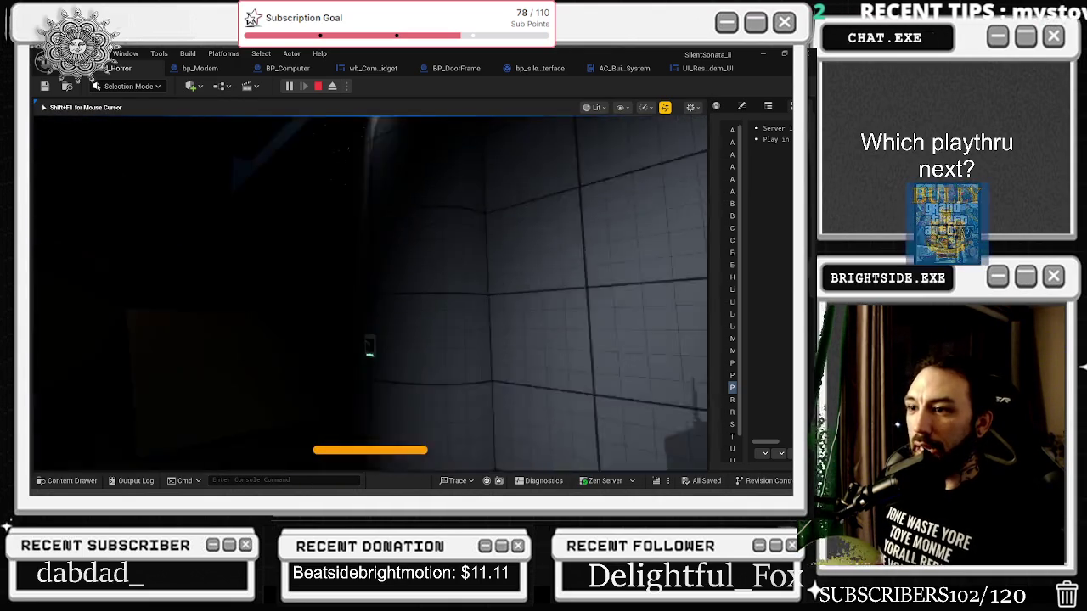
key(shift+w)
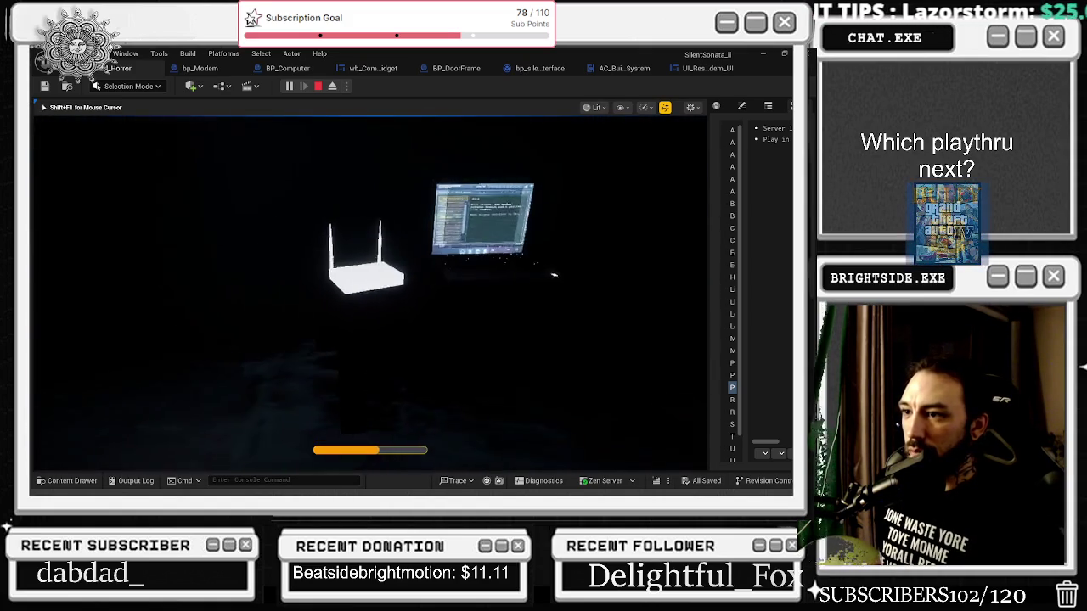
key(e)
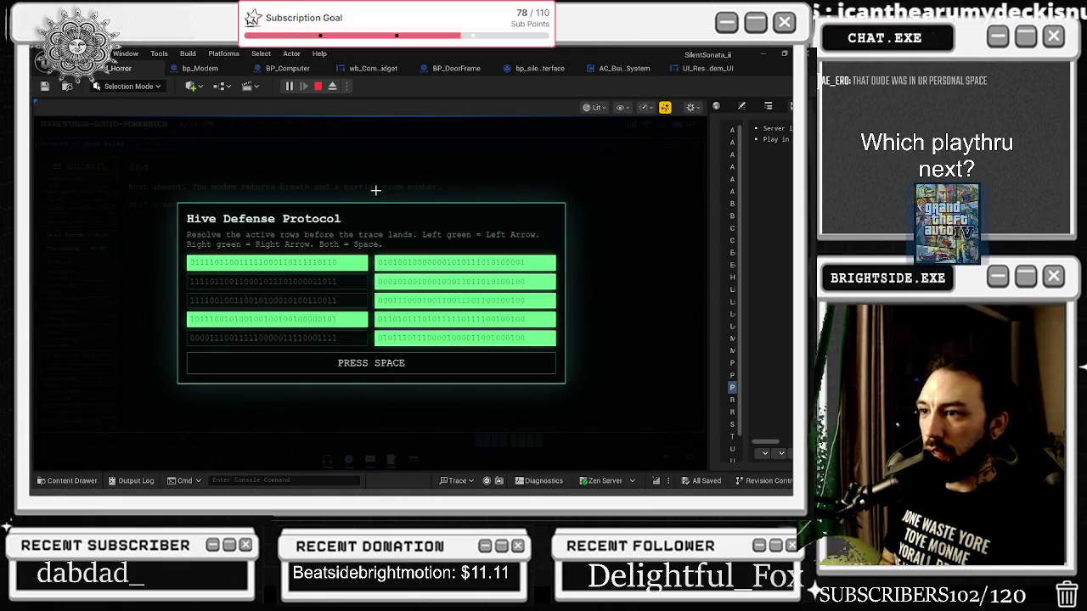
Clear each Hive Defense row set with Space, Right and Left presses until the minigame ends.
key(space)
key(Right)
key(space)
key(Right)
key(Right)
key(space)
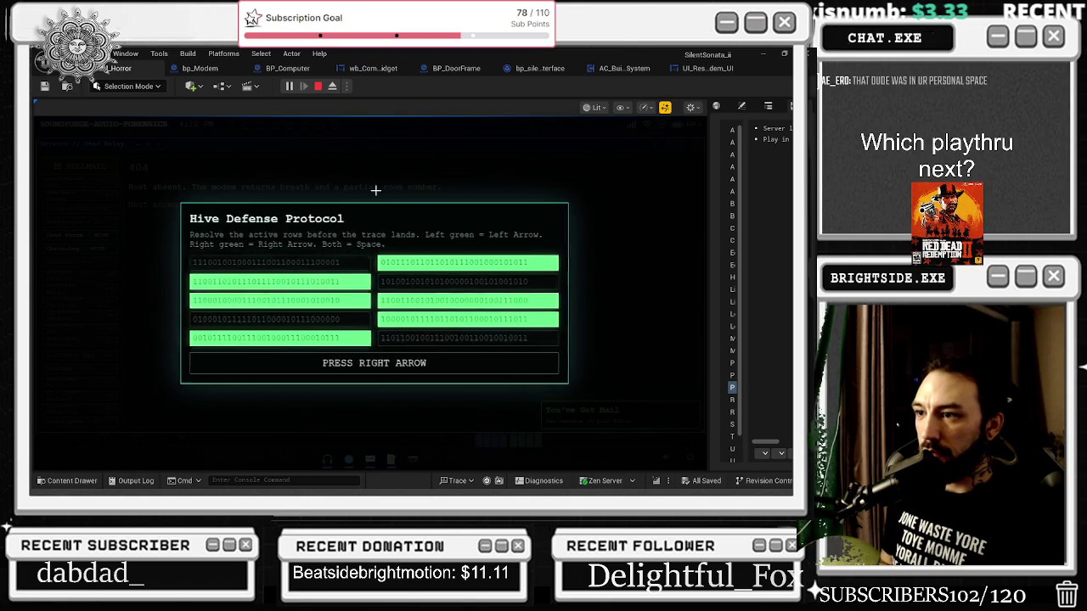
key(Right)
key(Left)
key(Right)
key(Left)
key(space)
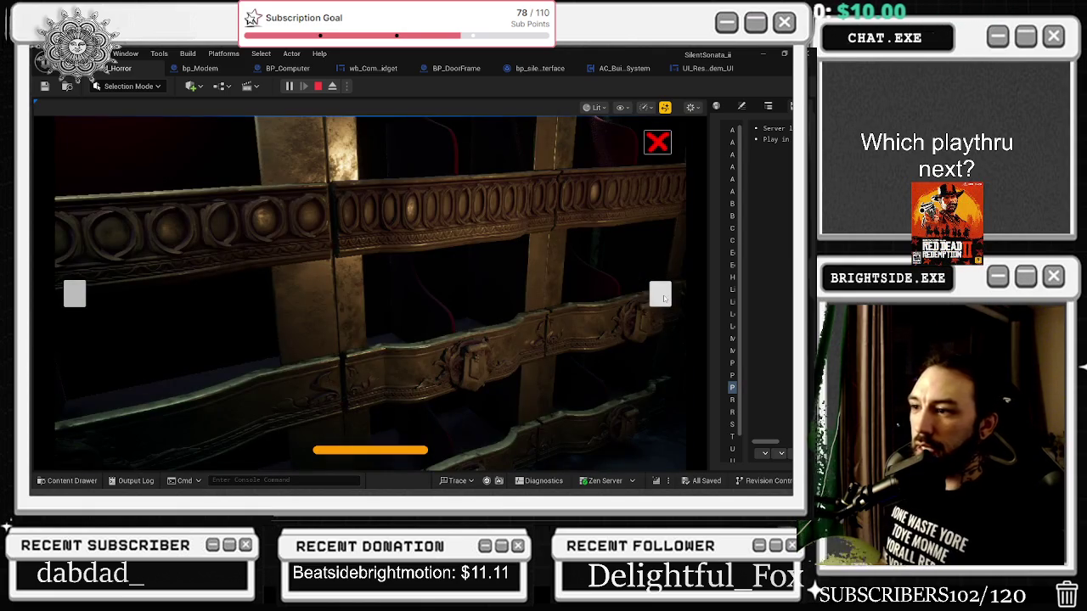
Close the camera feed, open Numbers Orchard, and tune its dial through 0.40 and 4.70 to 7.30 MHz.
click(658, 146)
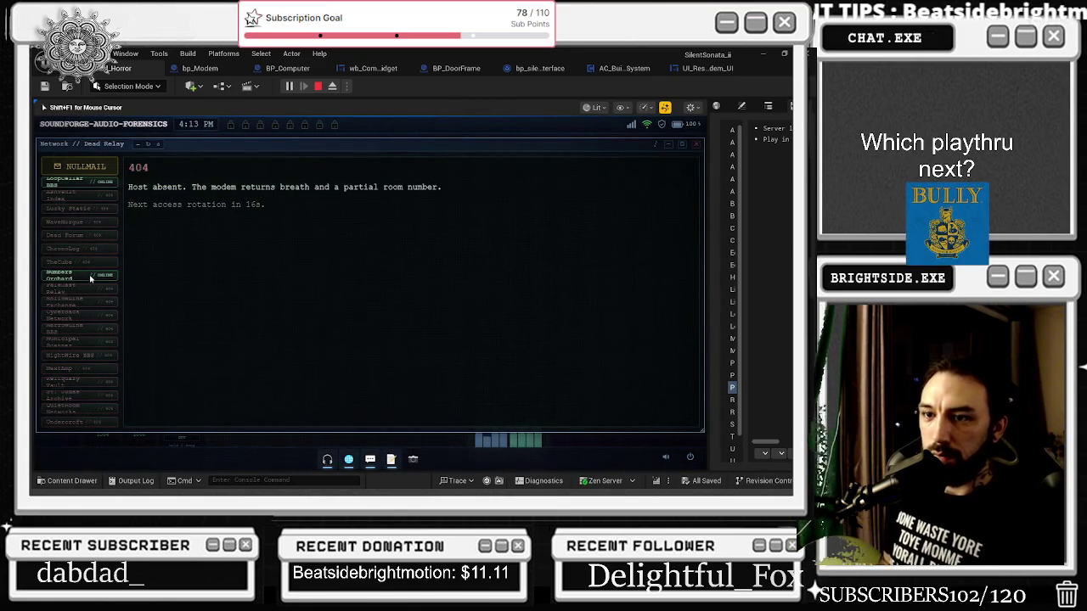
click(91, 273)
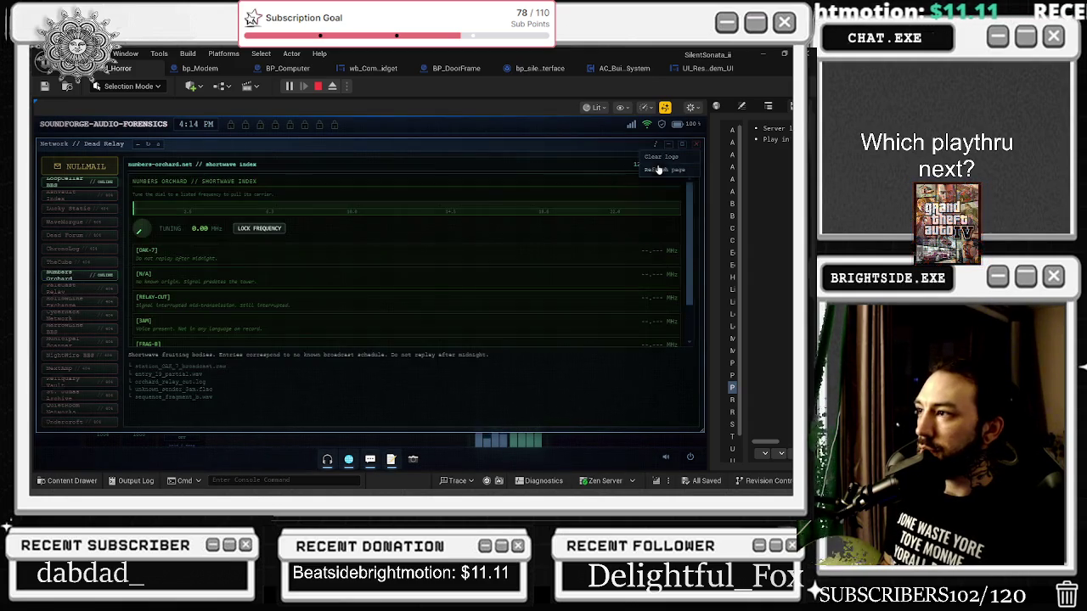
drag(141, 230, 274, 236)
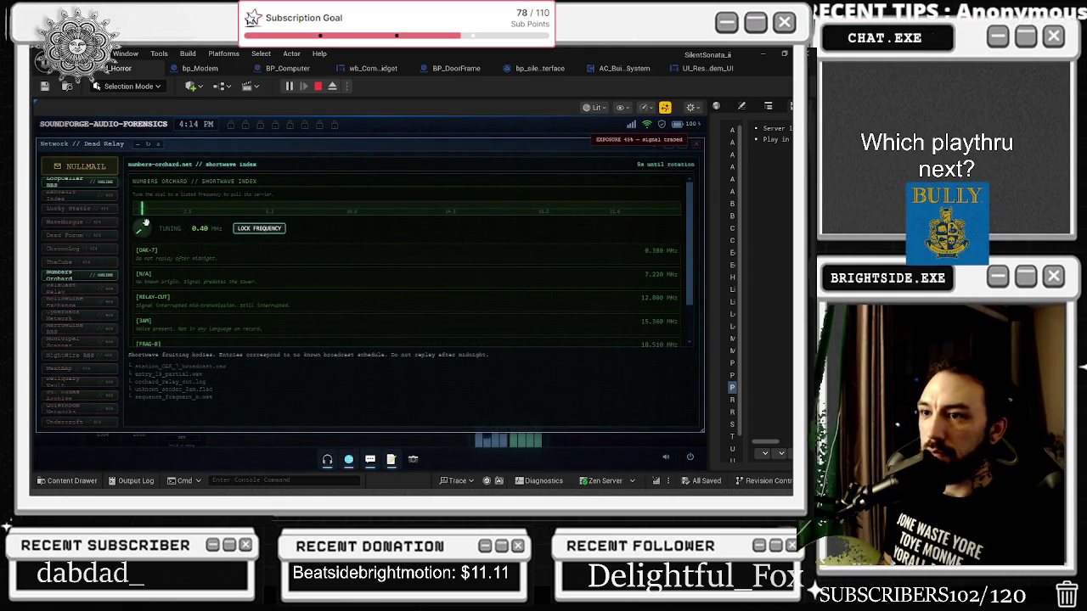
drag(147, 221, 152, 210)
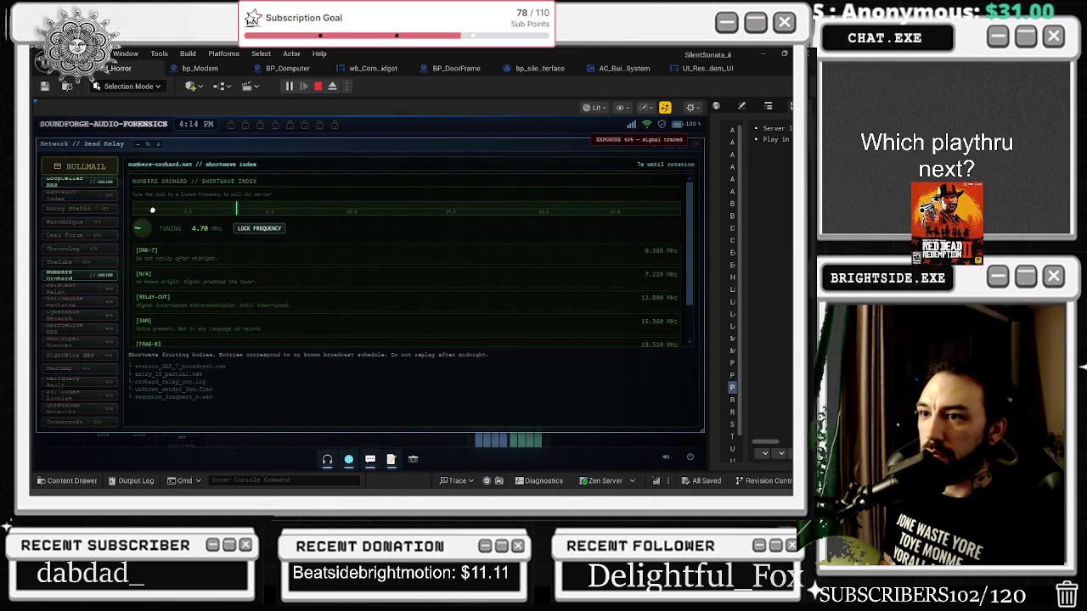
mouse_move(244, 225)
mouse_down()
mouse_move(152, 236)
mouse_move(148, 204)
mouse_up()
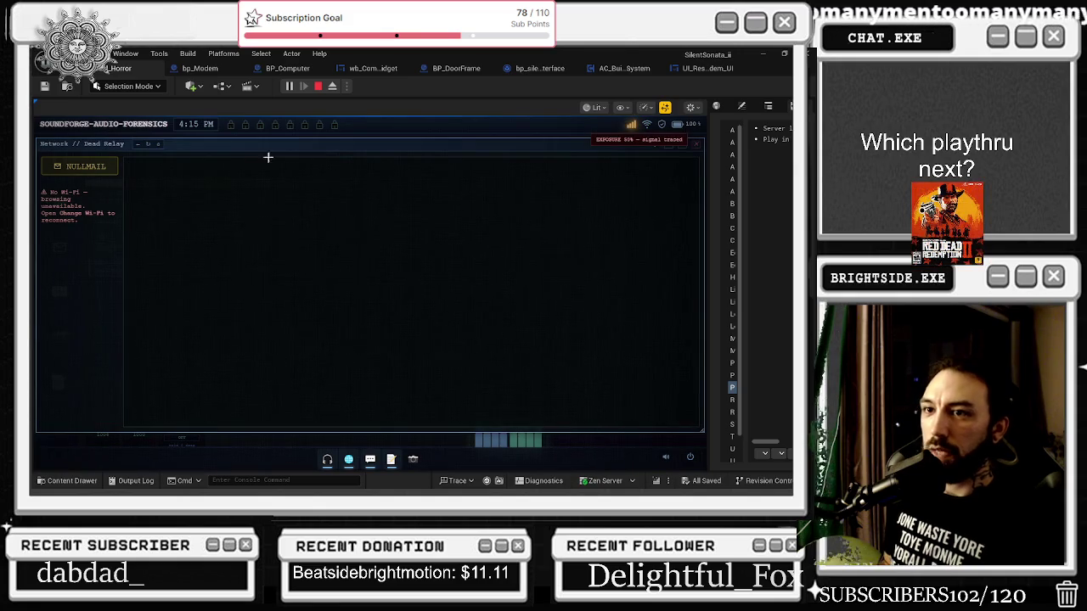
Check the Wi-Fi network list, close the VPN relays list, and pull back to the desk view.
click(632, 125)
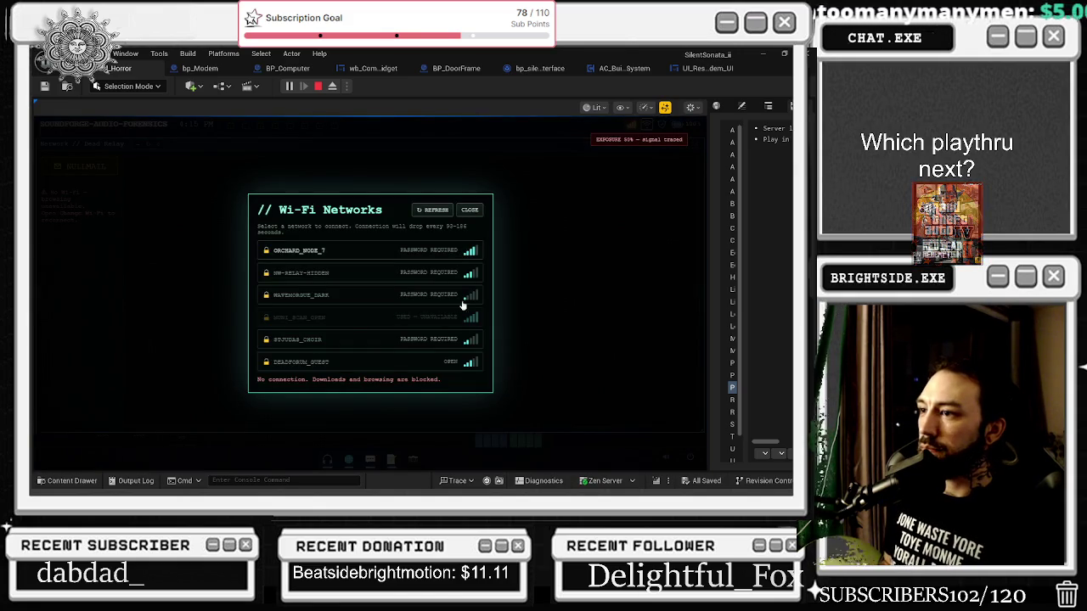
click(470, 209)
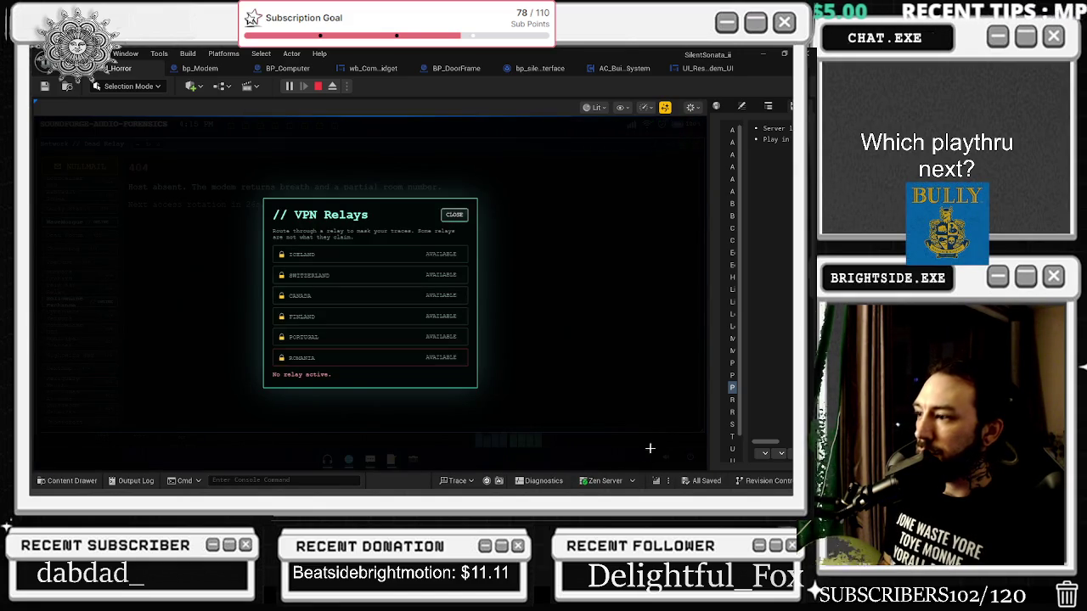
click(648, 457)
click(682, 457)
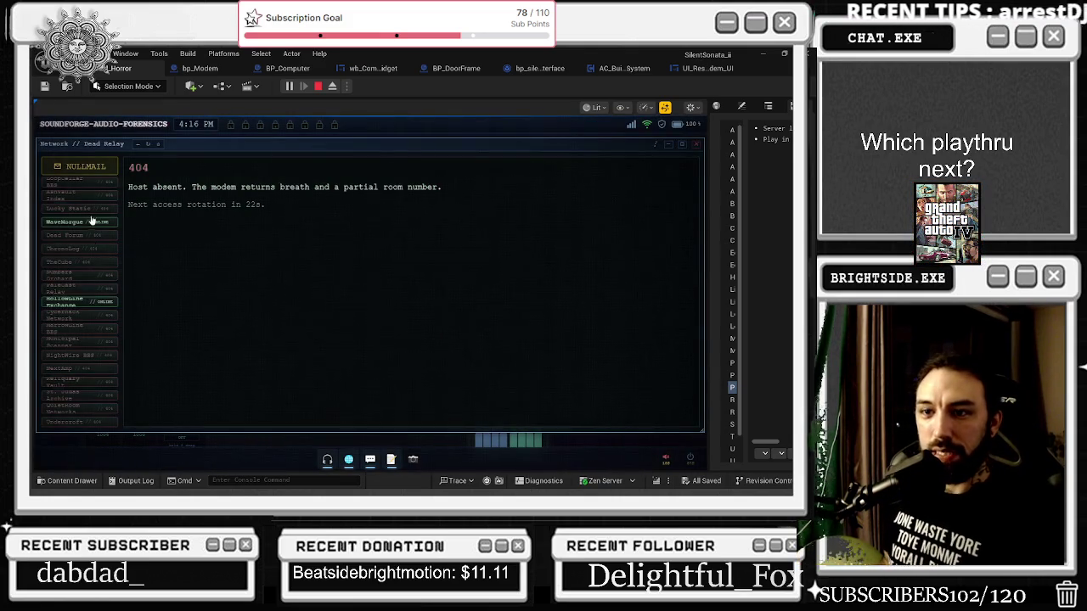
Browse the WaveMorgue archive's track and null session export options and the summer playlist.
click(96, 225)
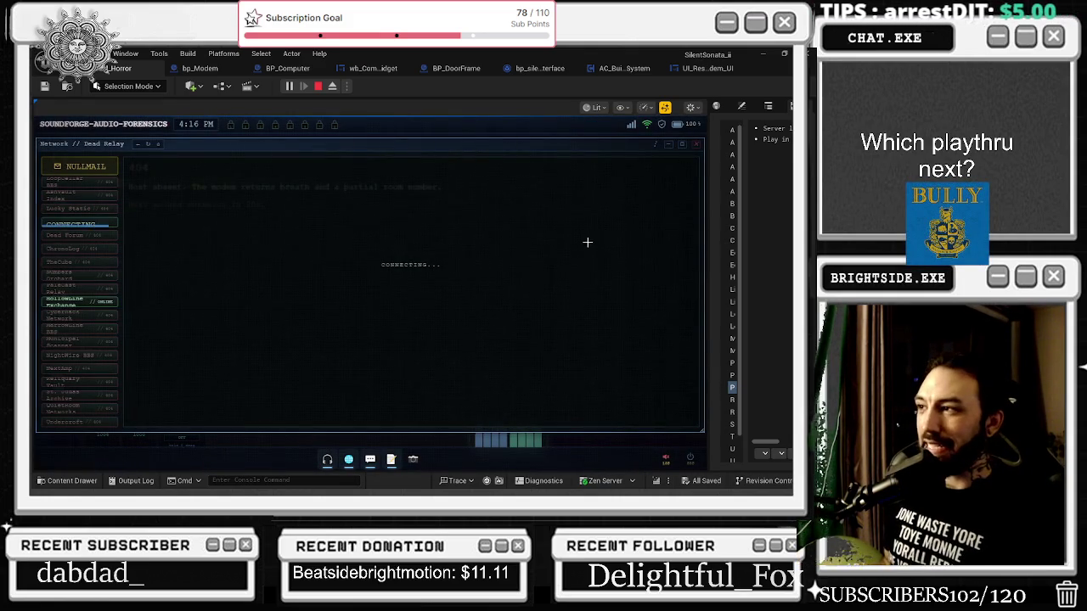
scroll(662, 305, down, 3)
click(670, 291)
click(668, 266)
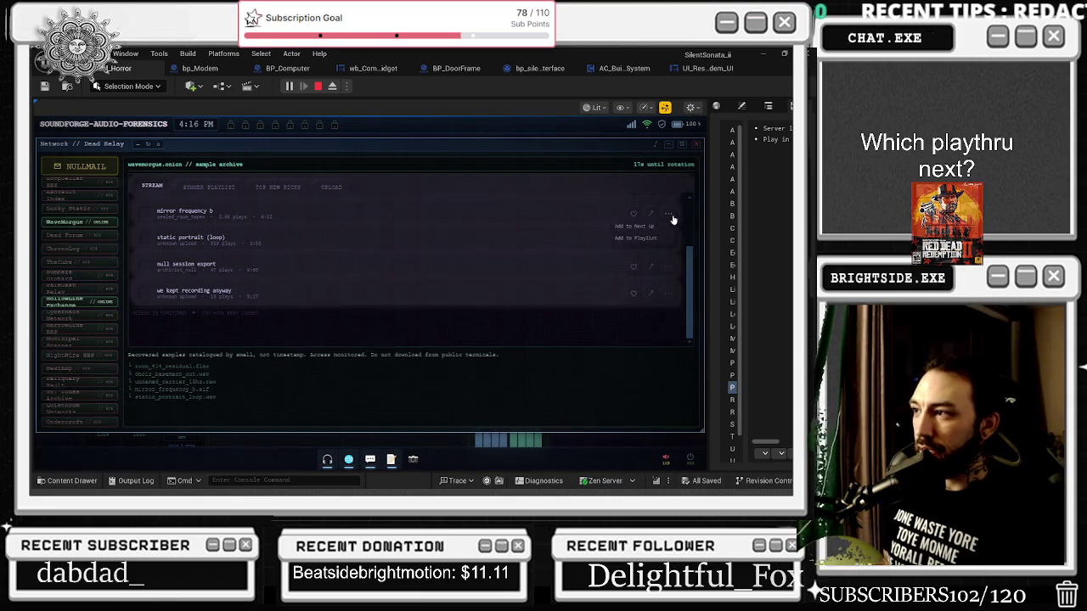
scroll(668, 210, up, 2)
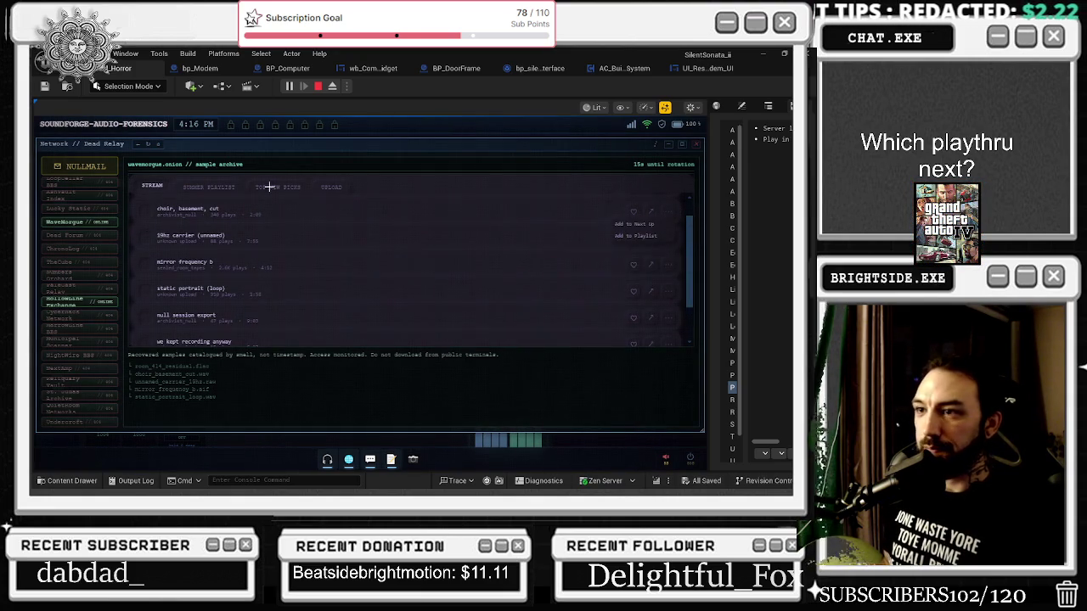
click(208, 186)
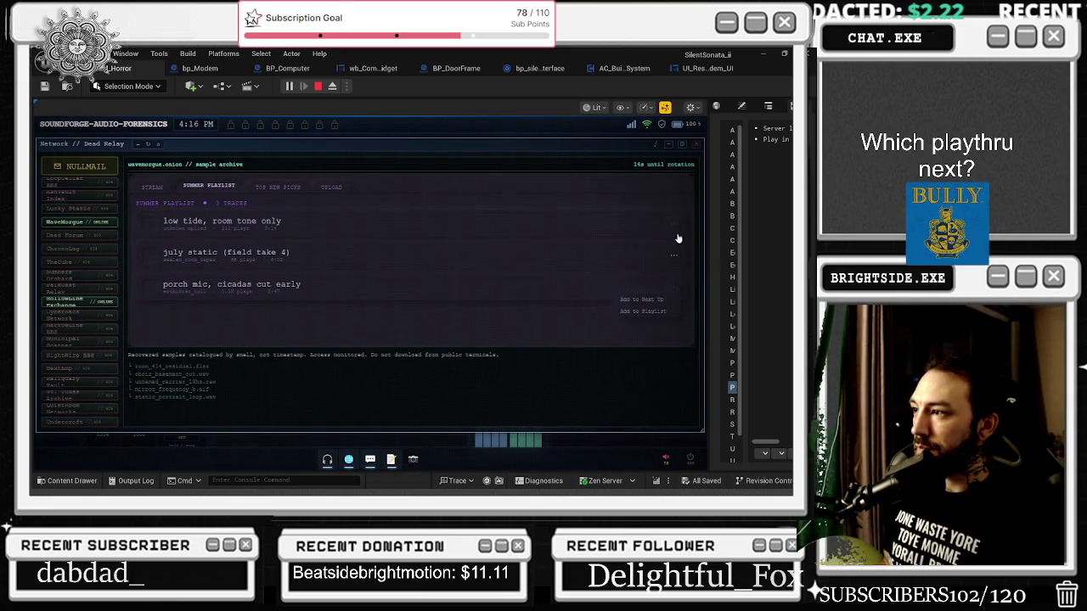
click(672, 202)
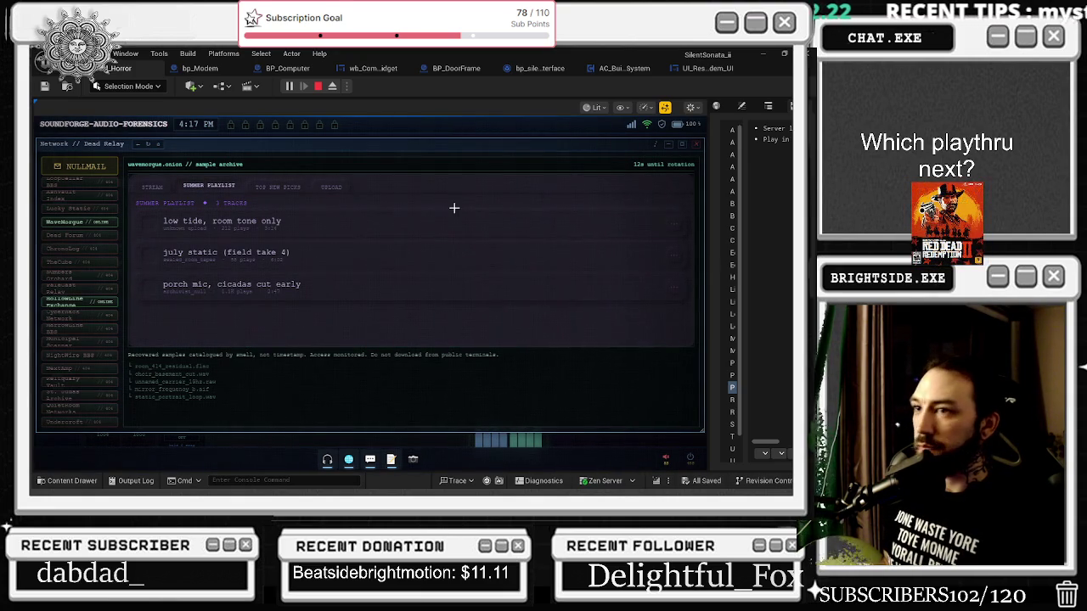
Show WaveMorgue's top new picks and upload one of the queued audio files.
click(283, 187)
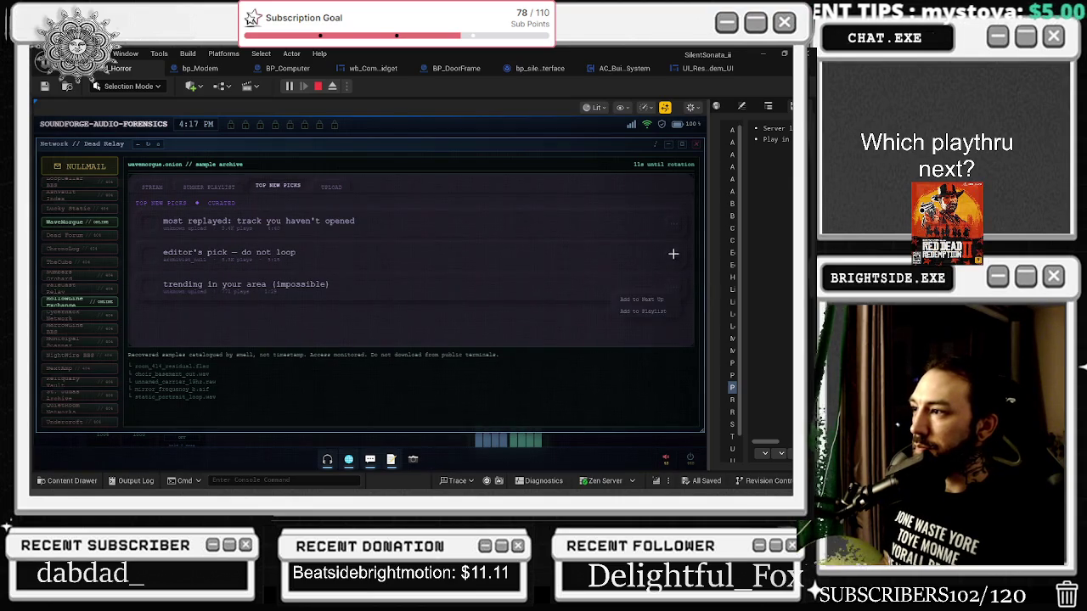
click(670, 226)
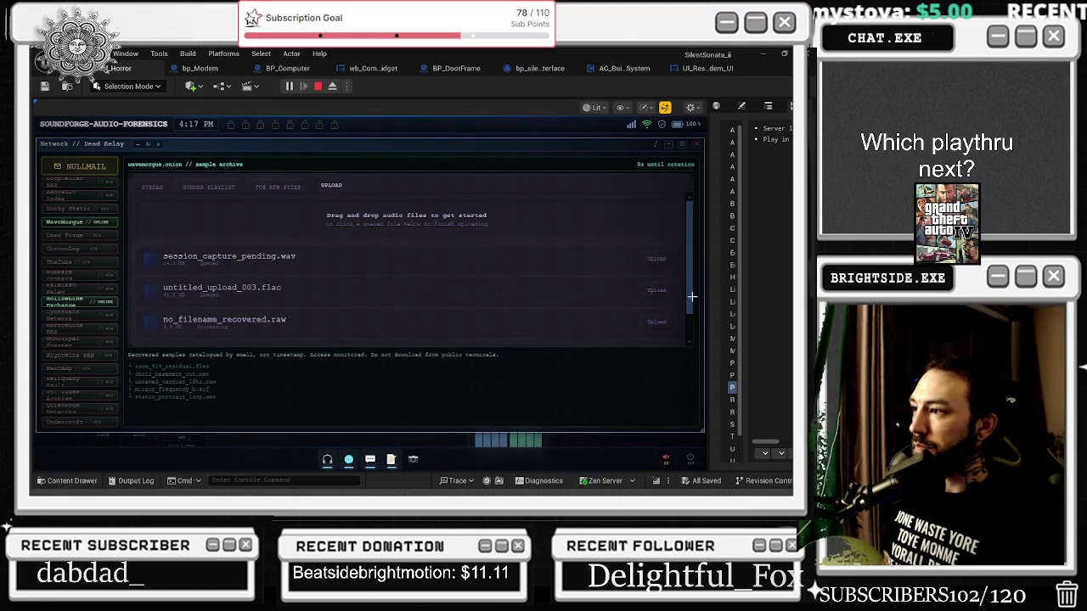
scroll(668, 331, down, 1)
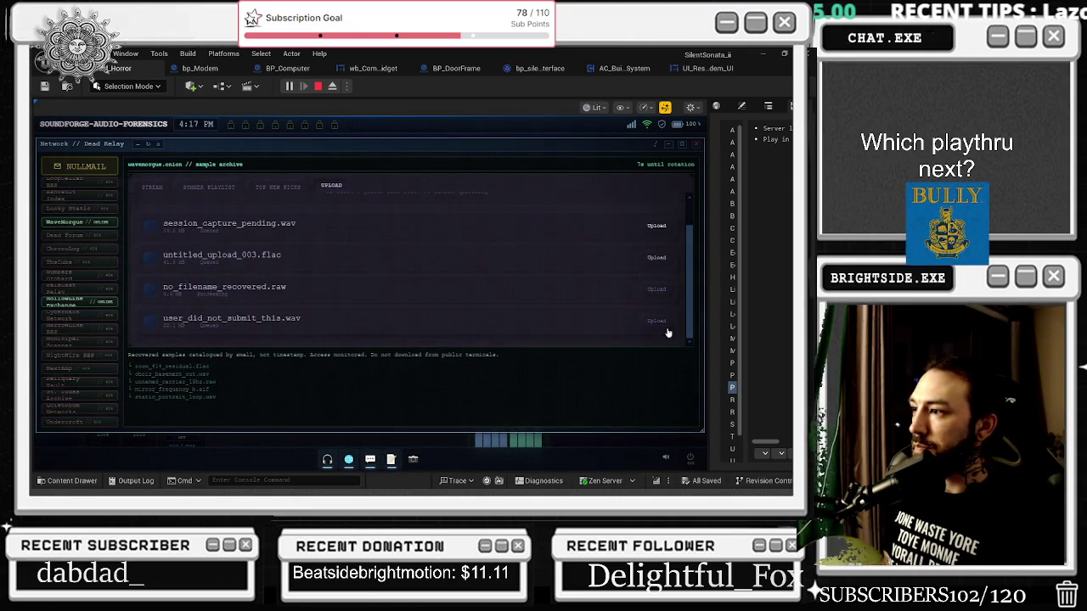
click(653, 281)
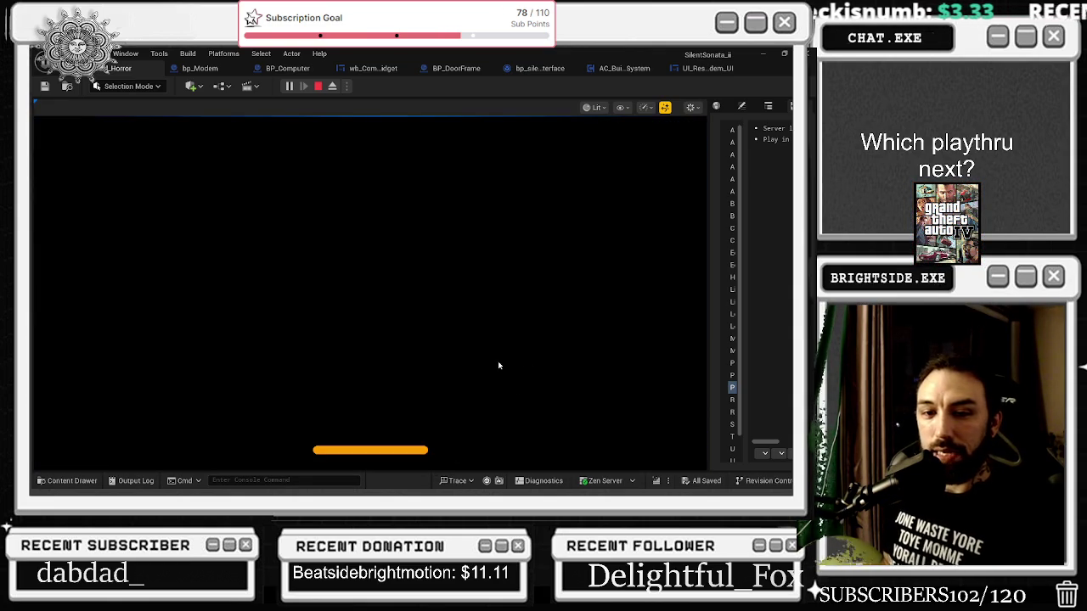
click(666, 294)
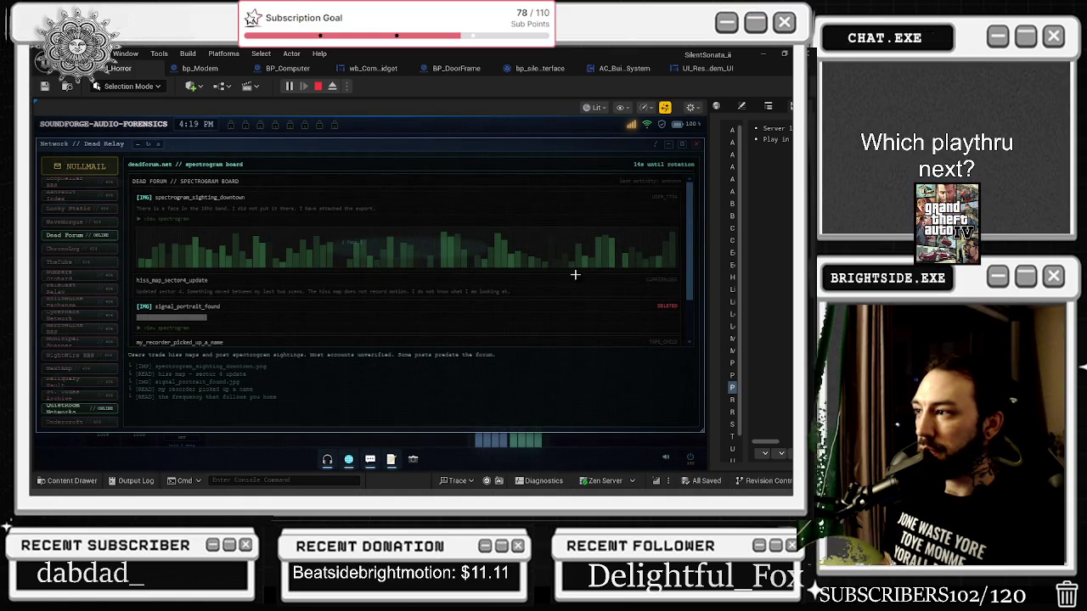
Expand the signal_portrait_found and spectrogram_export_raw spectrograms on Dead Forum.
scroll(357, 302, down, 1)
click(174, 275)
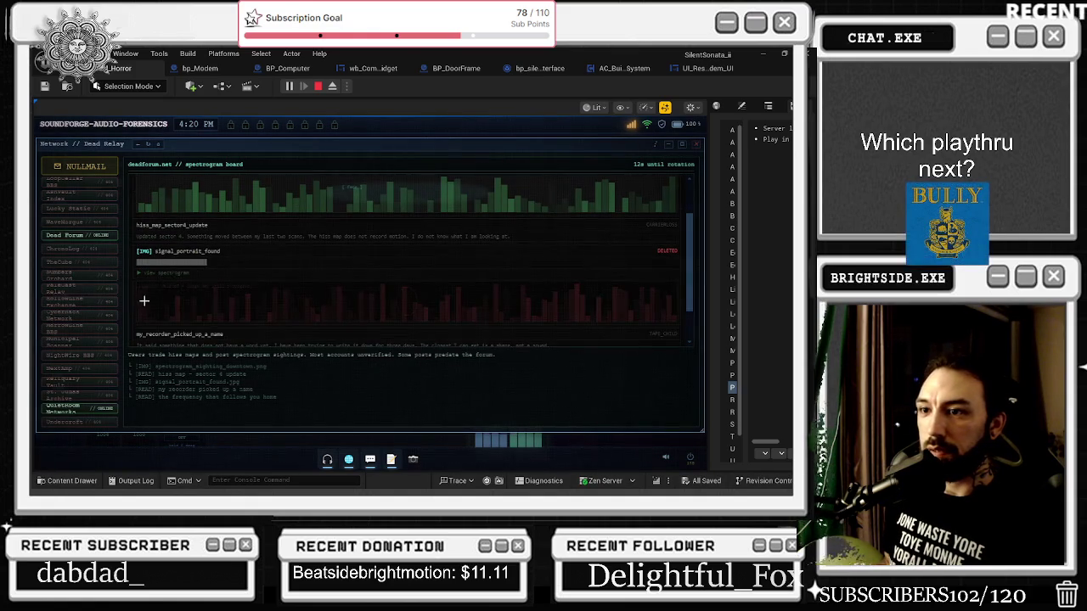
scroll(146, 316, down, 1)
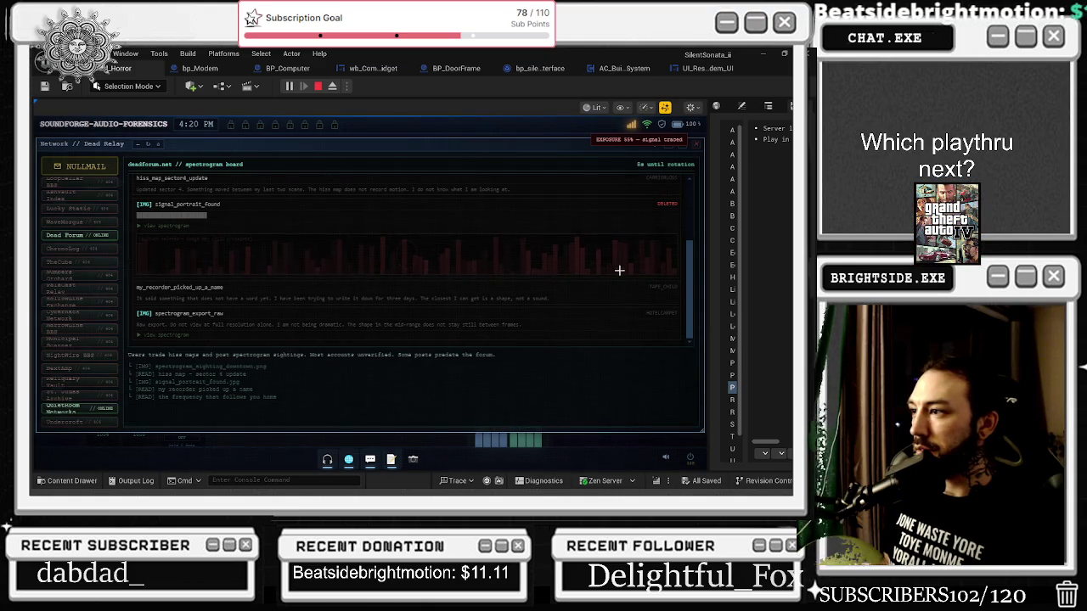
click(163, 333)
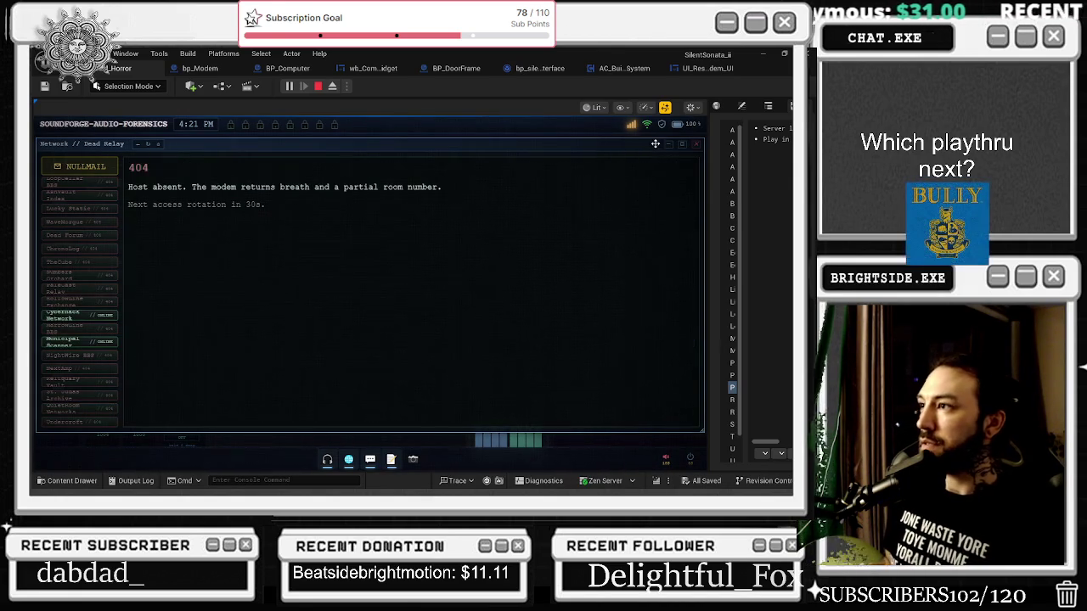
Route the VPN through the Canada relay and step back from the computer.
click(662, 125)
click(419, 297)
click(452, 217)
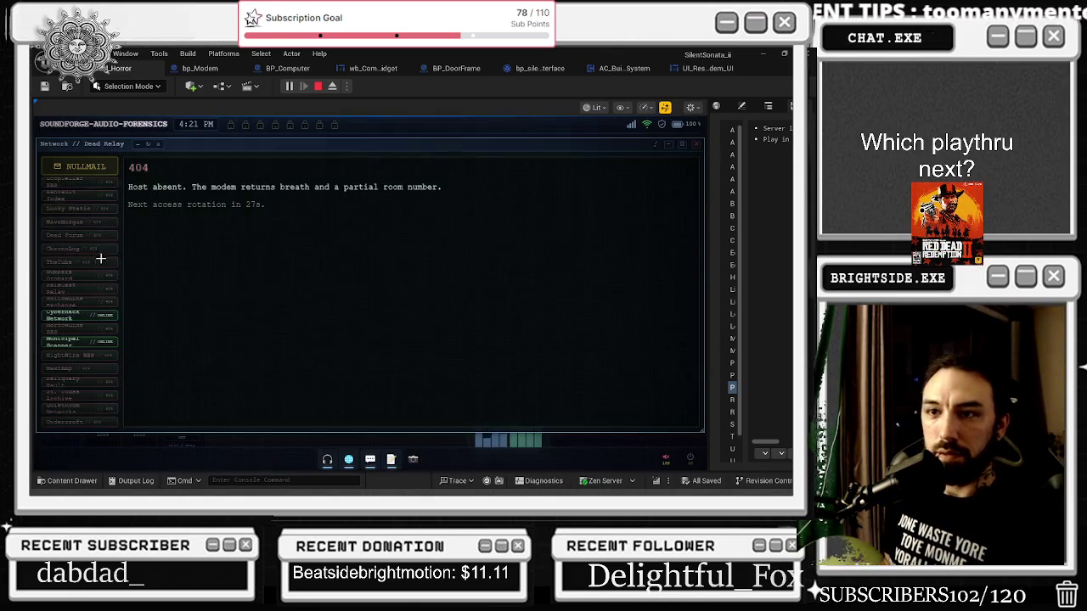
key(Escape)
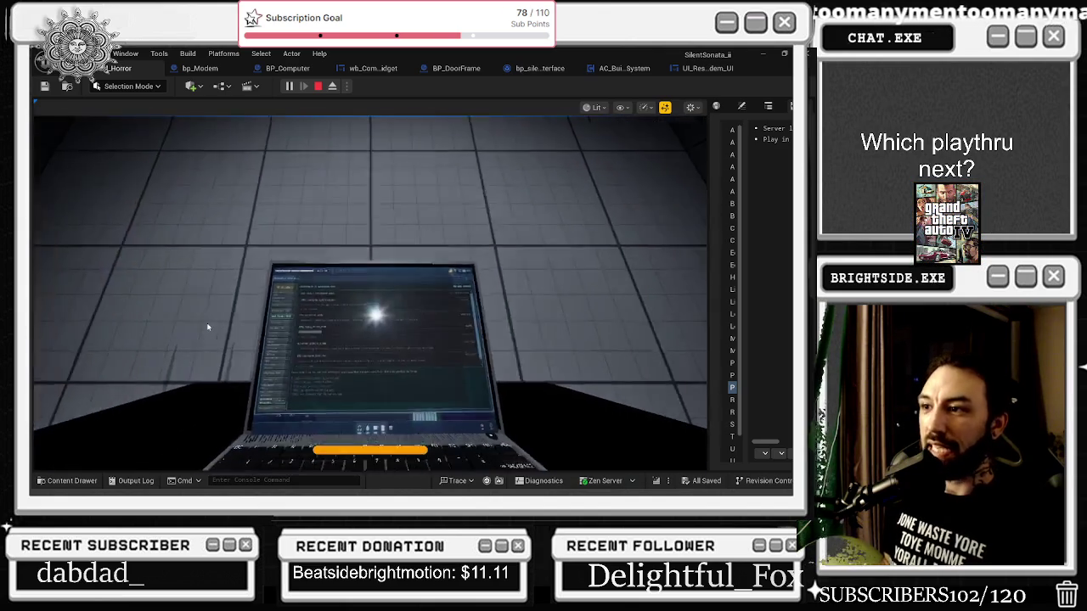
Reopen the computer and submit the launch code on the attack keypad.
key(e)
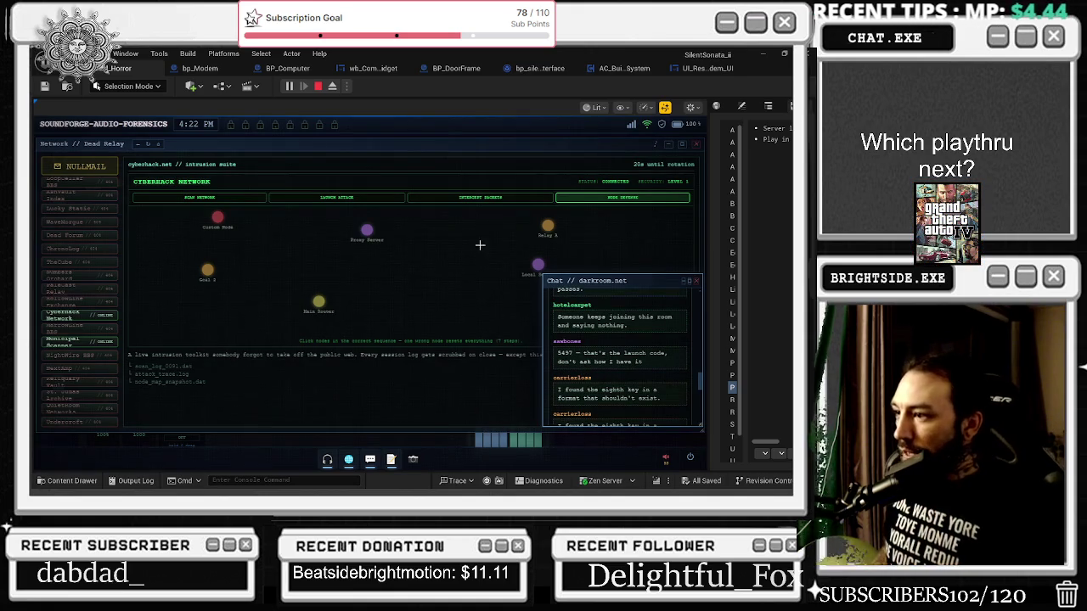
click(368, 200)
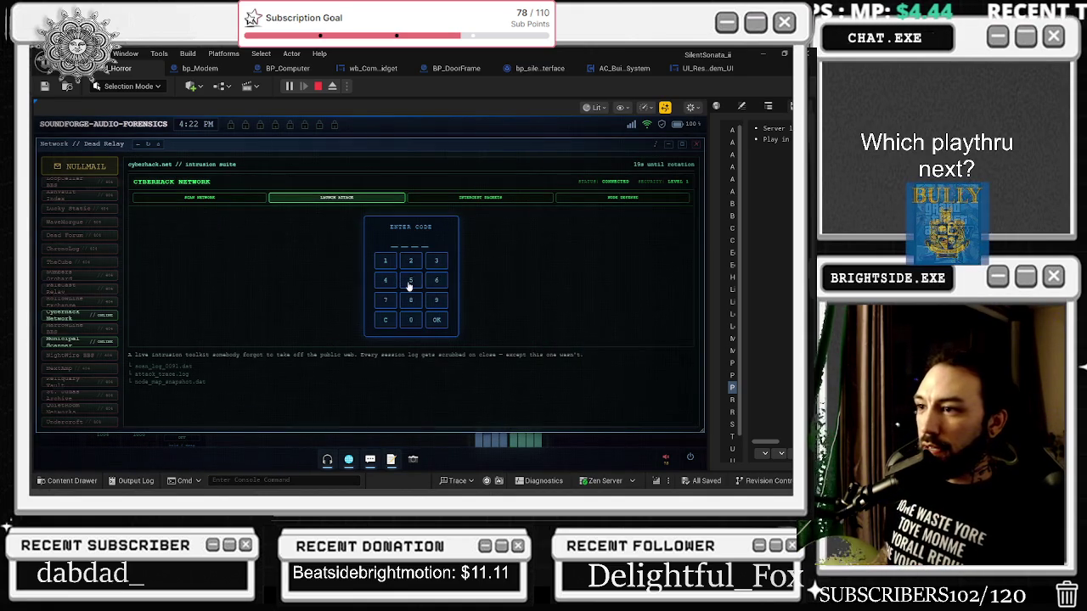
click(438, 321)
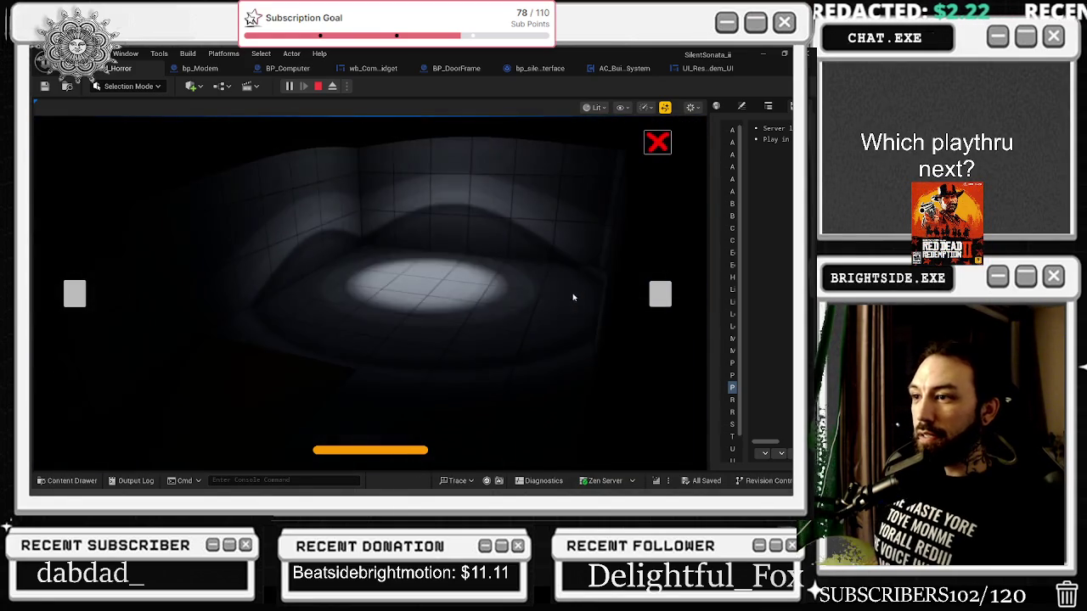
Close the camera view, open Municipal Scanner, and bring up the clear logs and refresh options.
click(653, 149)
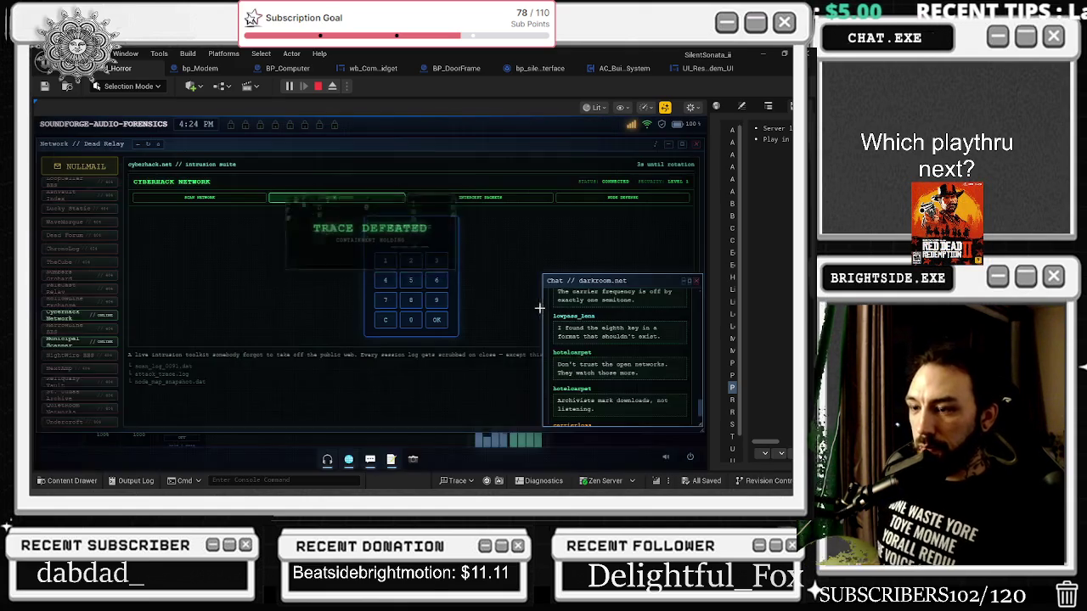
click(87, 343)
click(654, 144)
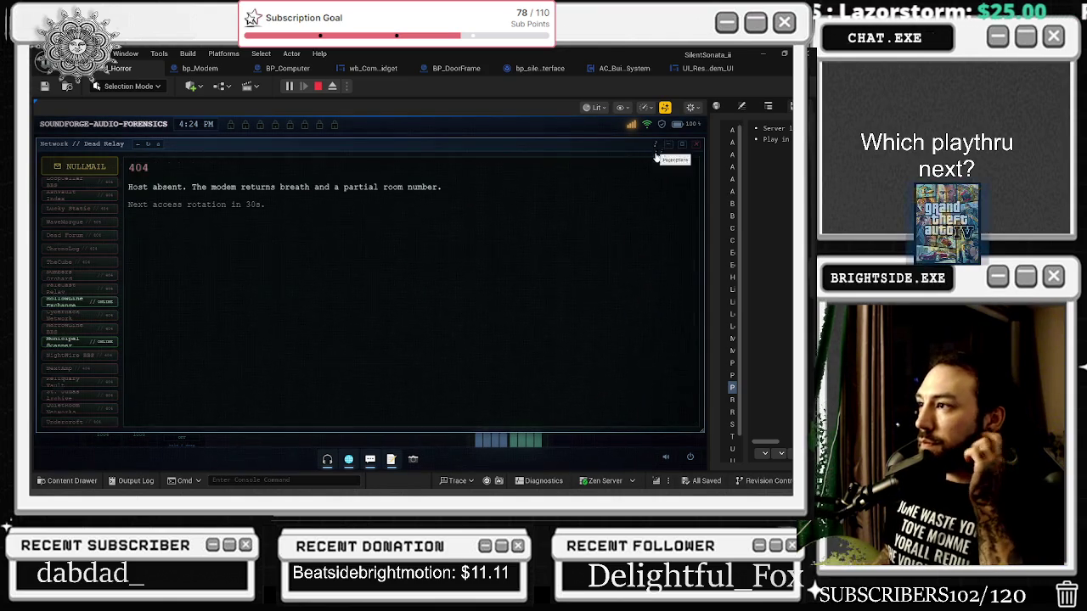
Switch to the relay's Donate page, leave the NULL MAIL inbox, and reboot the workstation.
click(657, 169)
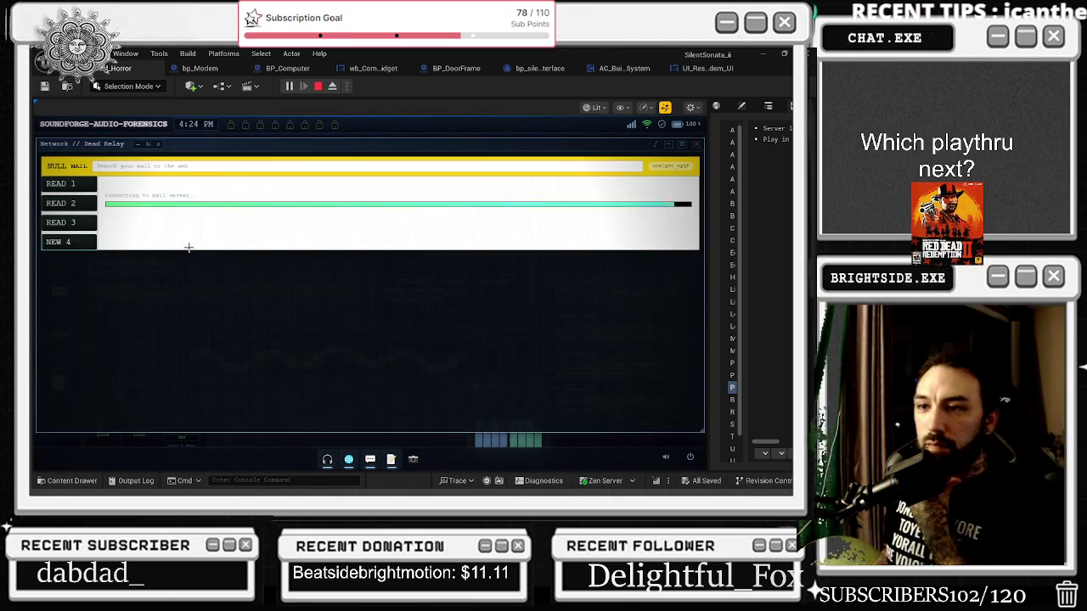
click(151, 144)
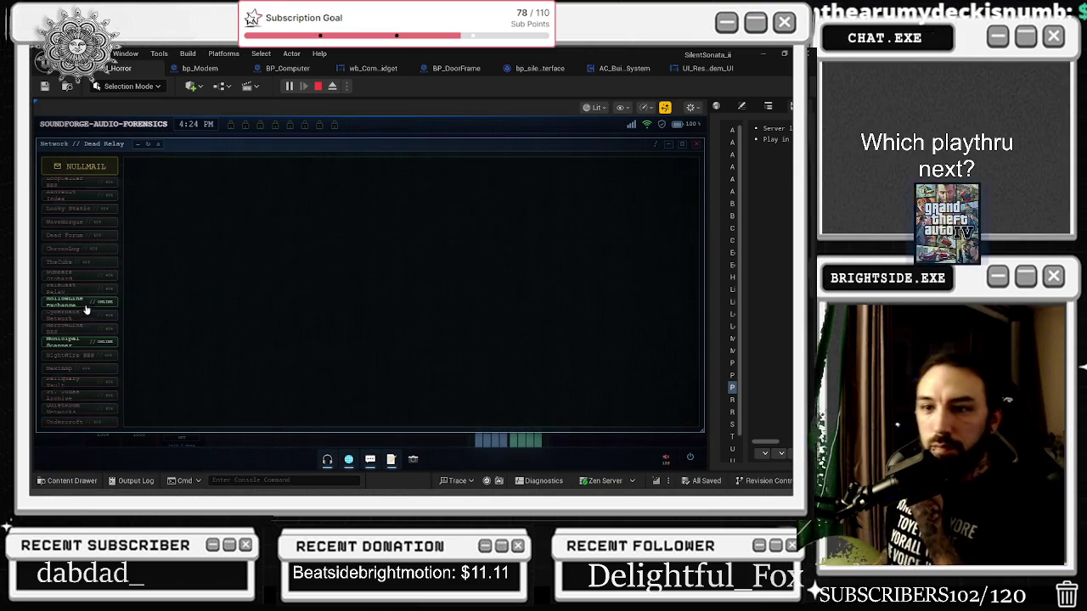
click(688, 461)
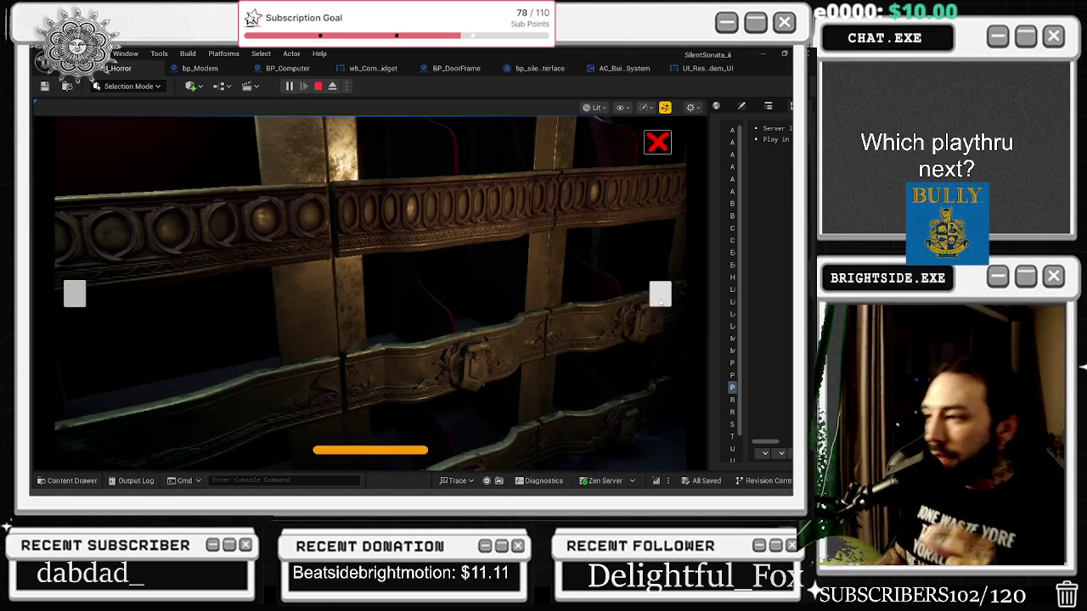
View the theatre camera's wide stage shot, close it, then close the Dead Relay window.
click(661, 297)
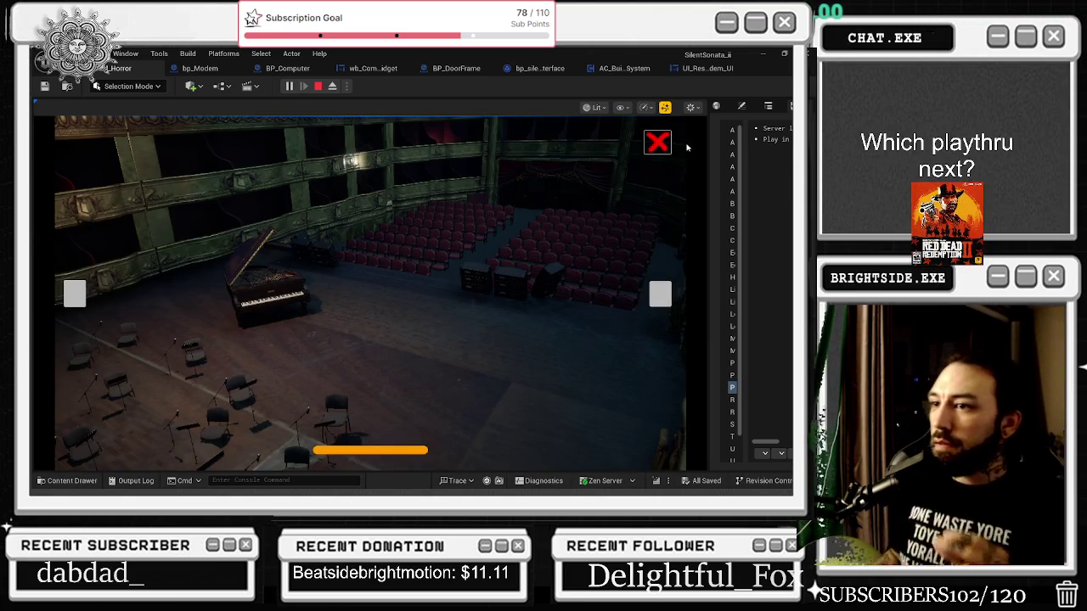
click(667, 139)
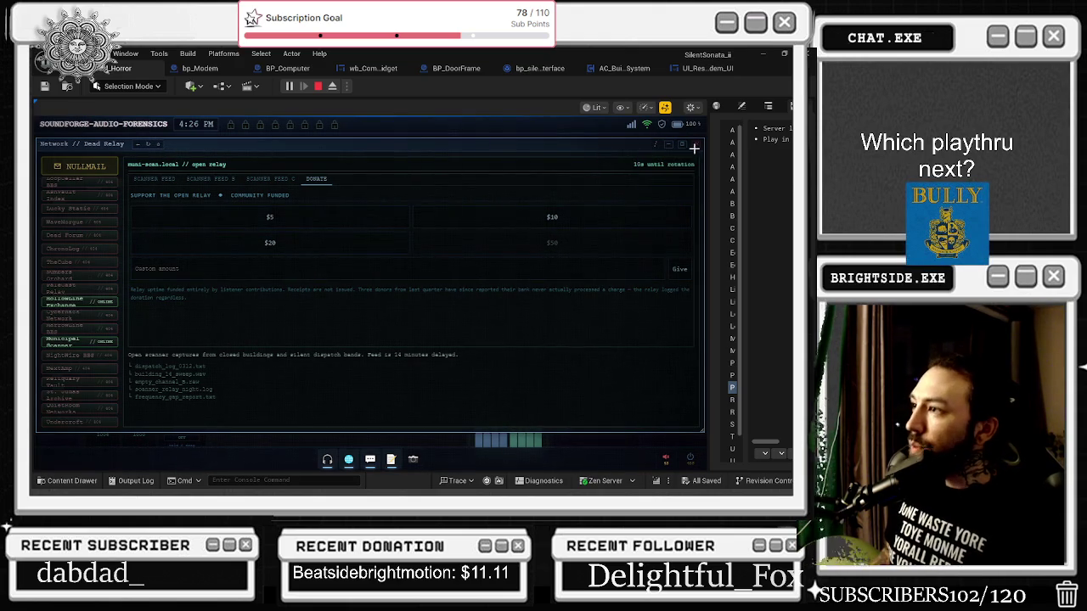
drag(671, 144, 673, 143)
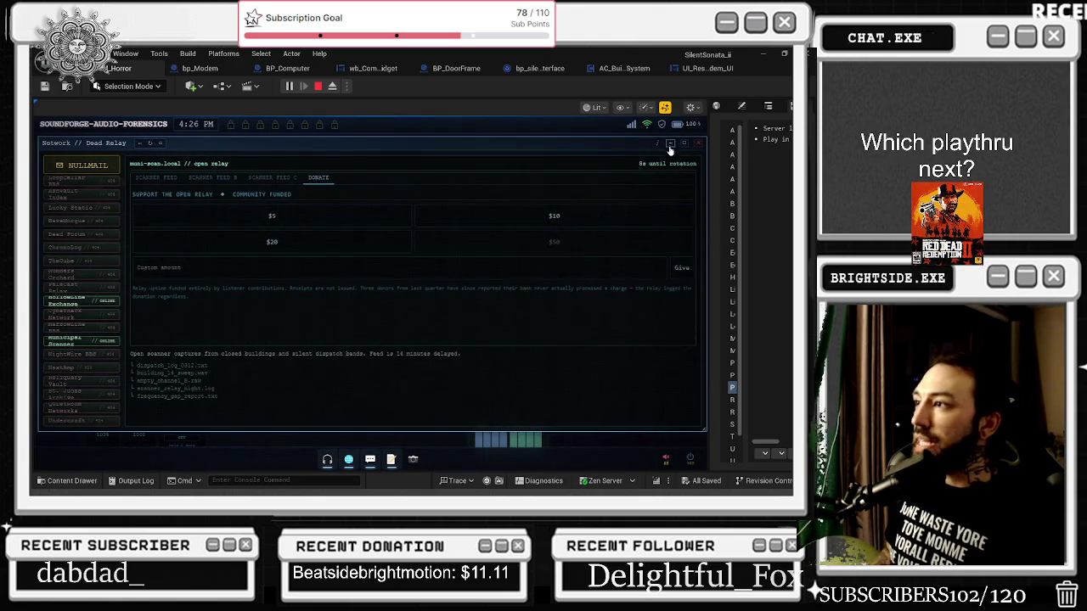
click(670, 146)
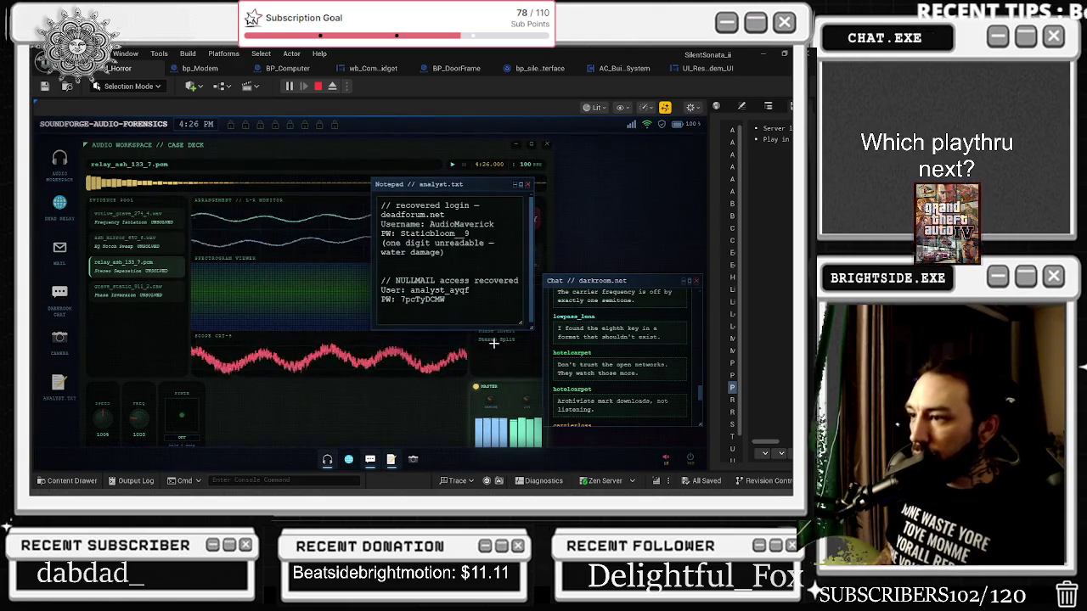
Add EQ Filter and Stereo Split, lower the balance, raise FREQ from 1915 to 2535, then return to Dead Relay.
click(498, 337)
click(497, 296)
click(333, 415)
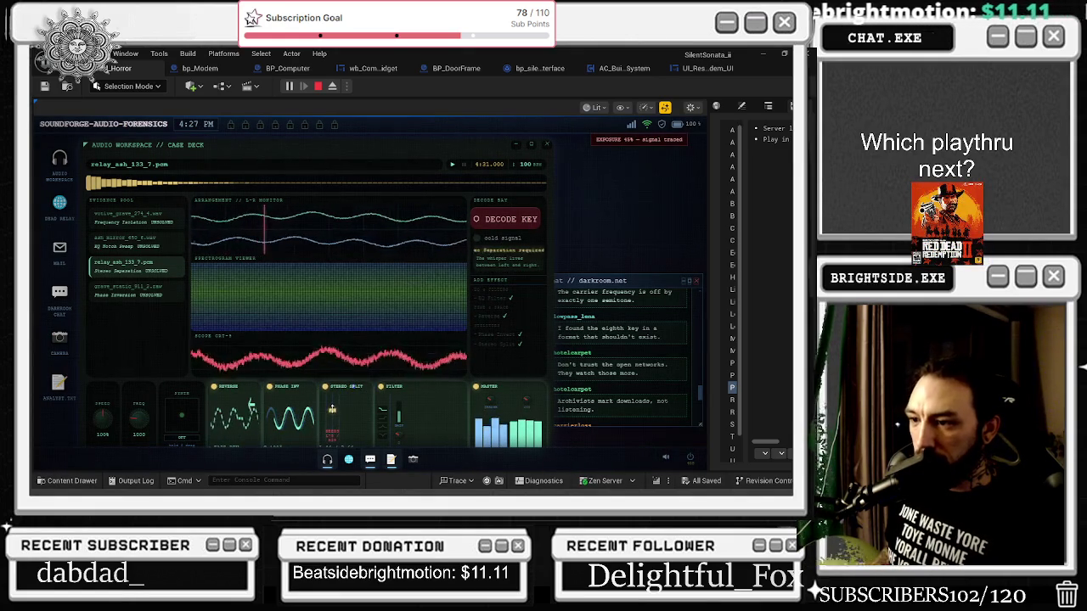
drag(333, 422, 332, 433)
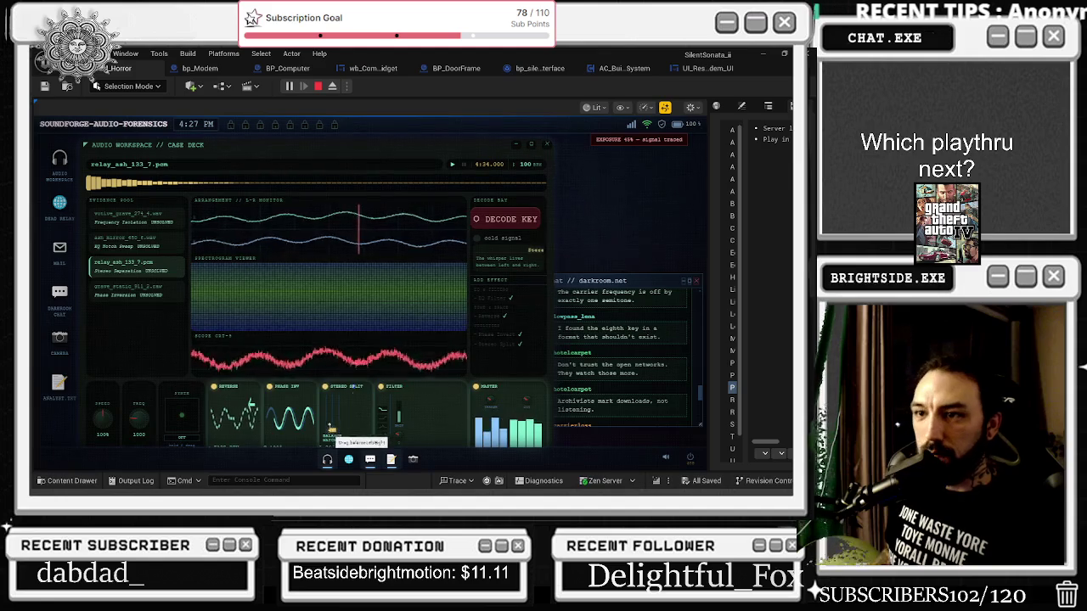
drag(142, 406, 153, 389)
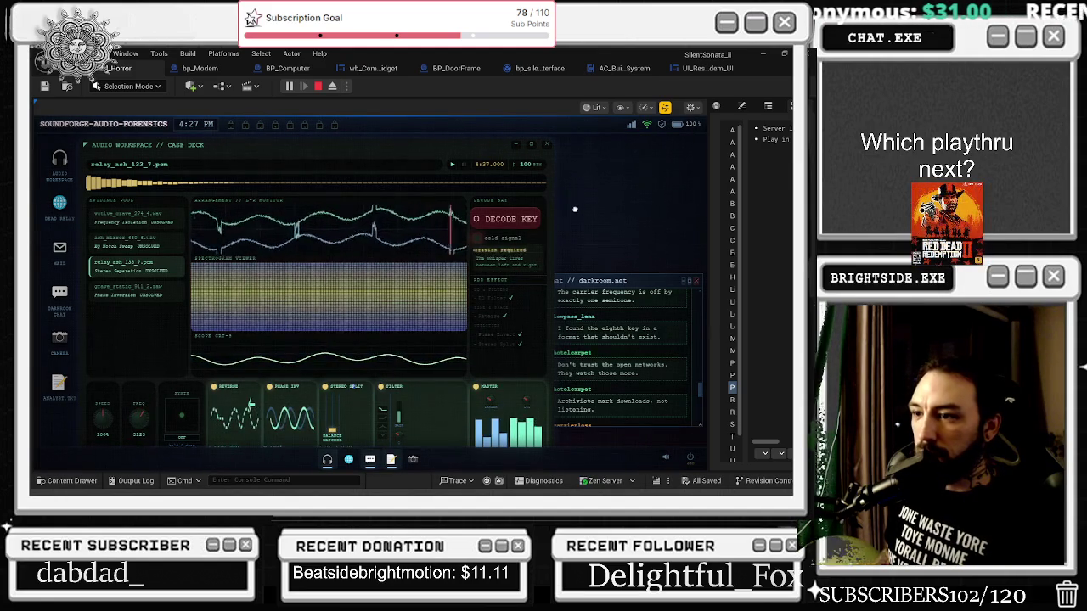
click(348, 459)
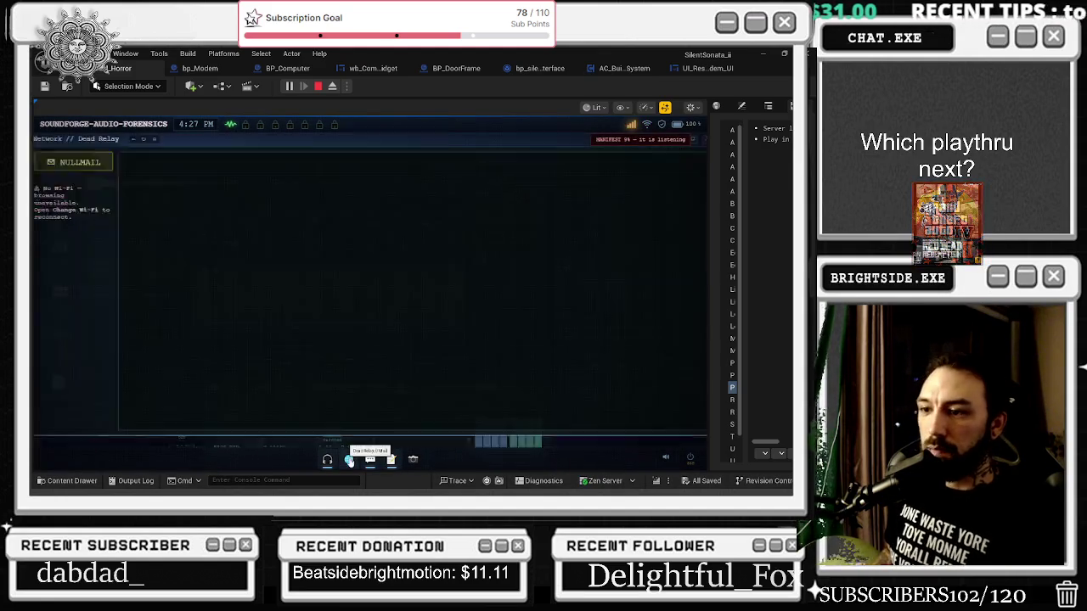
Check the Wi-Fi network list, exit the computer, then sit back down at the laptop.
click(647, 126)
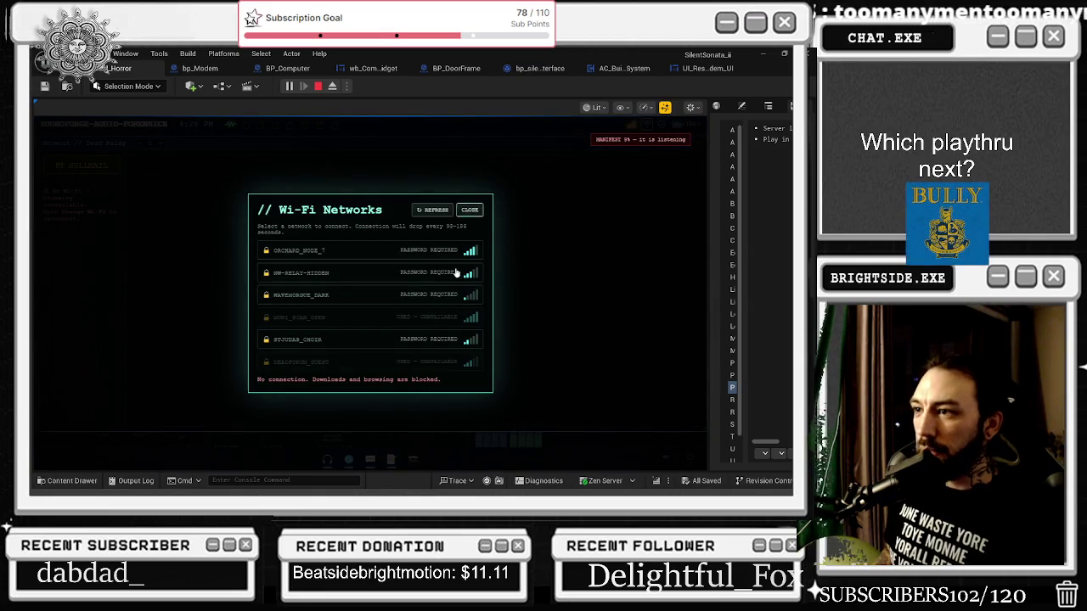
key(Escape)
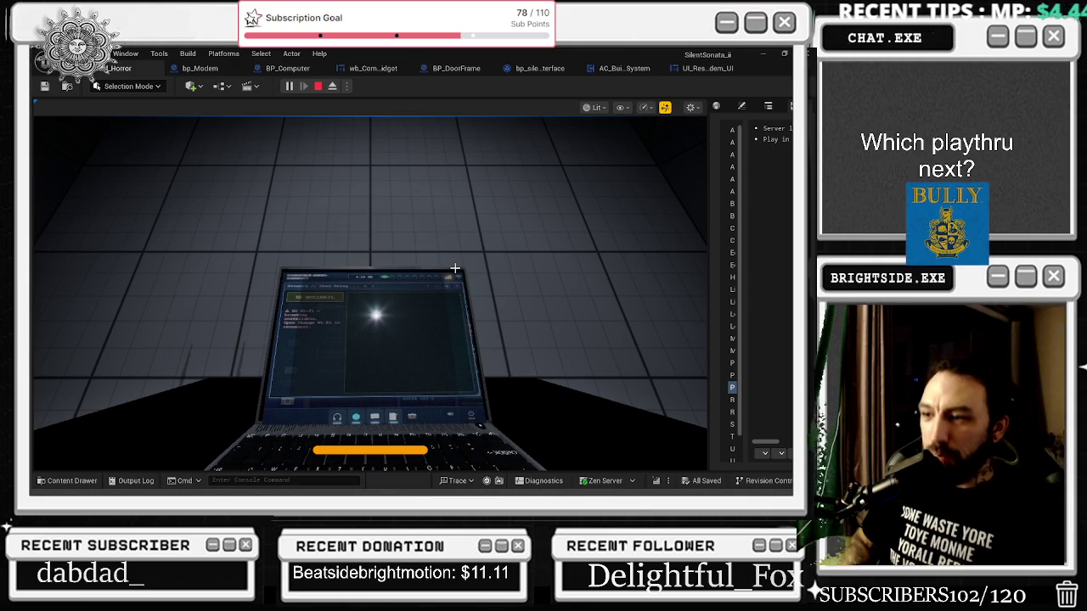
click(455, 269)
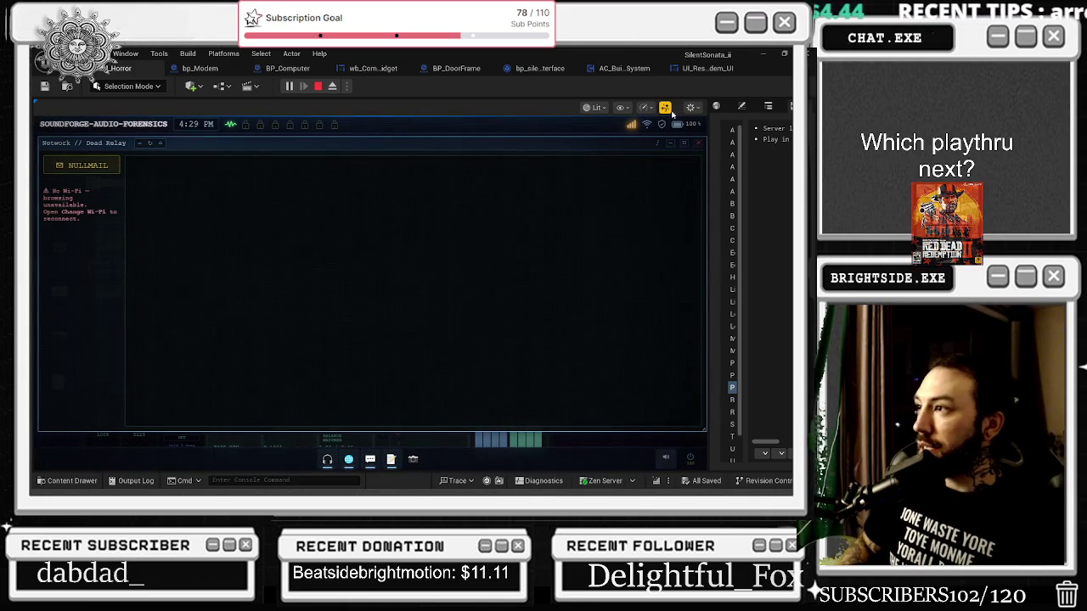
Dismiss the clear logs options, close Dead Relay, and face the laptop beside the router.
click(657, 145)
click(670, 145)
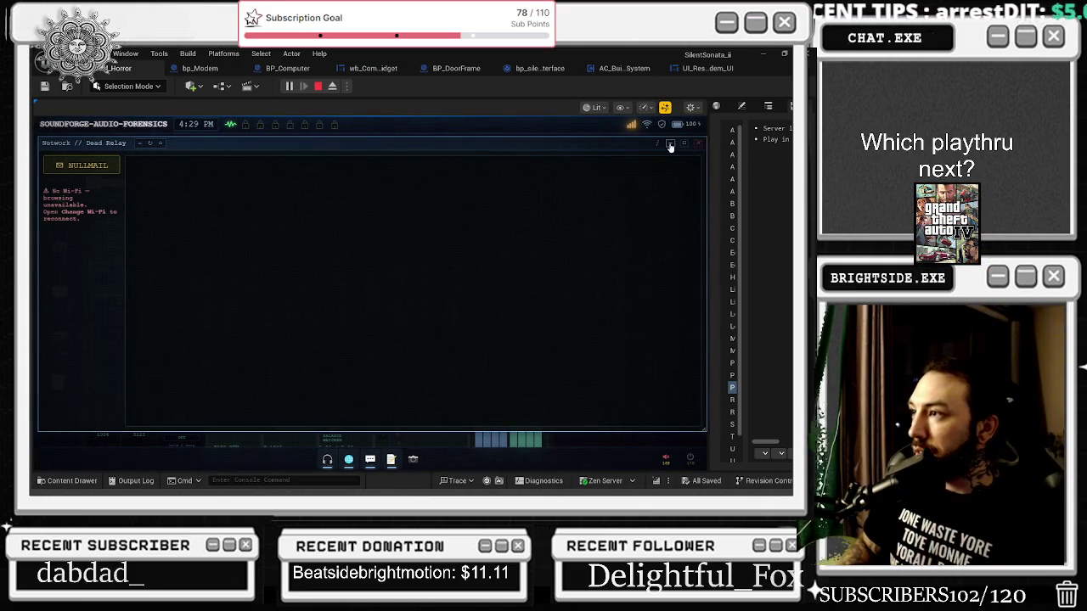
click(670, 146)
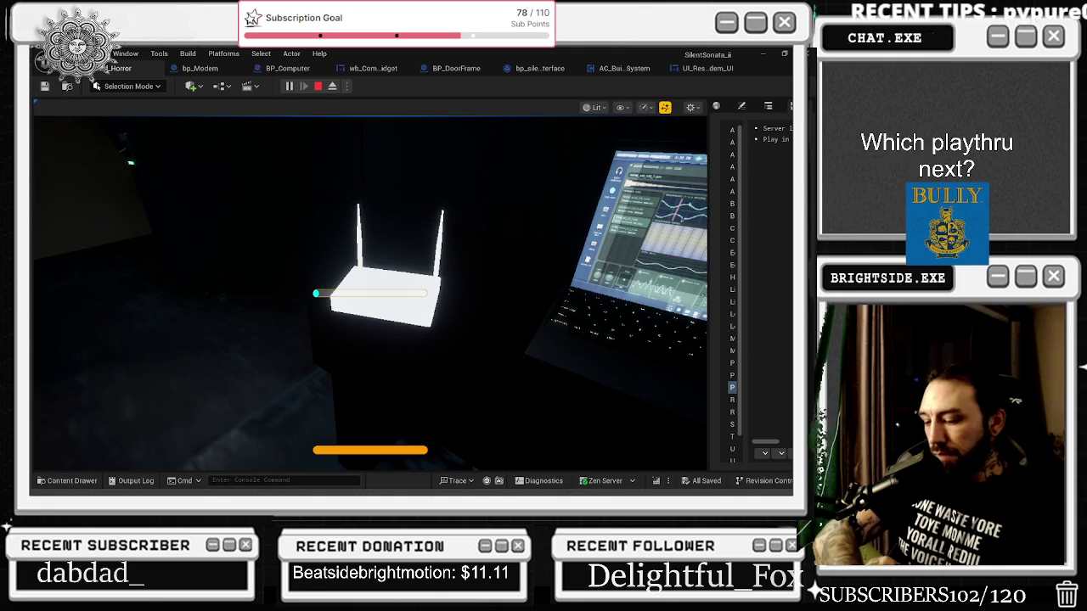
click(370, 289)
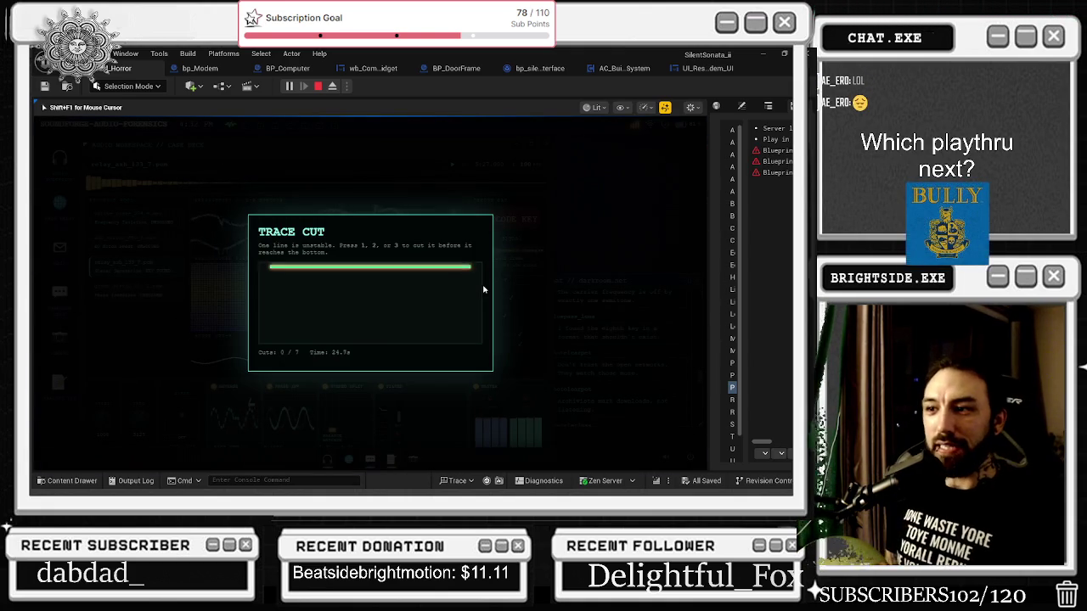
Cut the unstable lines 1, 2 and 3 in Trace Cut, then view the next camera shot and close the feed.
key(1)
key(2)
key(3)
key(1)
key(2)
key(3)
key(1)
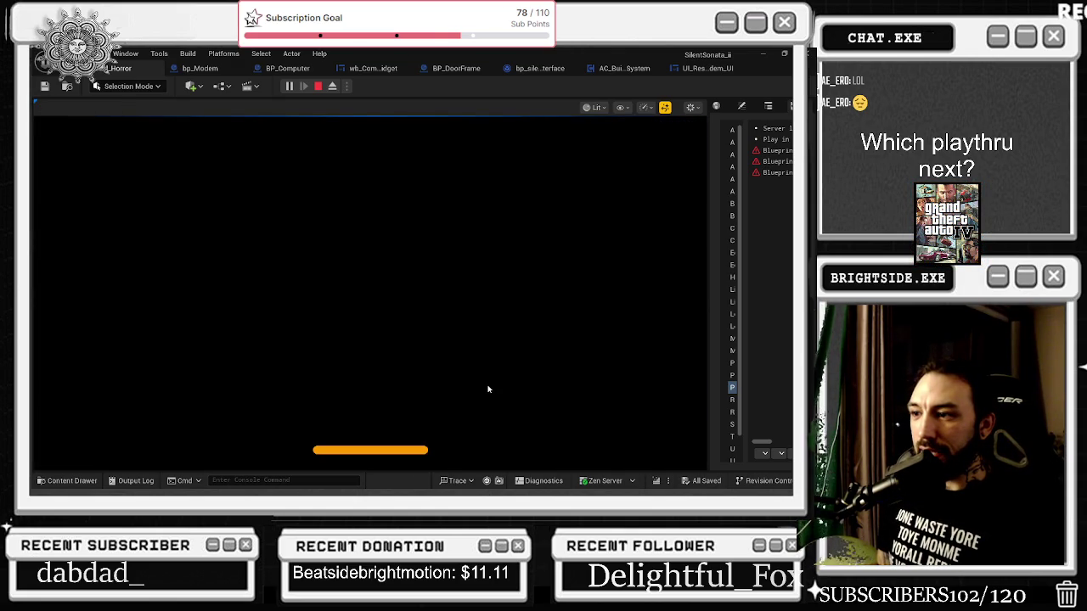
click(658, 295)
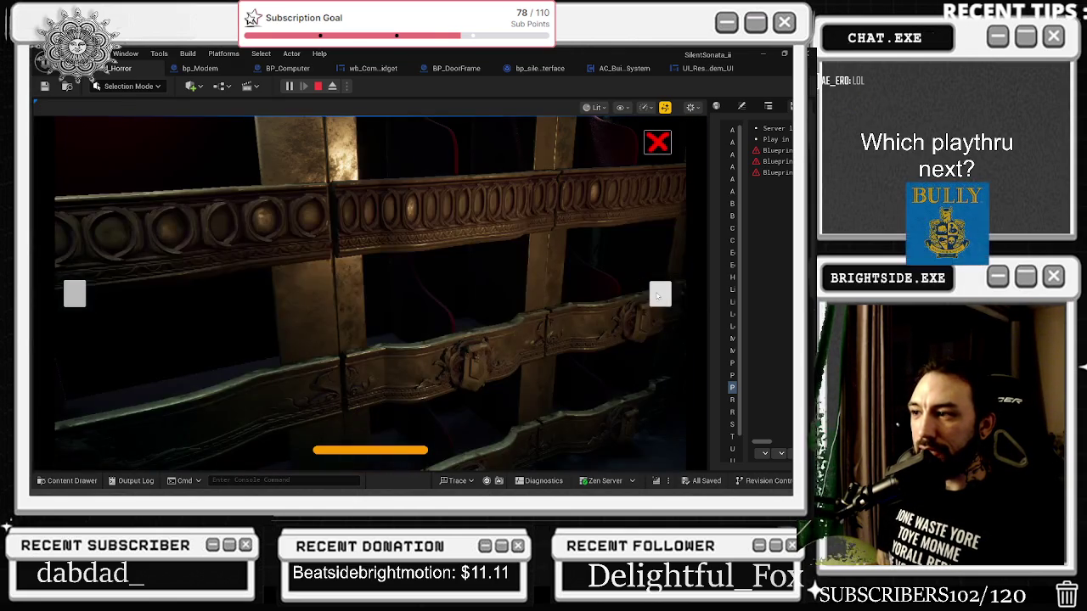
click(656, 146)
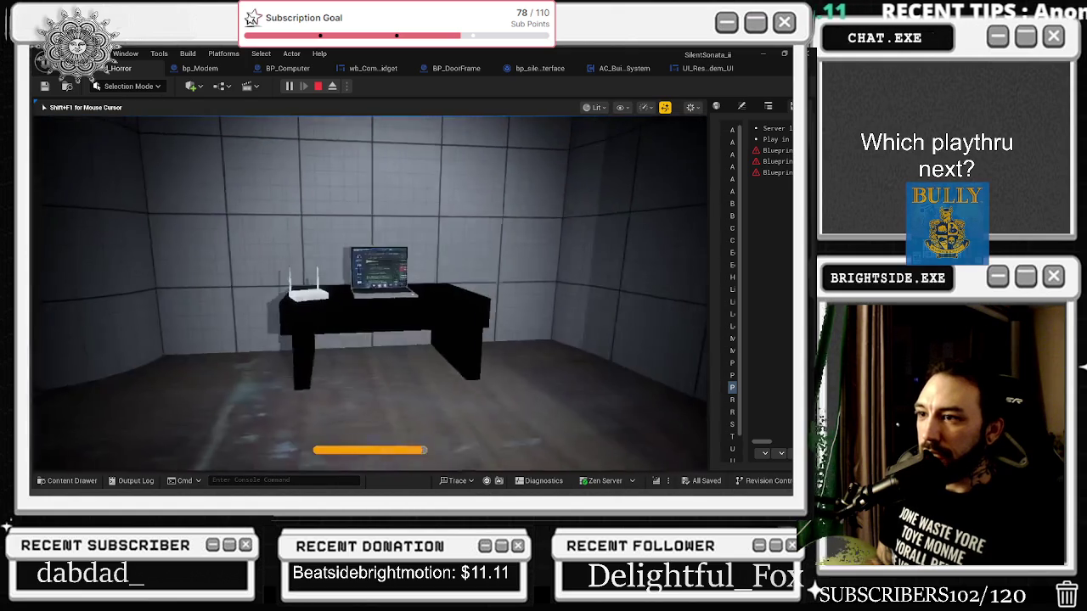
Zoom in to the laptop desktop and select the relay password hint in the chat.
key(e)
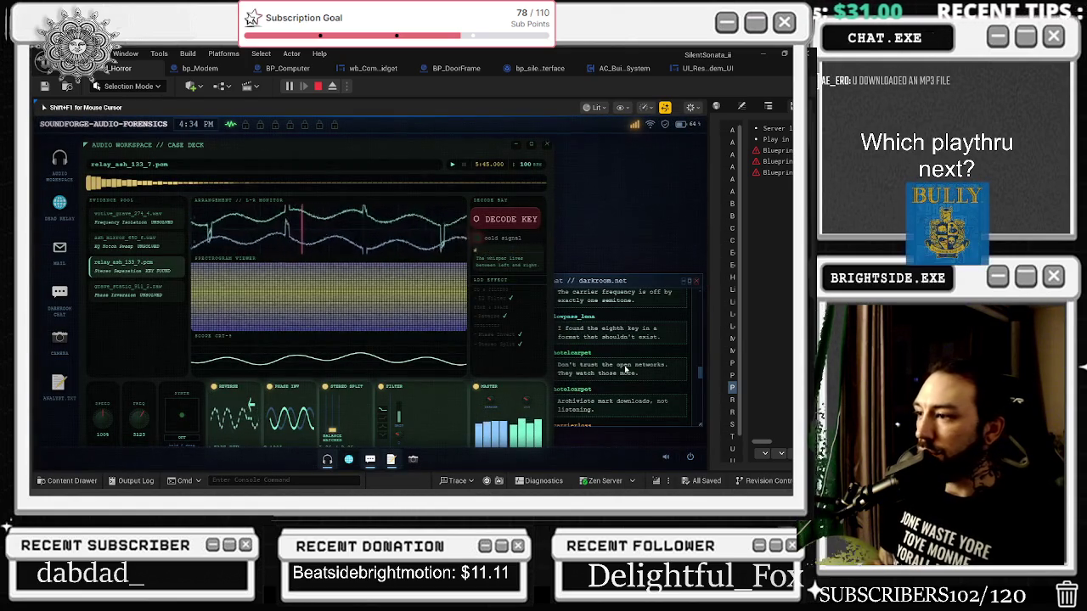
scroll(625, 365, down, 3)
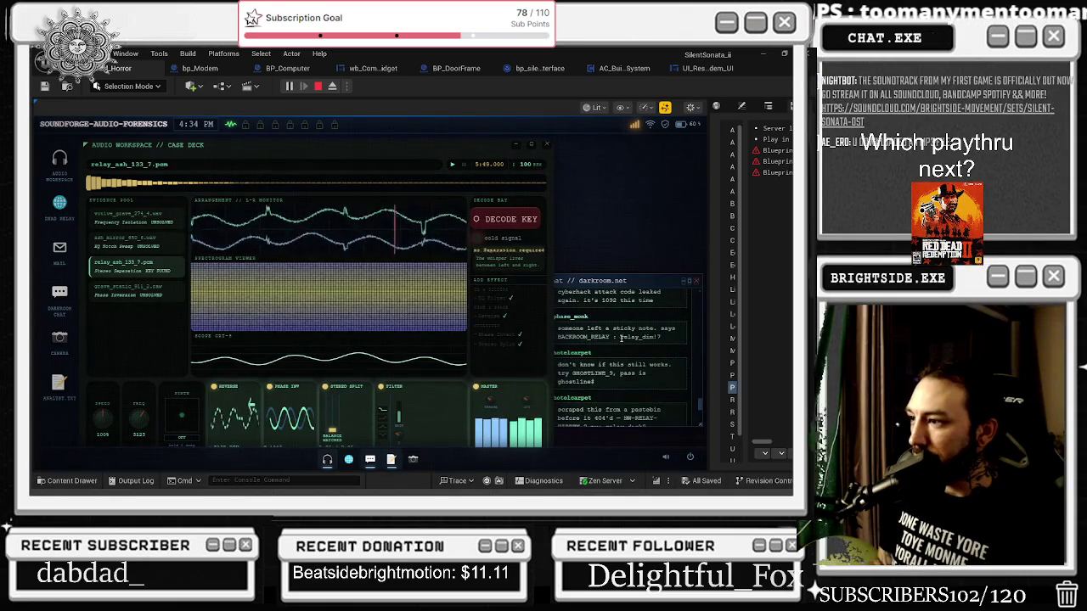
drag(619, 337, 663, 337)
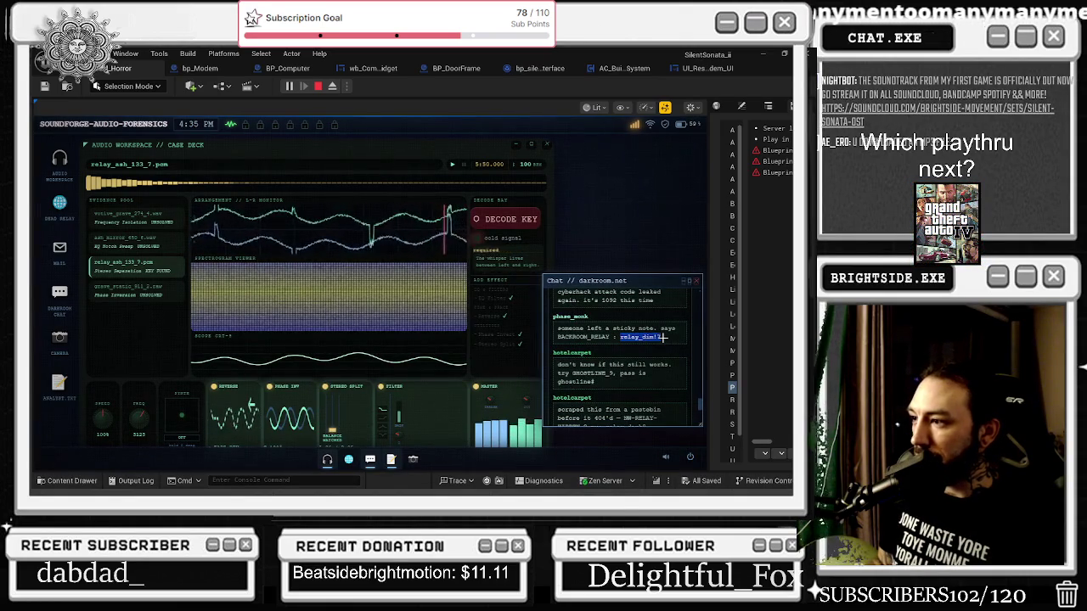
Load grave_static_911_2.raw, apply Stereo Split and Reverse, raise FREQ from 4168 to 4789, then open the camera feed.
click(116, 295)
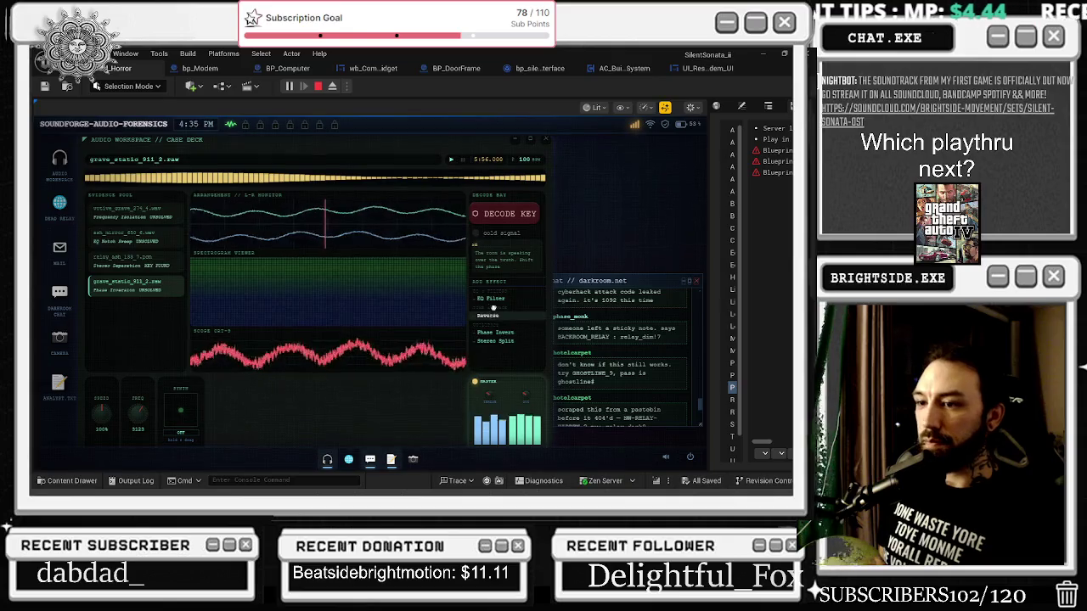
click(493, 343)
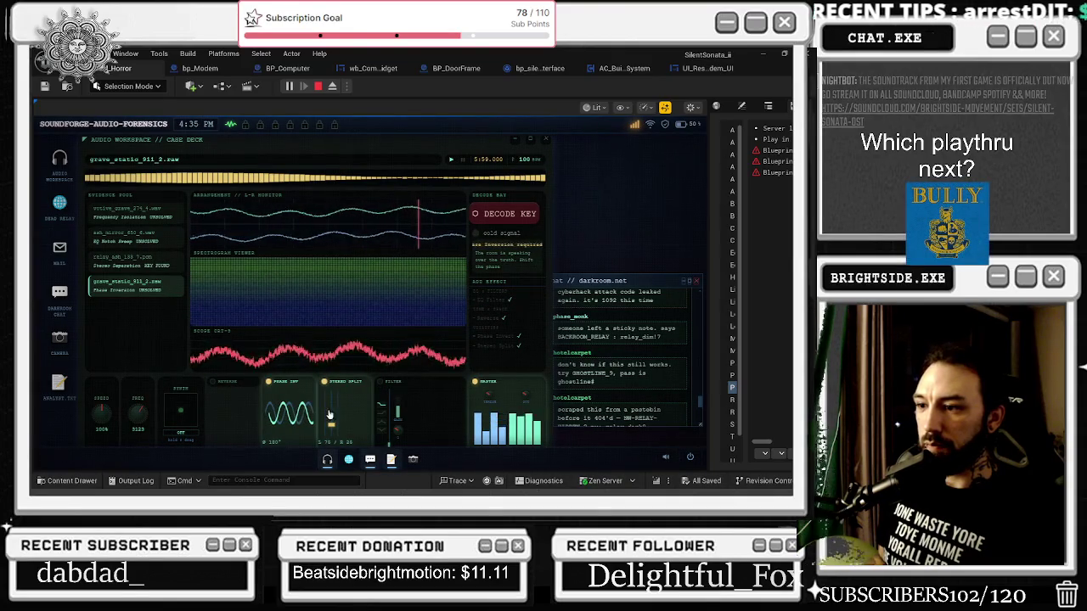
click(261, 381)
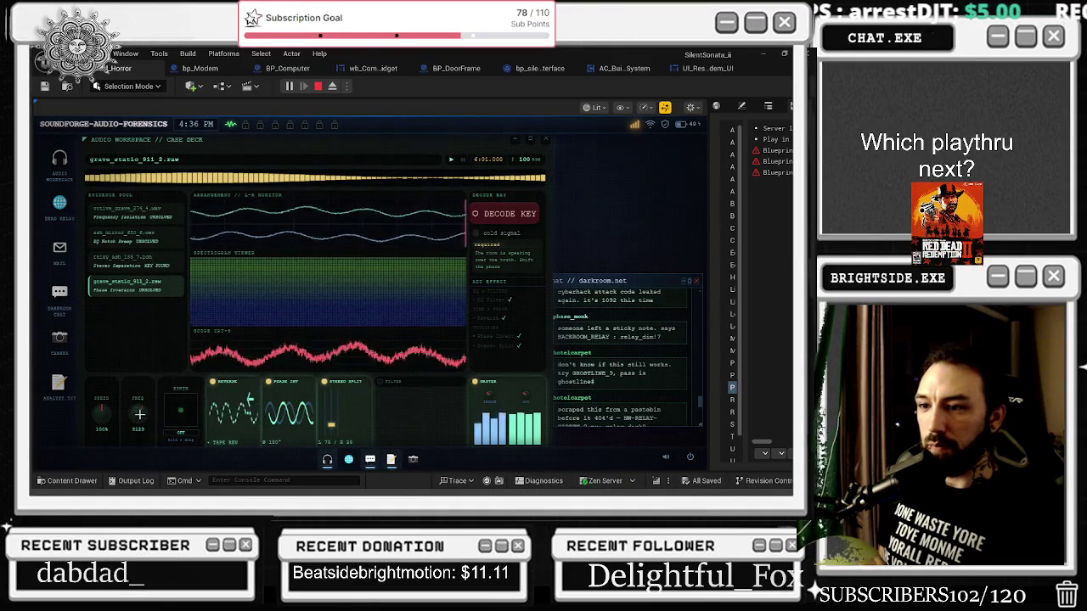
drag(141, 391, 103, 419)
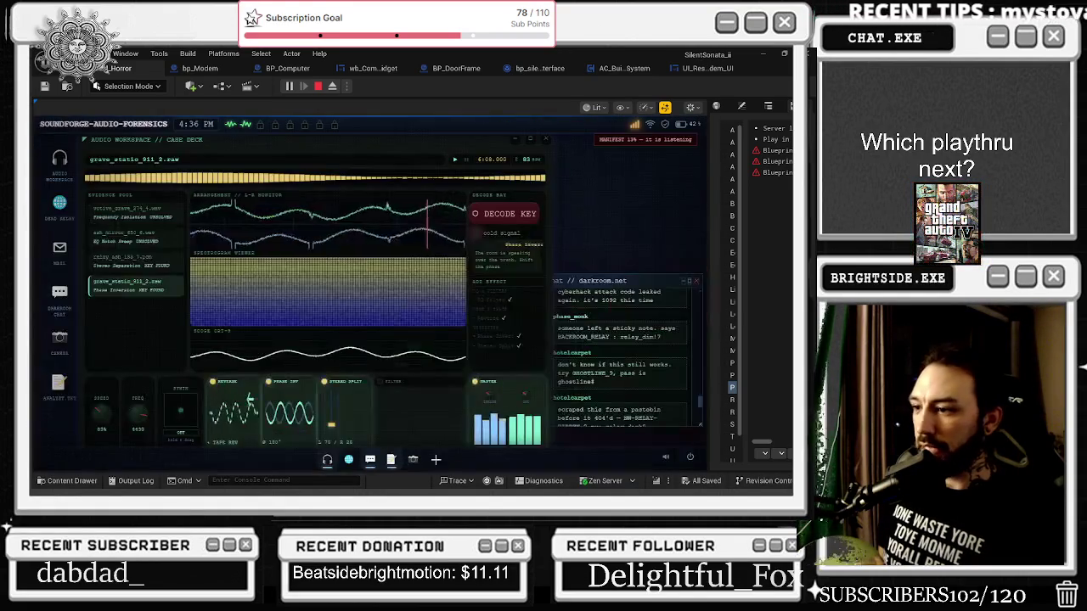
click(413, 462)
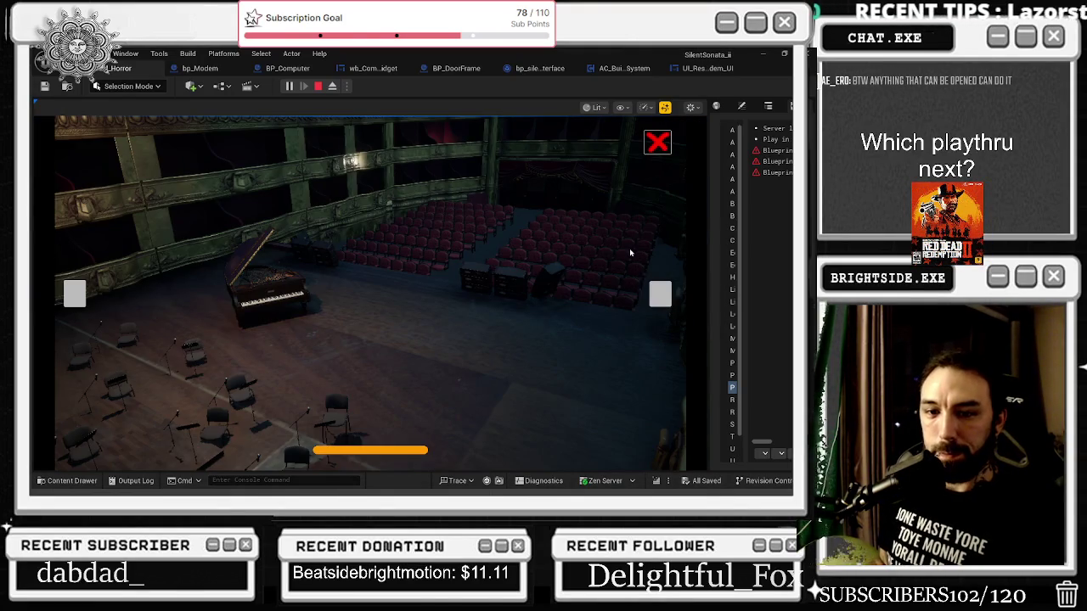
Close the camera feed and audio workspace, then open the web relay browser.
click(657, 142)
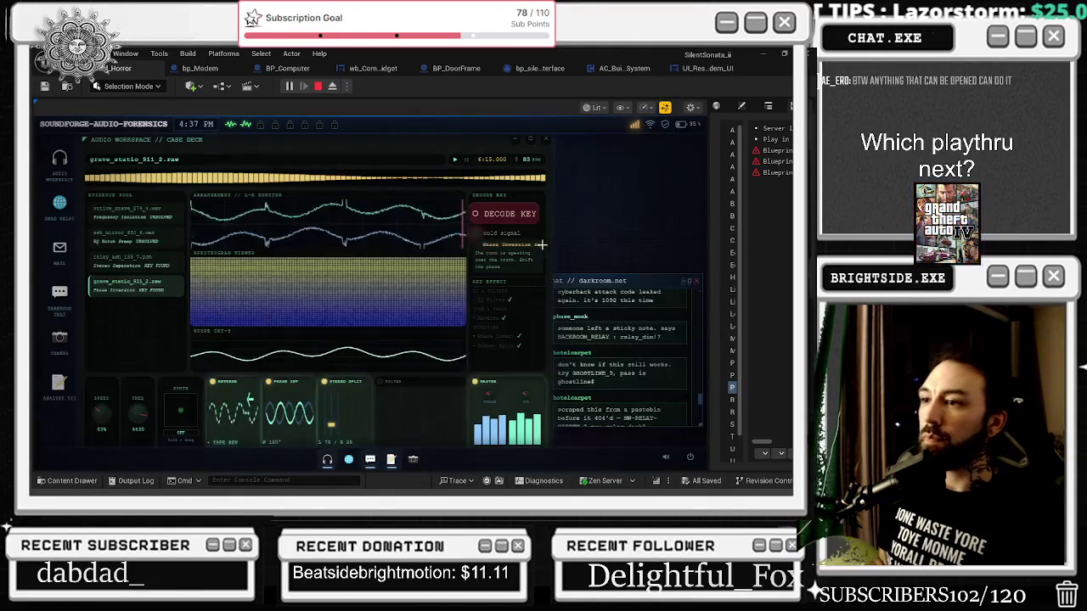
click(545, 139)
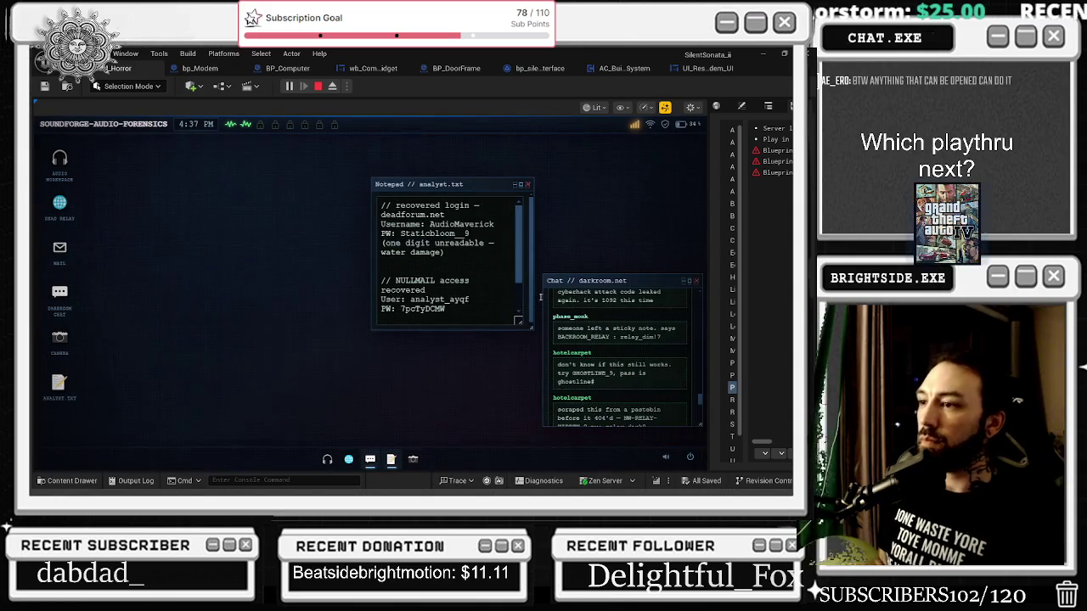
click(349, 461)
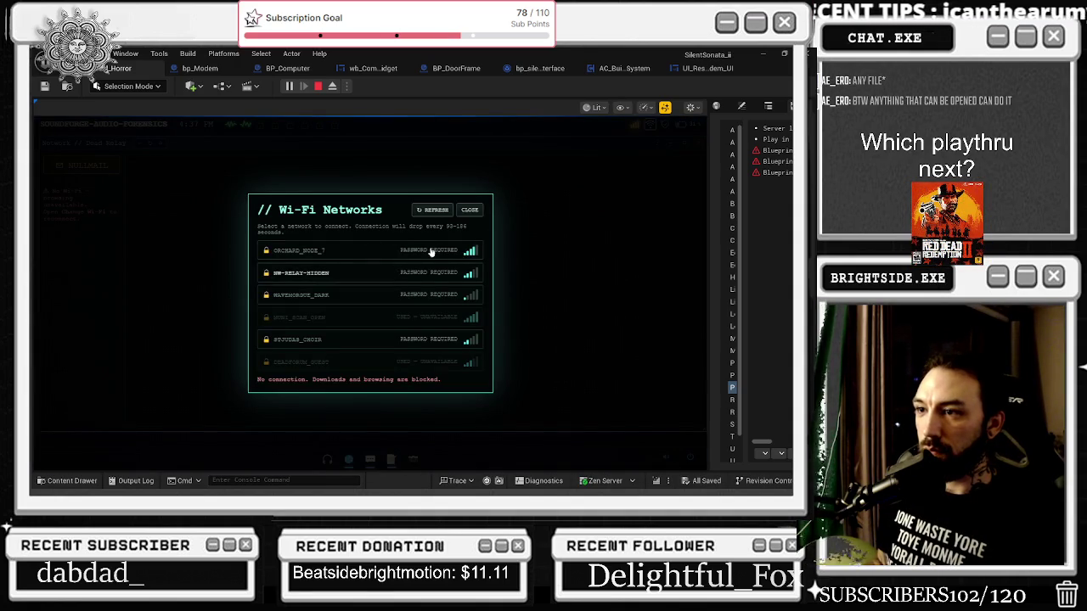
Try joining NW-RELAY-HIDDEN with the pasted password, close the Wi-Fi panel, and reopen the camera feed.
click(417, 272)
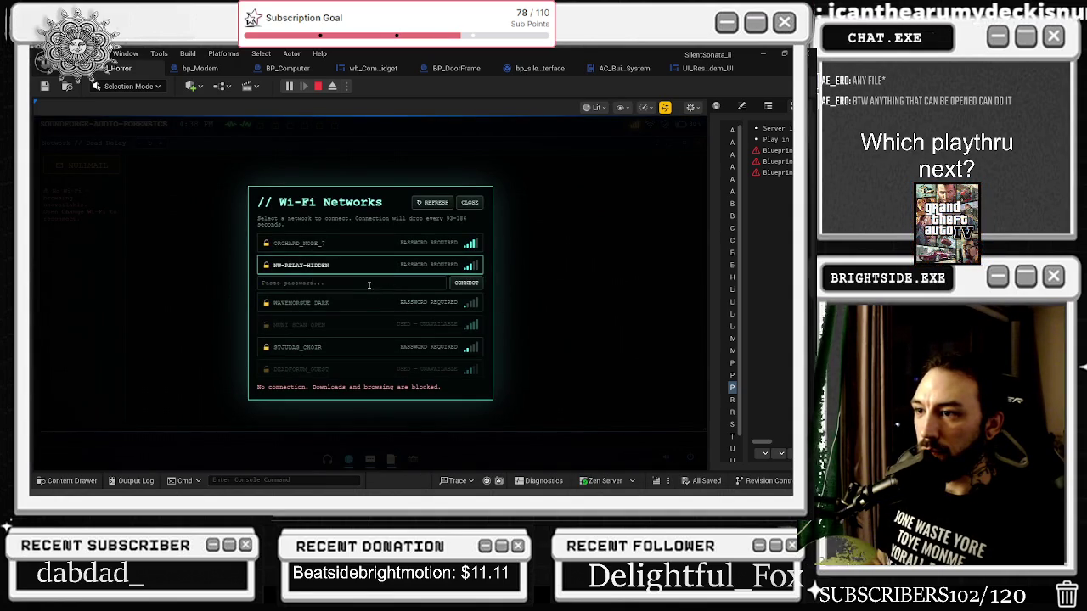
key(ctrl+v)
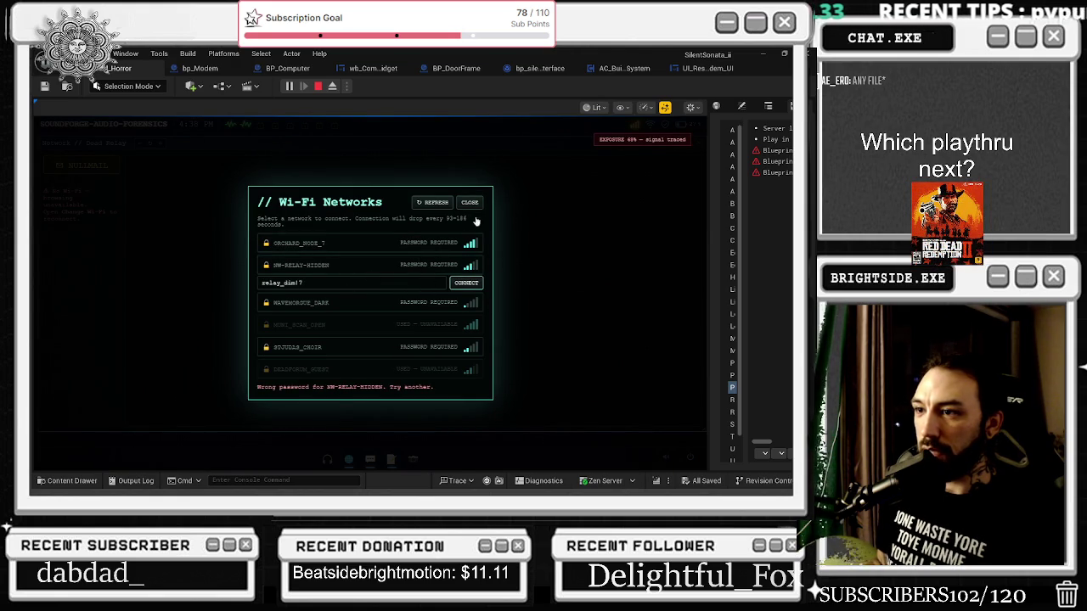
click(470, 203)
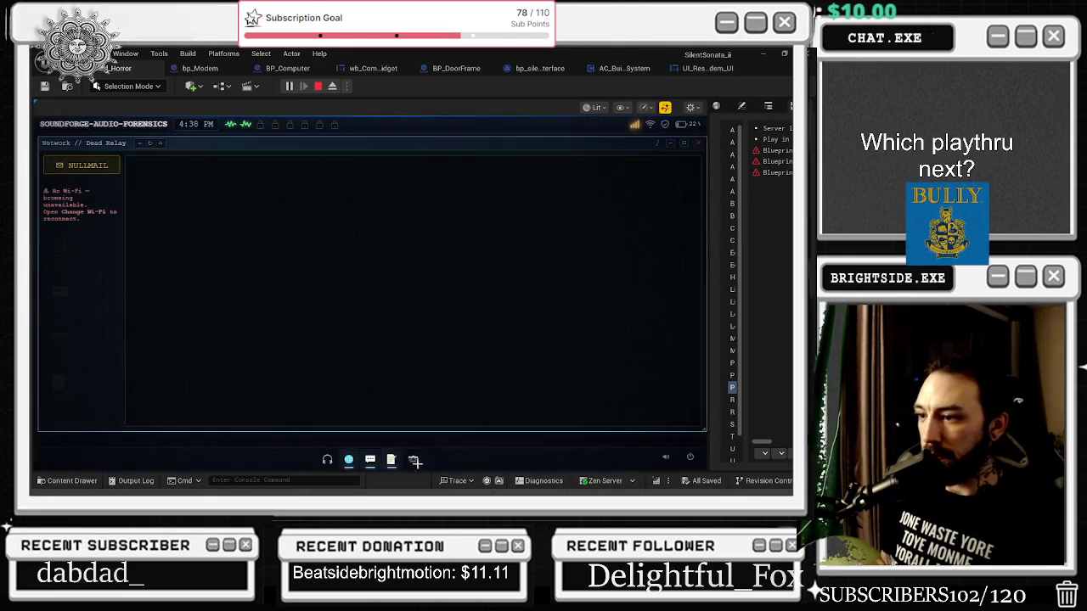
click(411, 461)
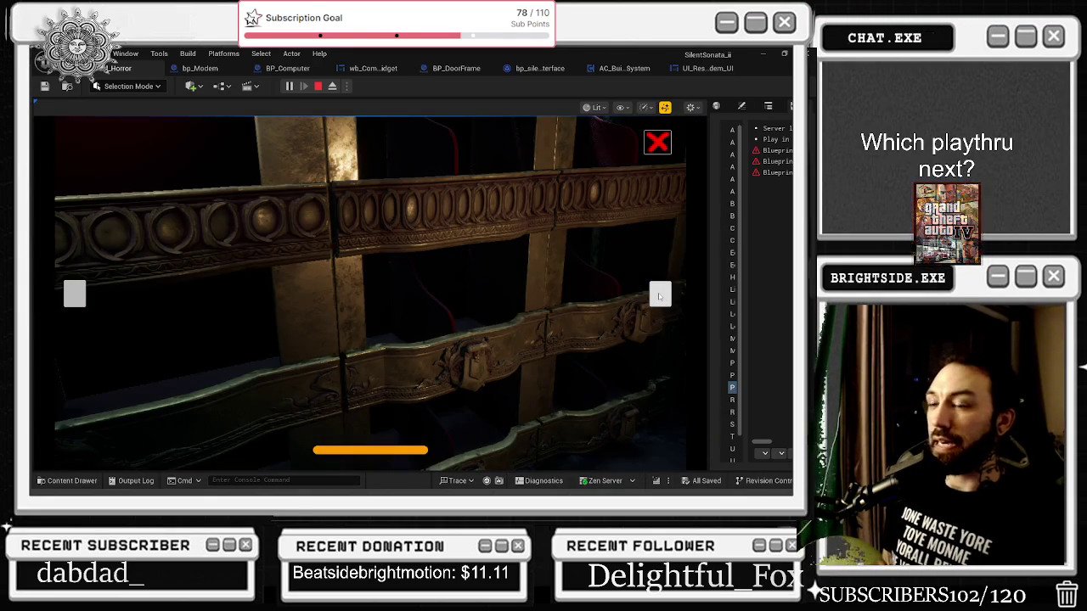
Cycle through the camera shots, dismiss the log options list, and back out into the room.
click(659, 295)
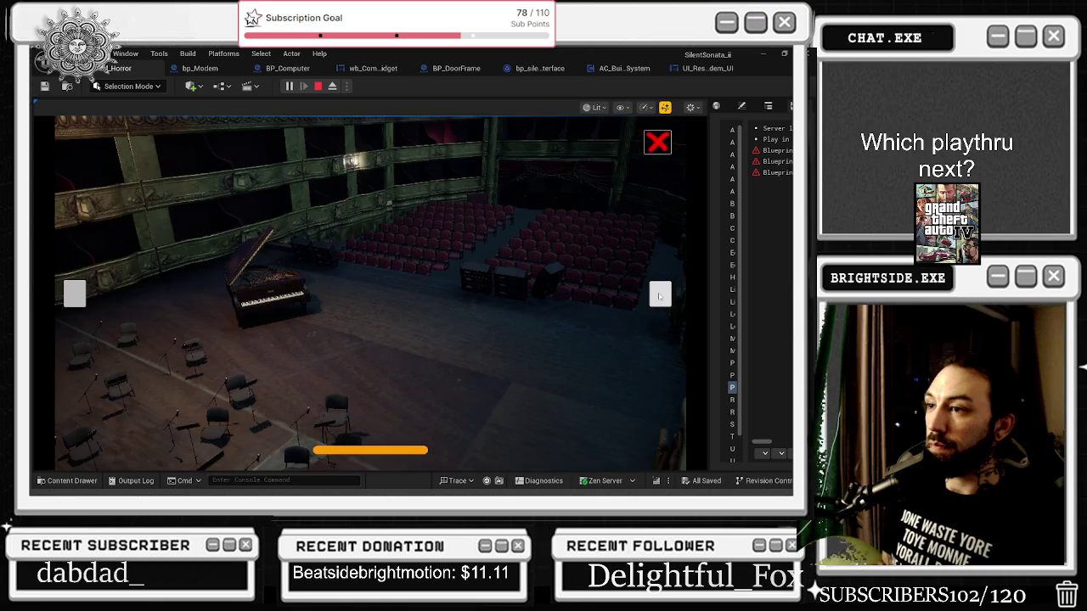
click(660, 296)
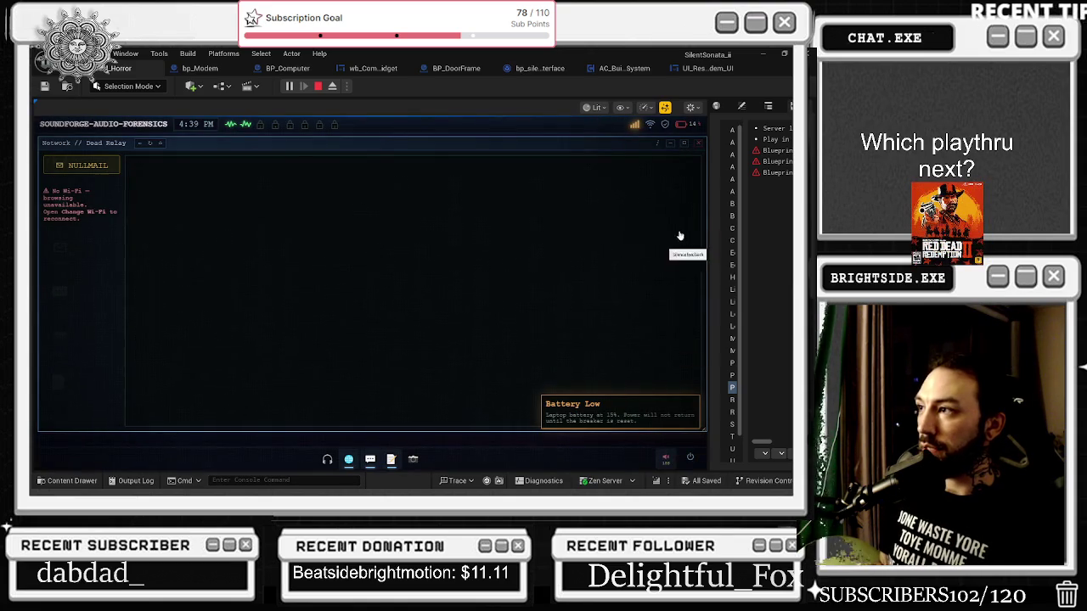
click(659, 158)
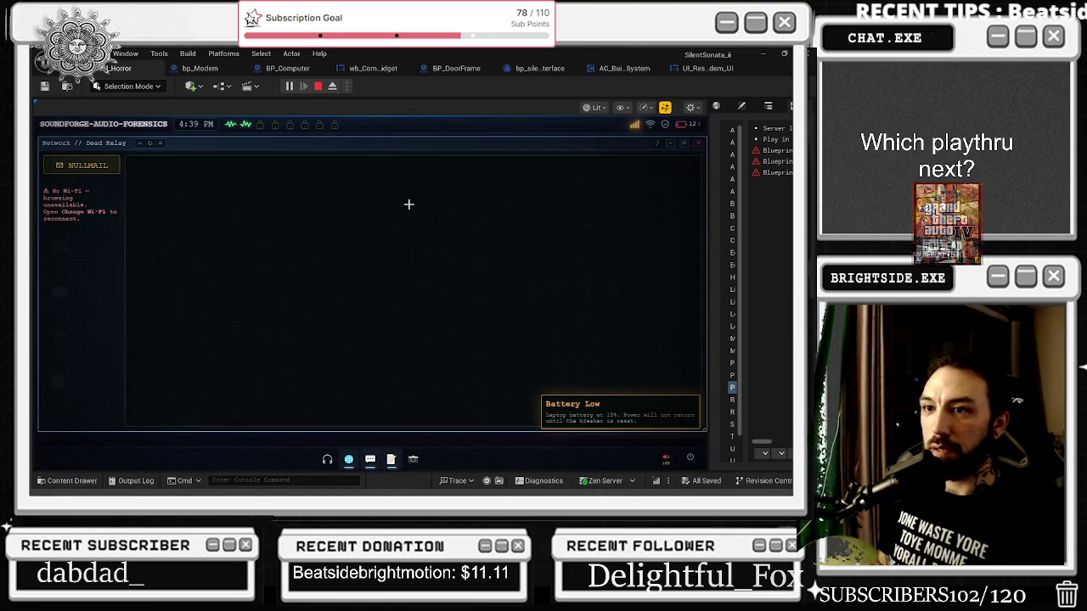
key(Escape)
Back on the laptop, reread analyst.txt and the darkroom.net relay password hint, then leave.
click(458, 324)
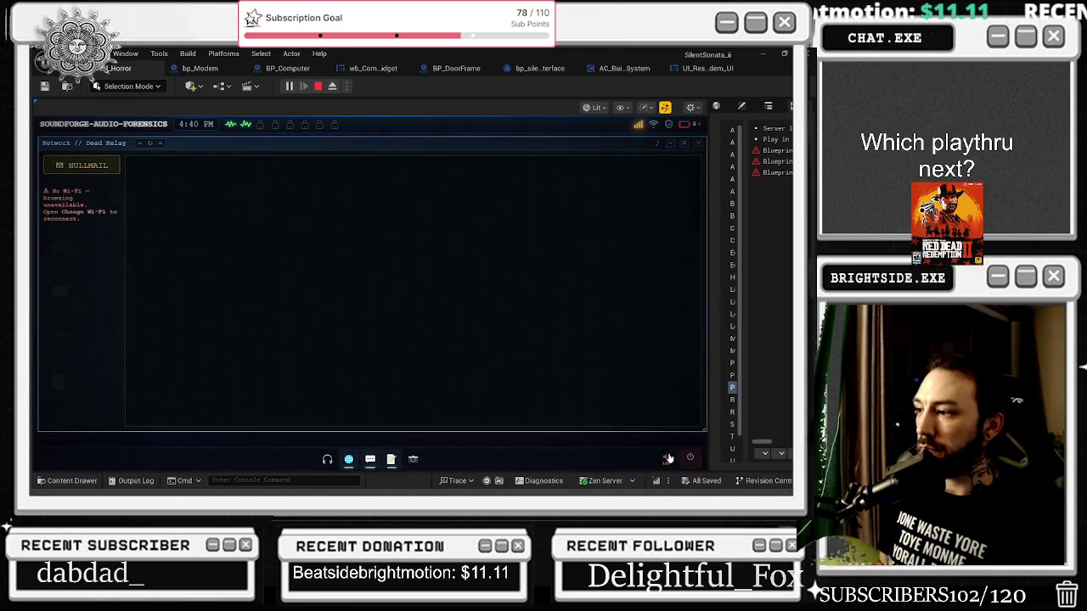
click(391, 459)
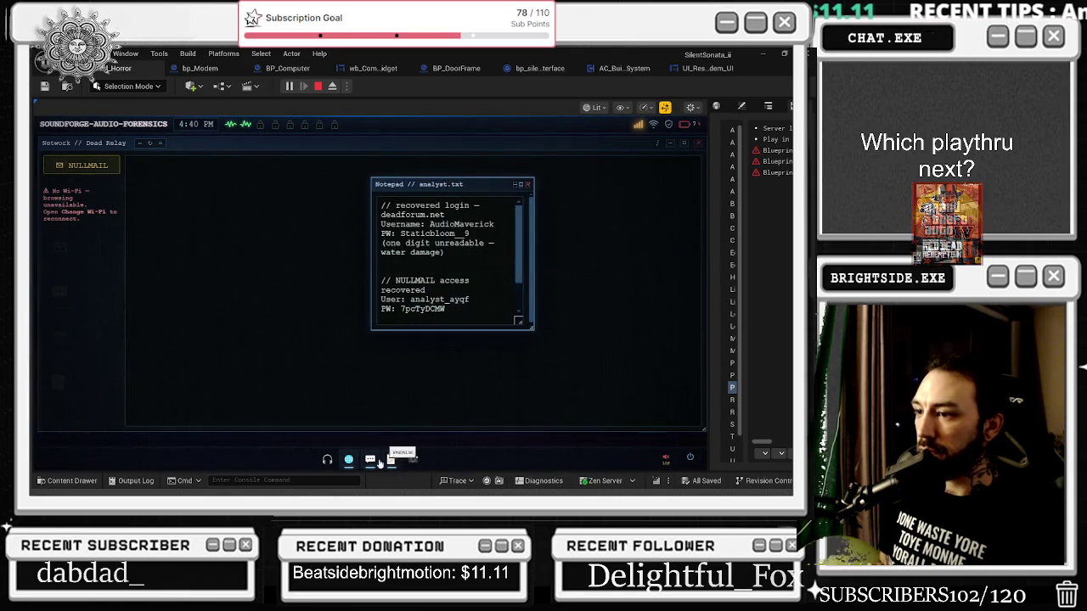
click(413, 459)
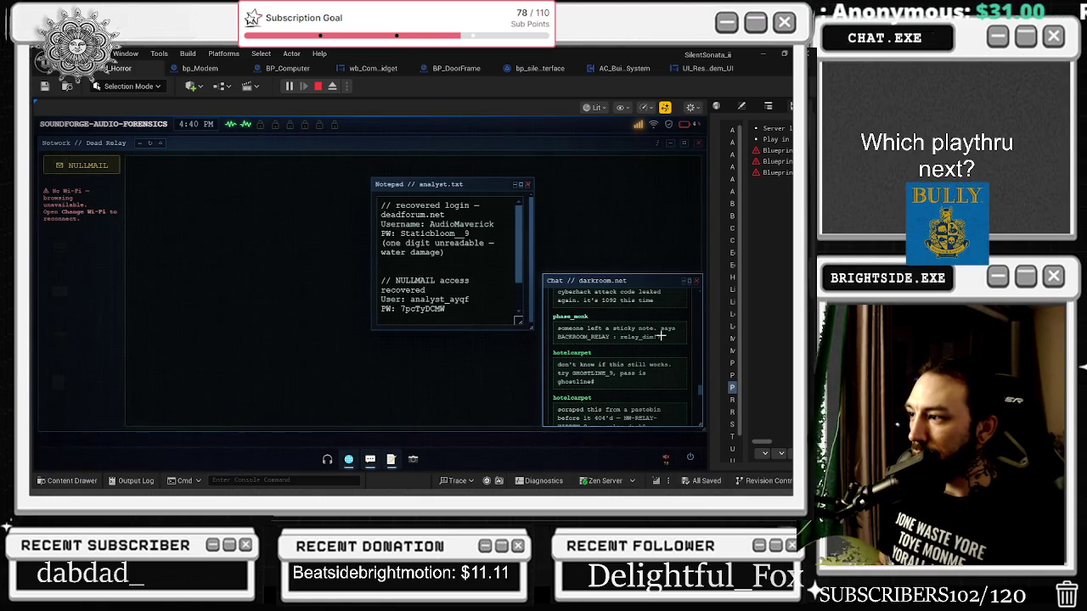
drag(623, 337, 621, 338)
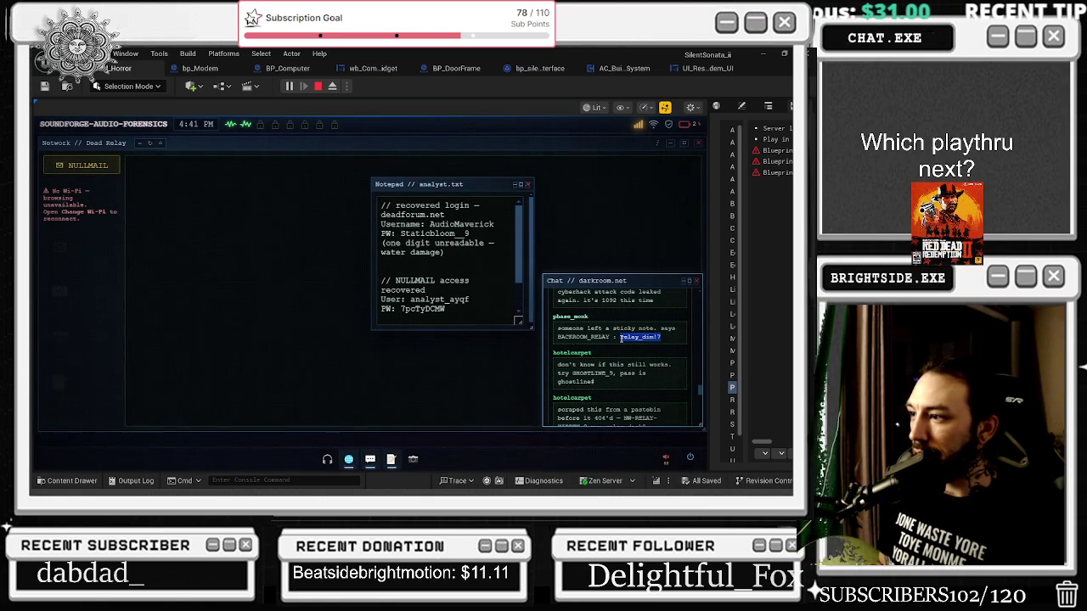
key(Escape)
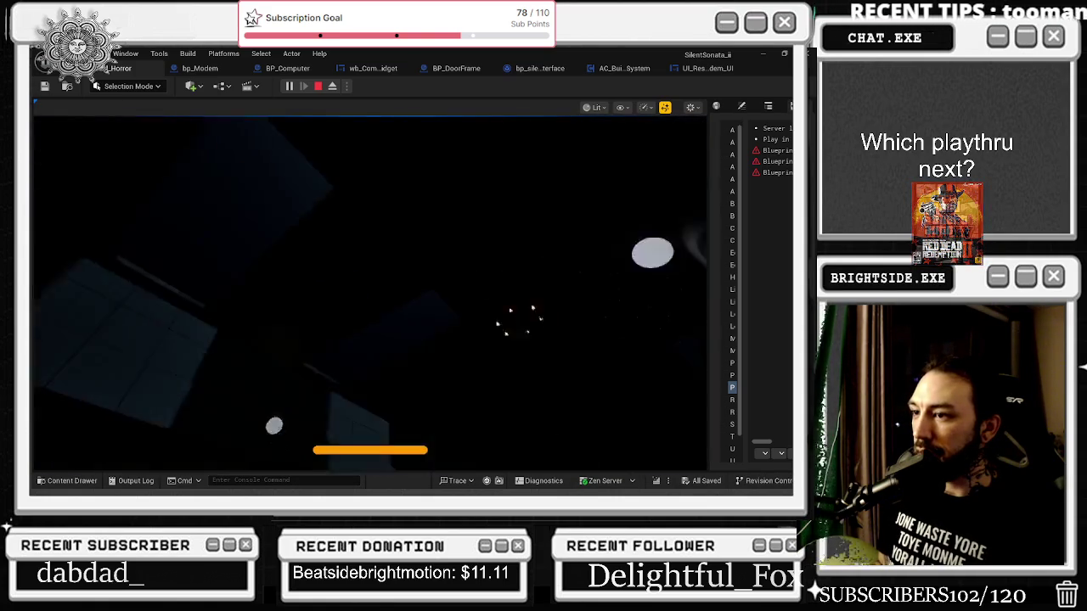
On the wall electric panel, wire the first and third top terminals to bottom terminals.
click(344, 462)
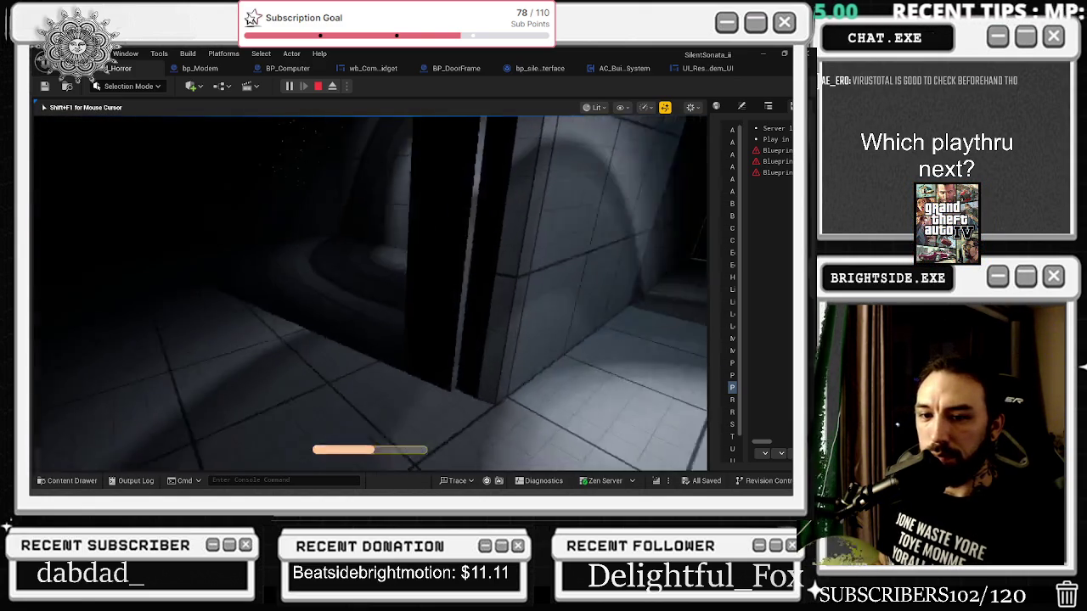
key(e)
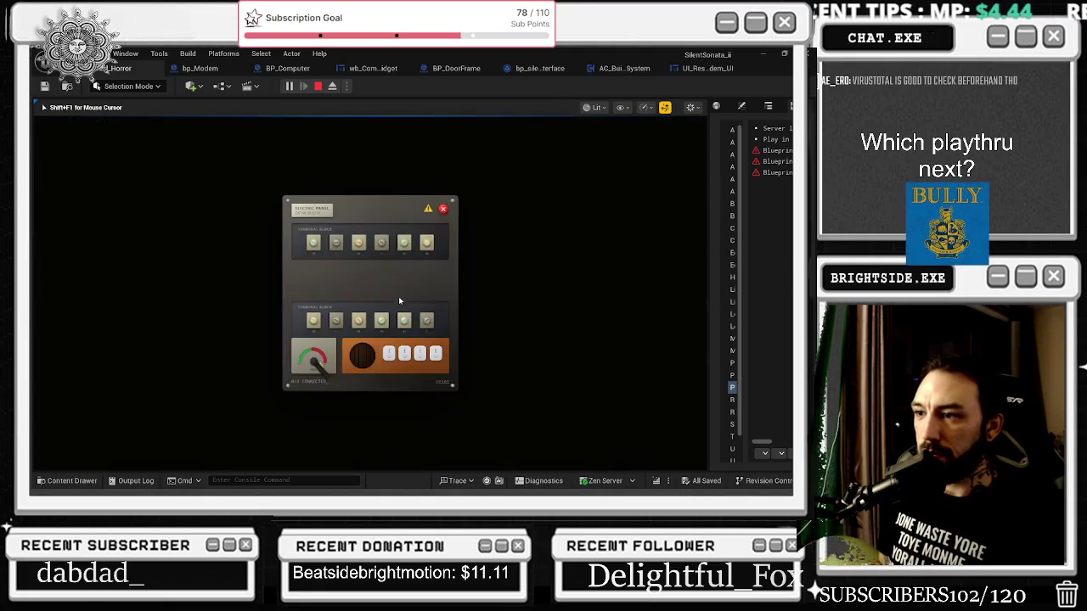
mouse_move(299, 229)
mouse_down()
mouse_move(386, 328)
mouse_move(407, 311)
mouse_move(385, 322)
mouse_move(427, 247)
mouse_up()
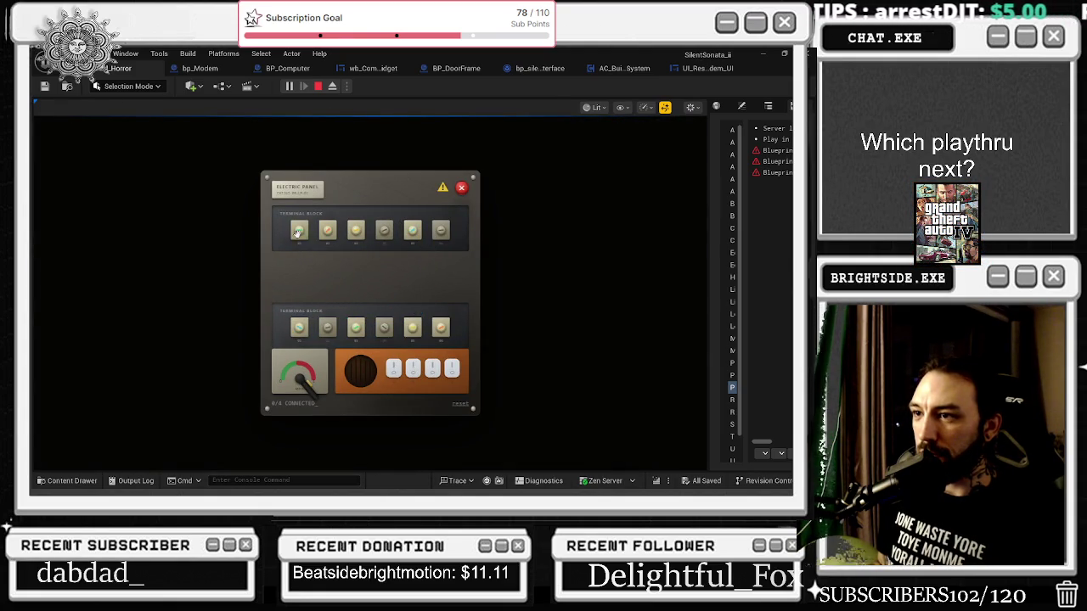
mouse_move(366, 329)
mouse_down()
mouse_move(298, 330)
mouse_move(355, 327)
mouse_up()
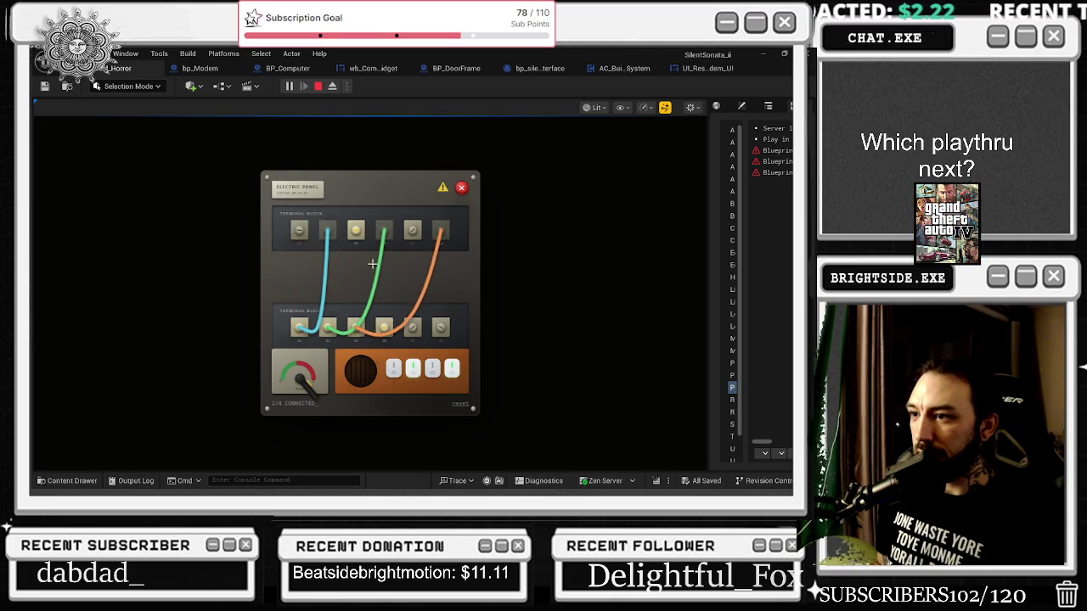
drag(361, 253, 373, 341)
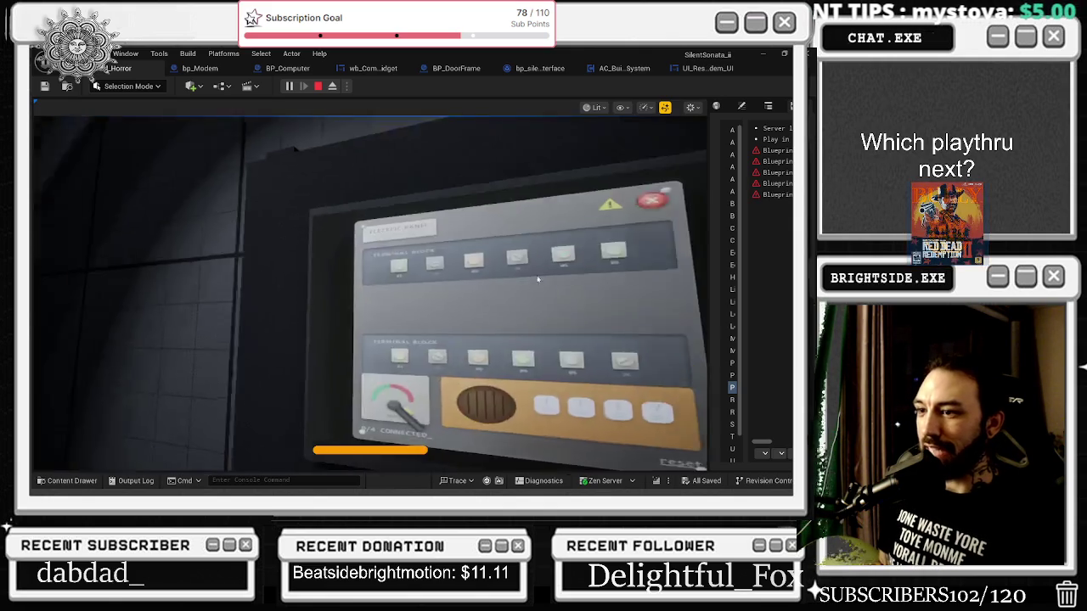
Walk through the lit corridor to the chair, interact with it, then stop Play in Editor.
key(w)
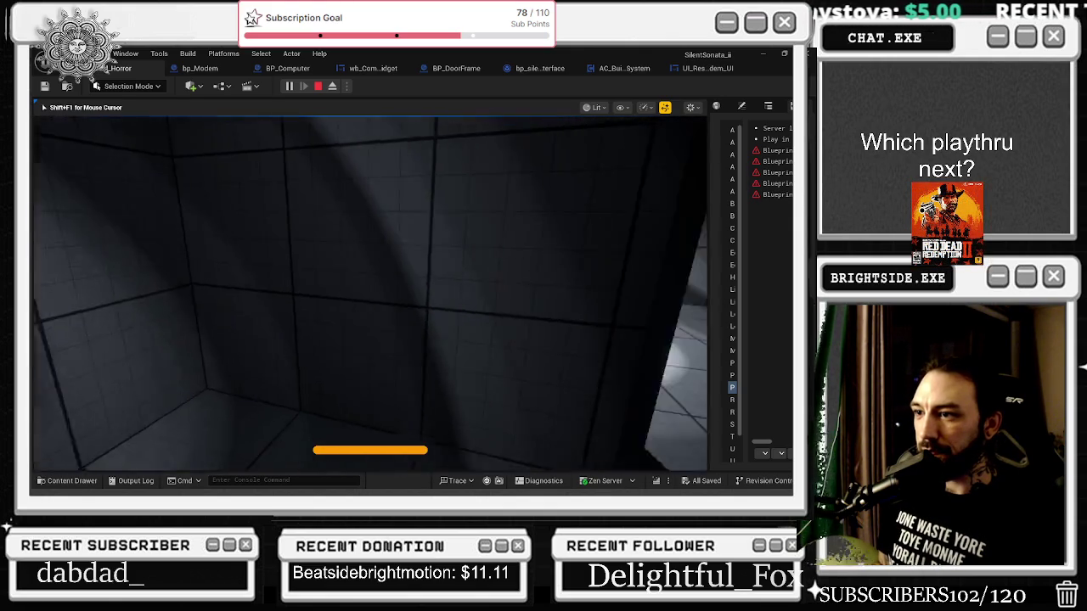
key(w)
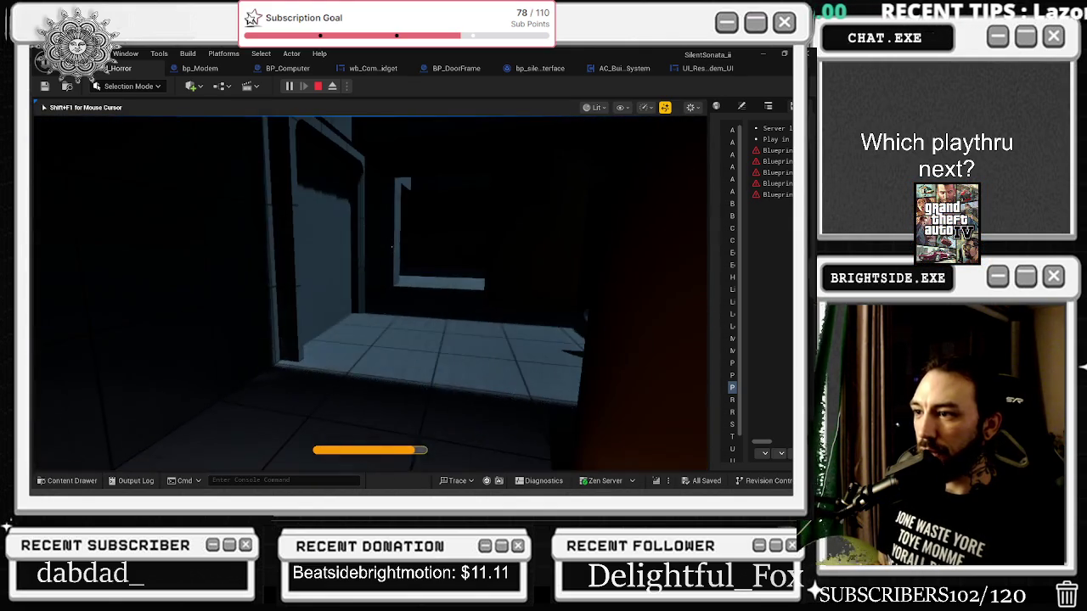
key(w)
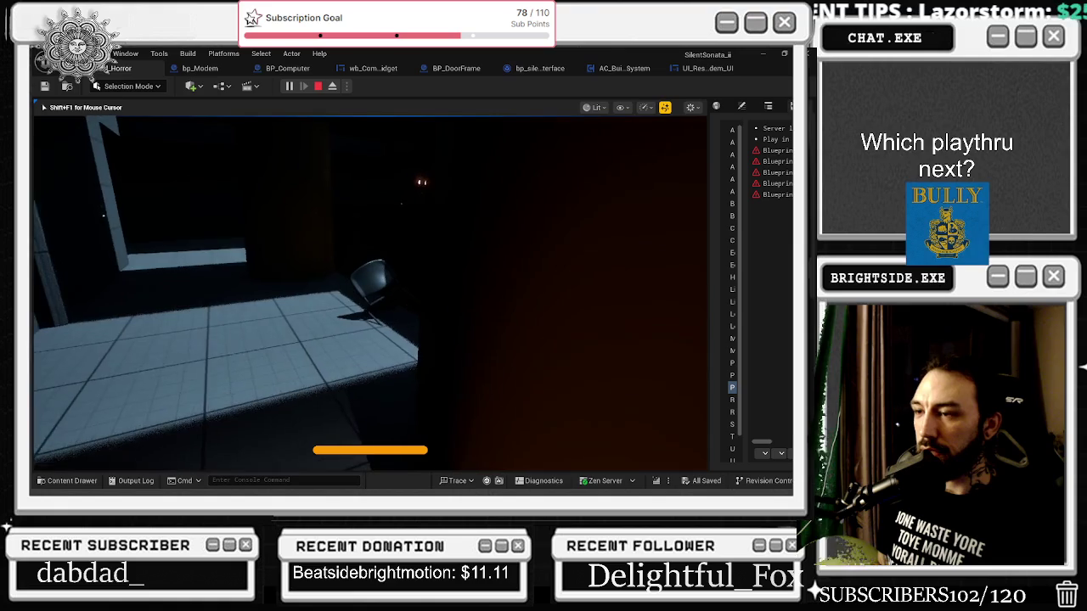
key(w)
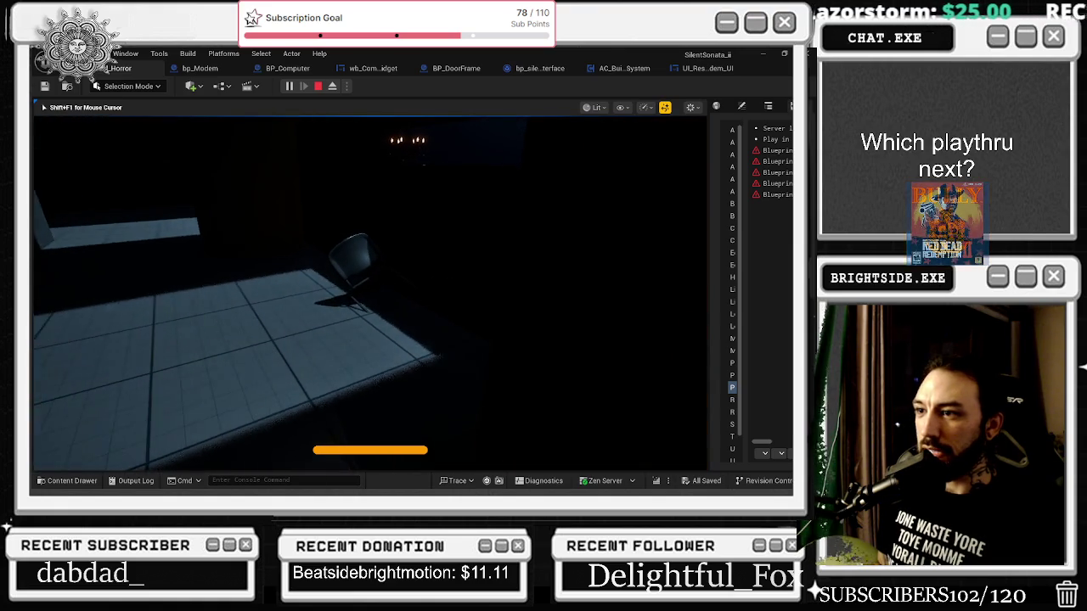
key(w)
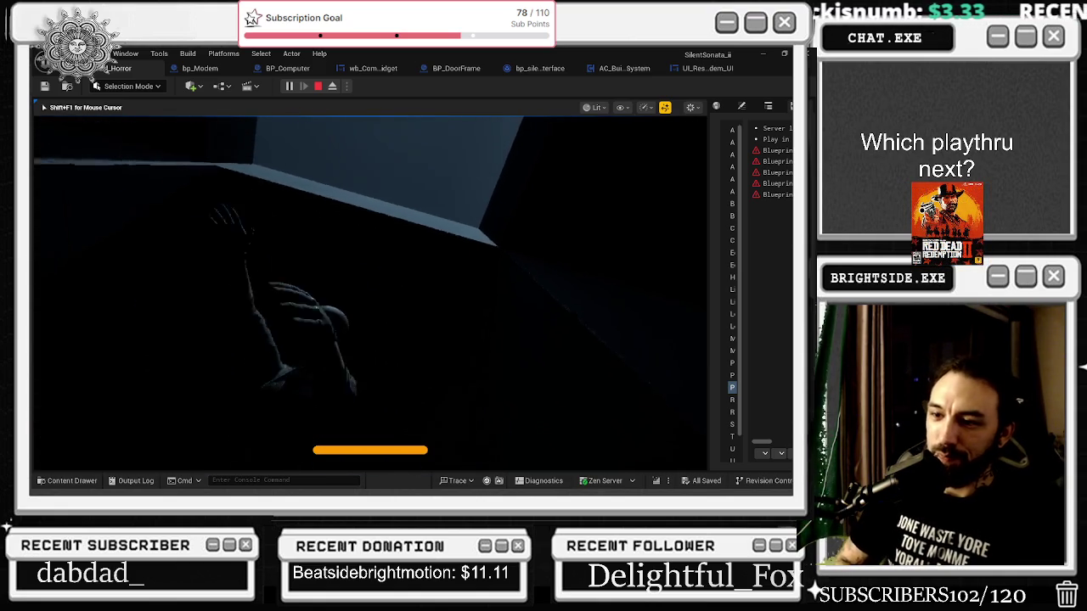
key(Escape)
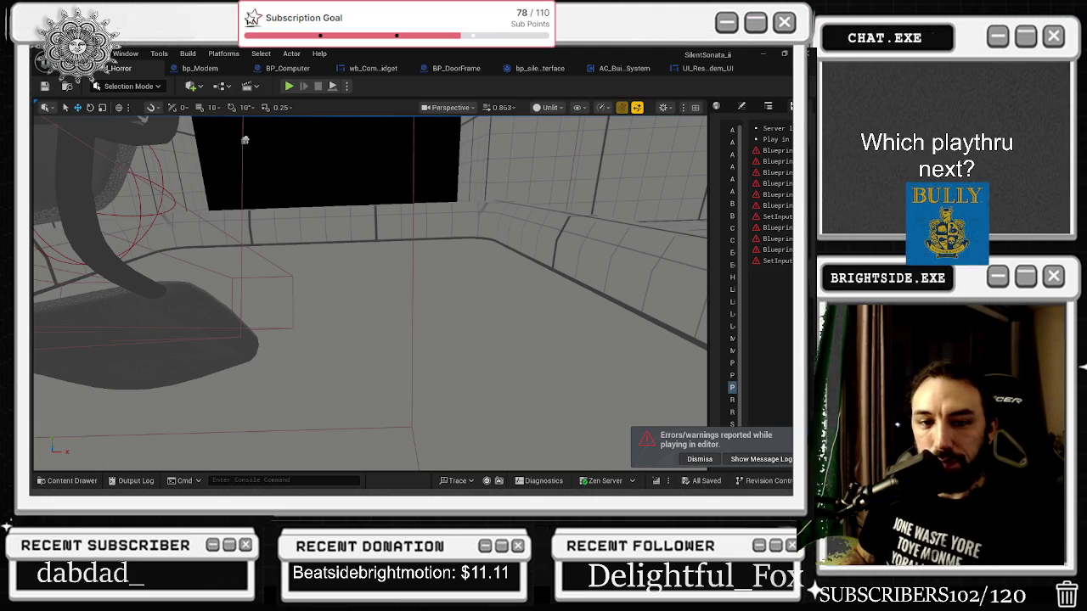
Dismiss the play errors notice and launch a new Play session from the toolbar.
click(700, 458)
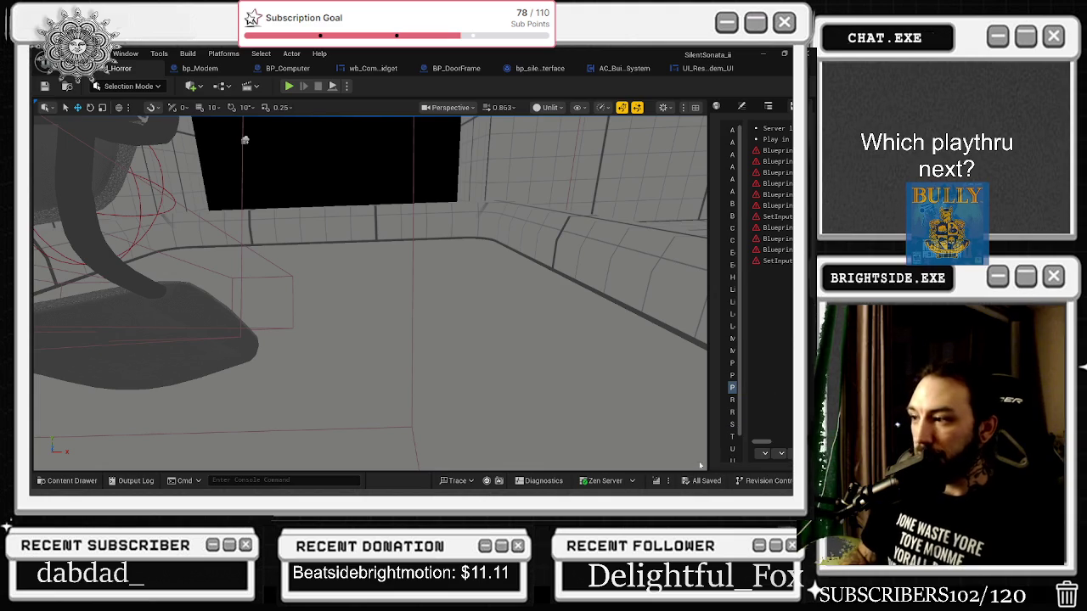
mouse_move(537, 309)
mouse_down()
mouse_move(509, 281)
mouse_move(449, 255)
mouse_move(543, 314)
mouse_up()
click(289, 86)
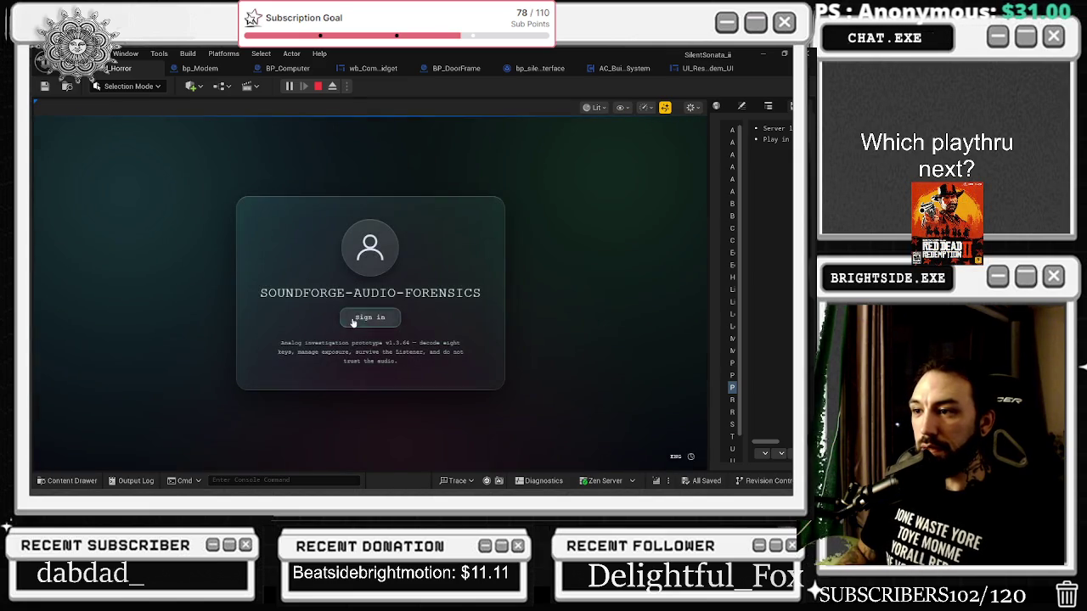
Sign into SOUNDFORGE, join DEADFORUM_GUEST Wi-Fi, and start NextAmp on track 1 of 3.
click(370, 317)
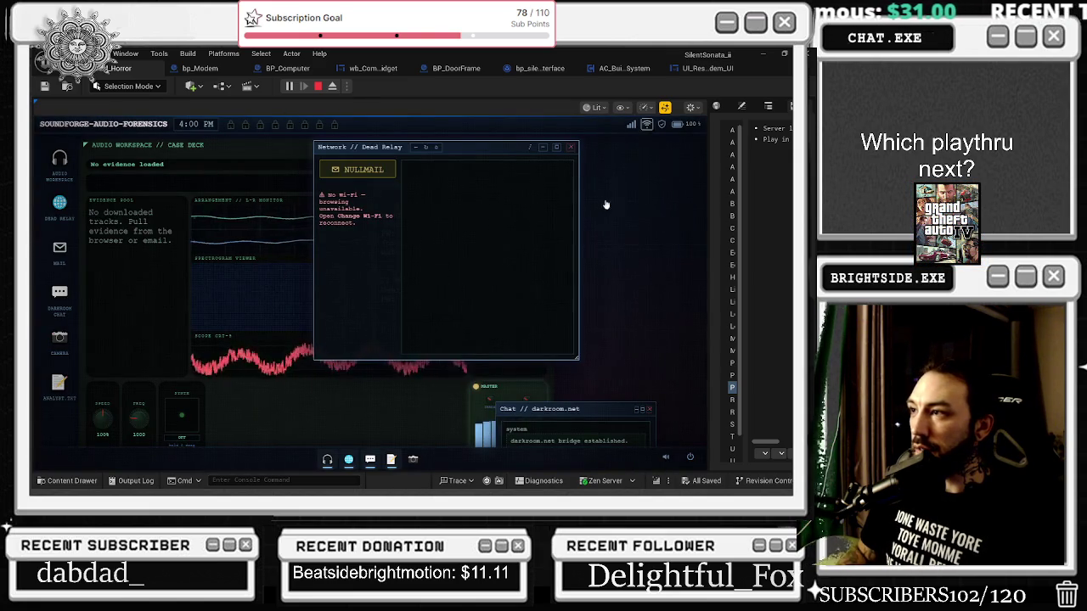
click(465, 273)
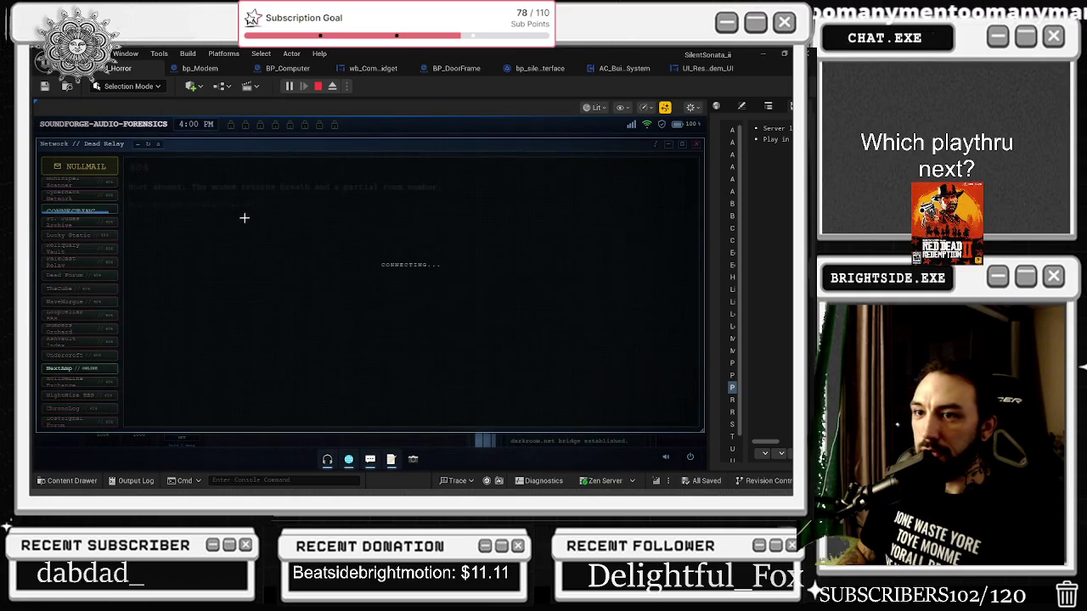
click(352, 255)
click(367, 256)
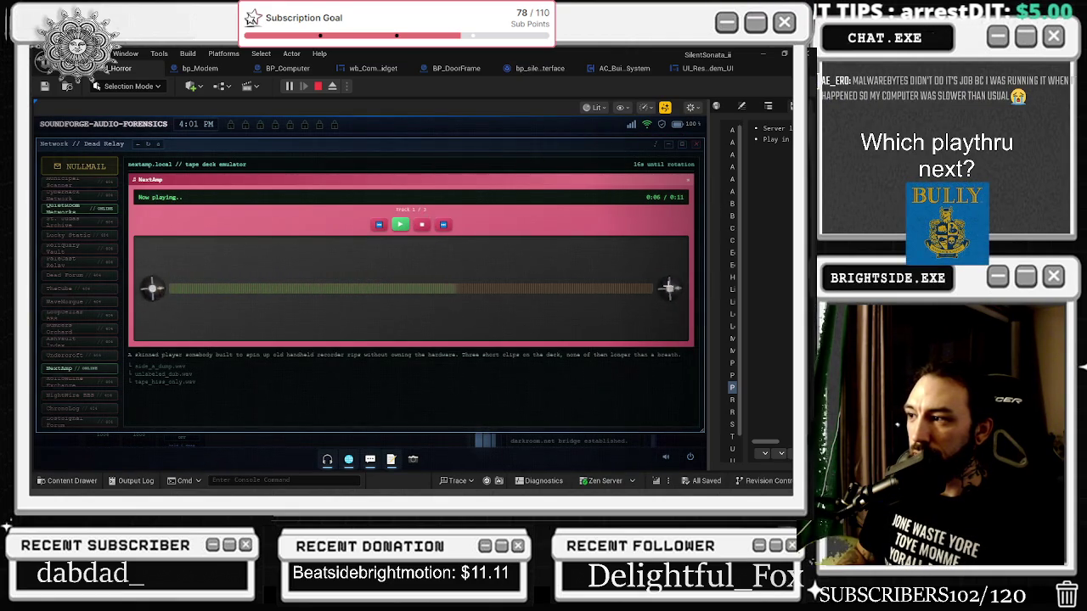
Rewind the NextAmp tape and replay the current track several times.
click(443, 226)
click(407, 227)
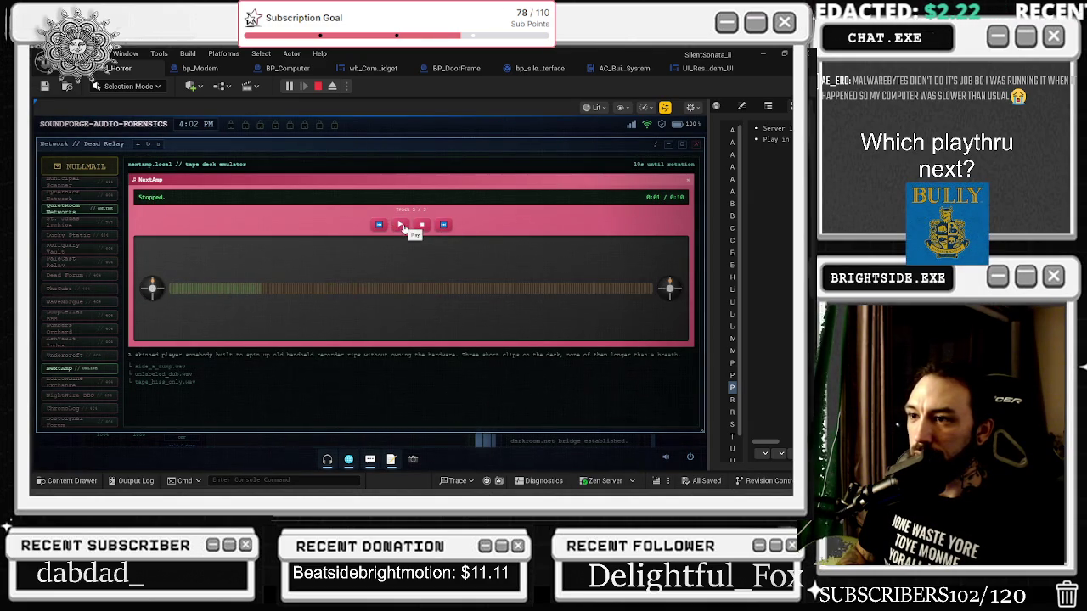
click(401, 226)
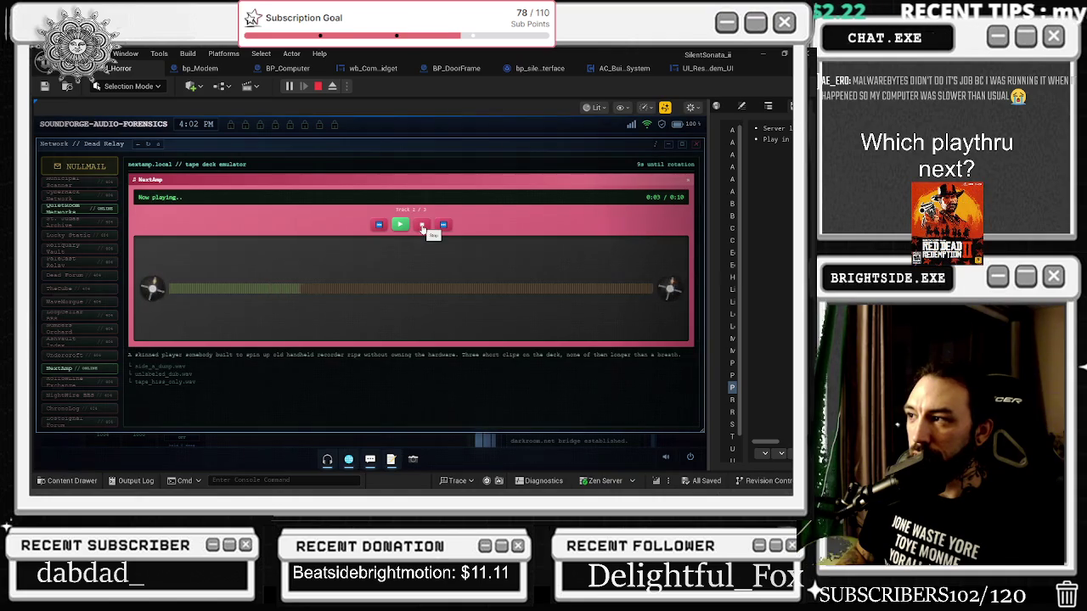
click(402, 226)
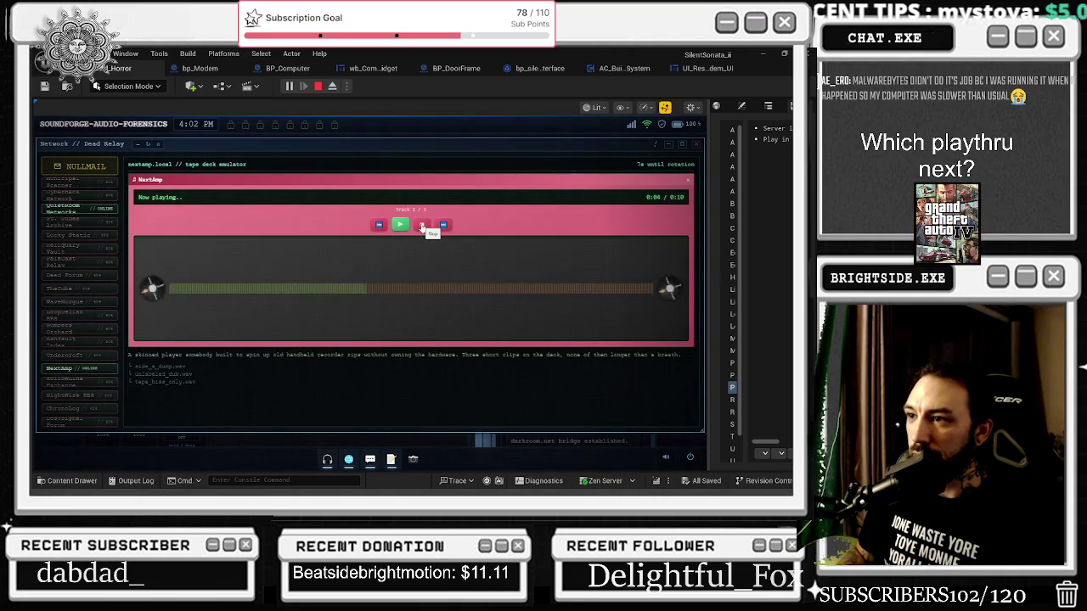
click(420, 225)
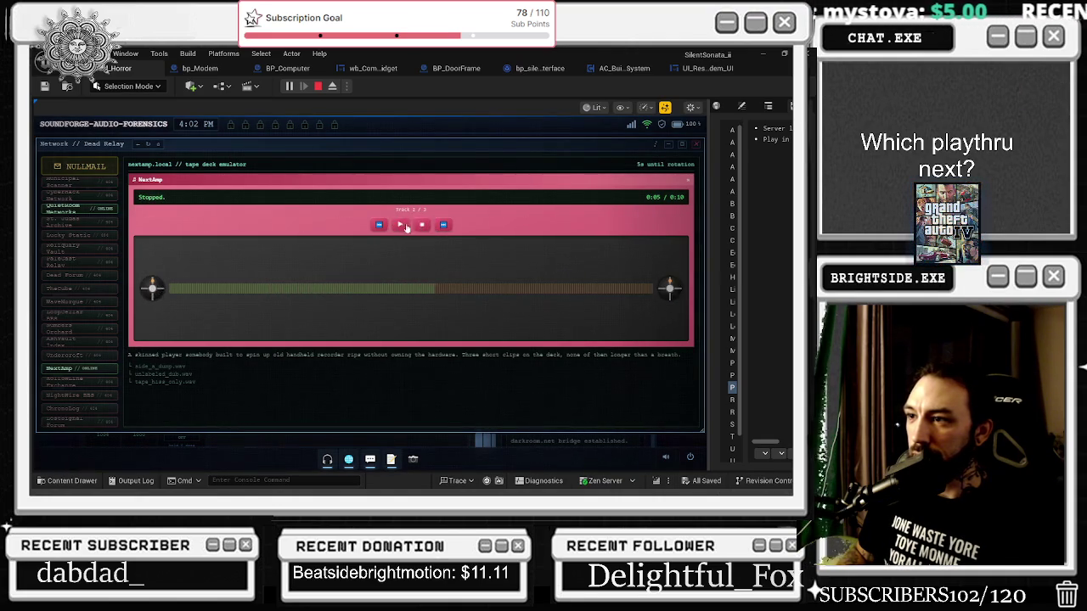
Skip to the next tape track, return to the first, then open Cyberhack Network.
click(402, 227)
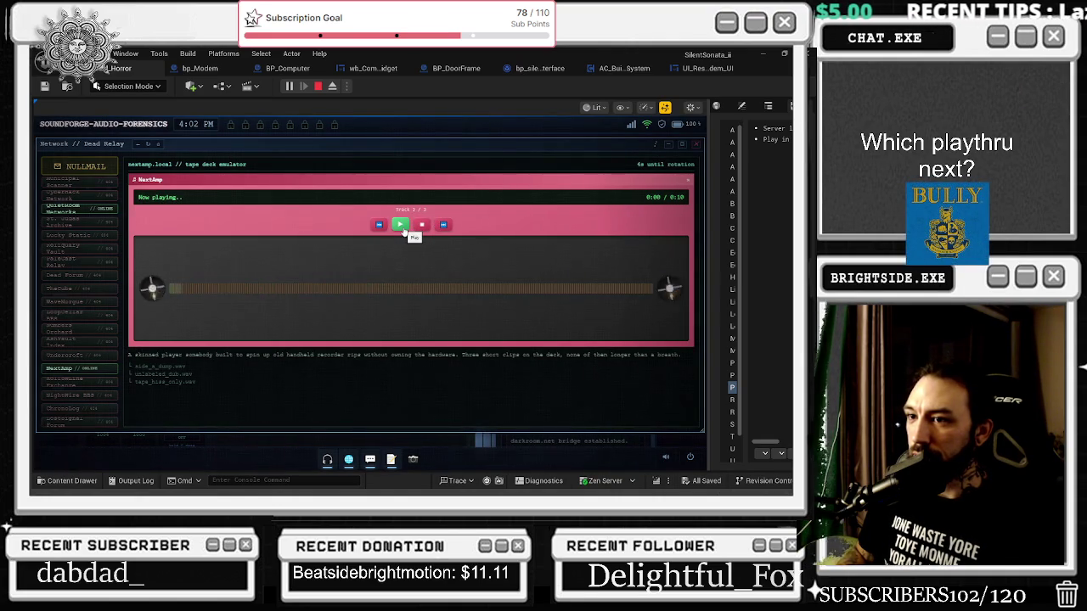
click(422, 227)
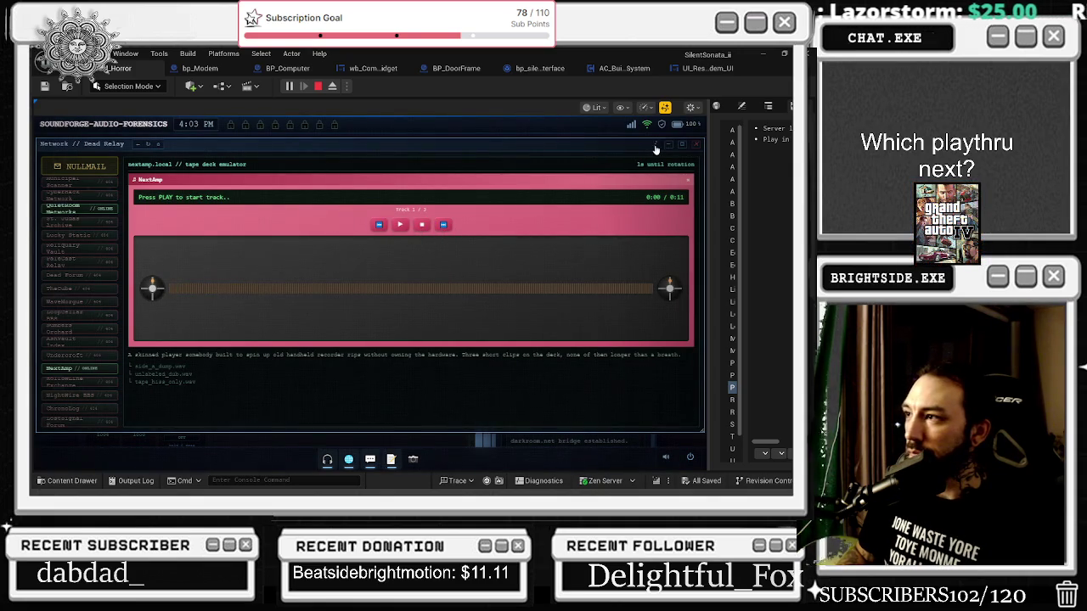
click(87, 195)
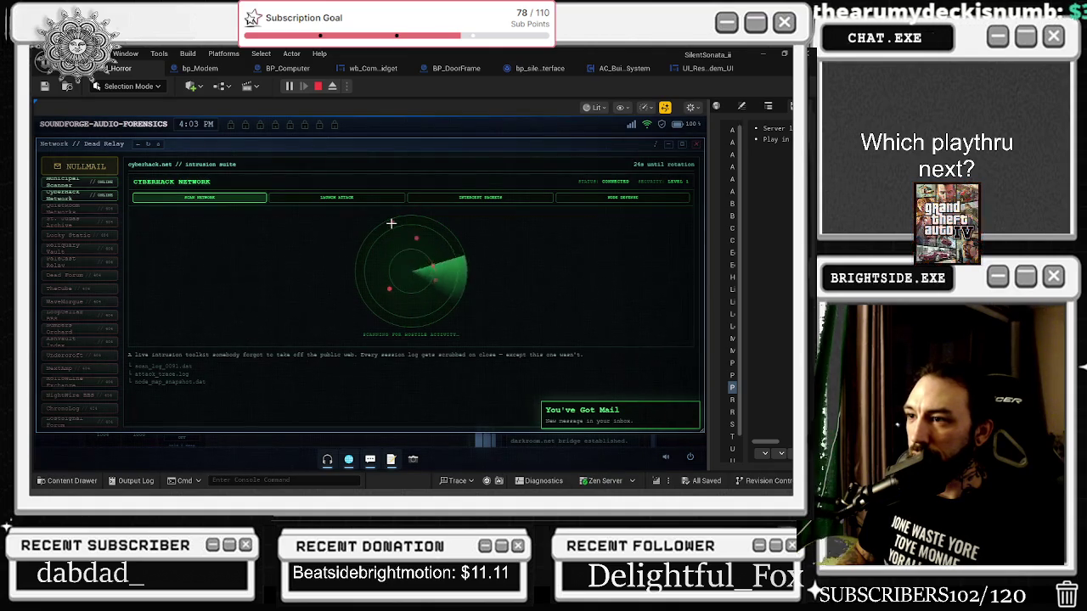
Browse Cyberhack's Intercept Packets and Node Defense tools, then go to Municipal Scanner.
click(456, 200)
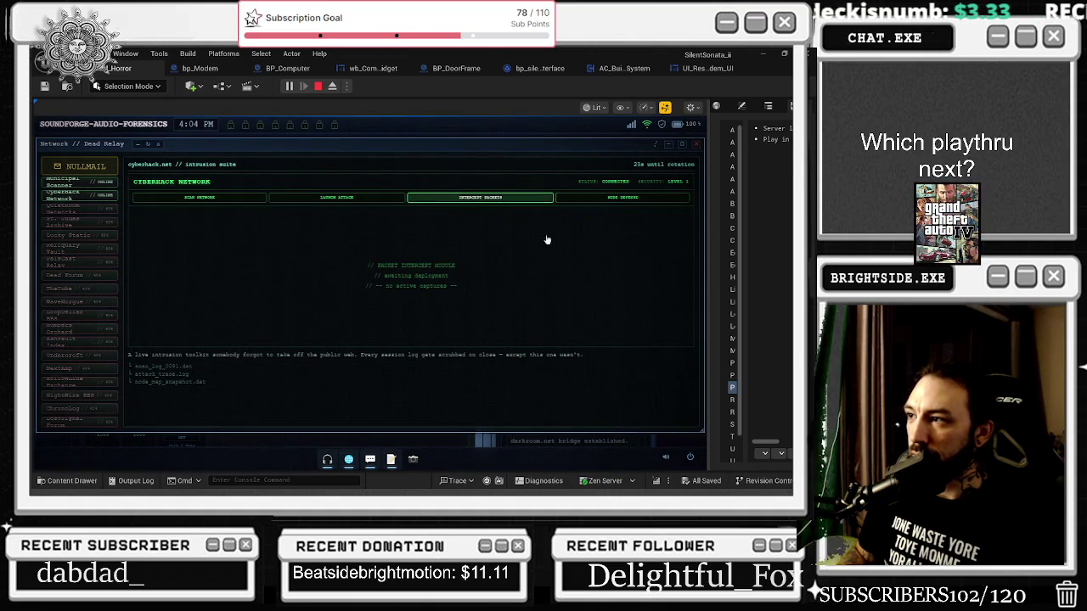
click(574, 198)
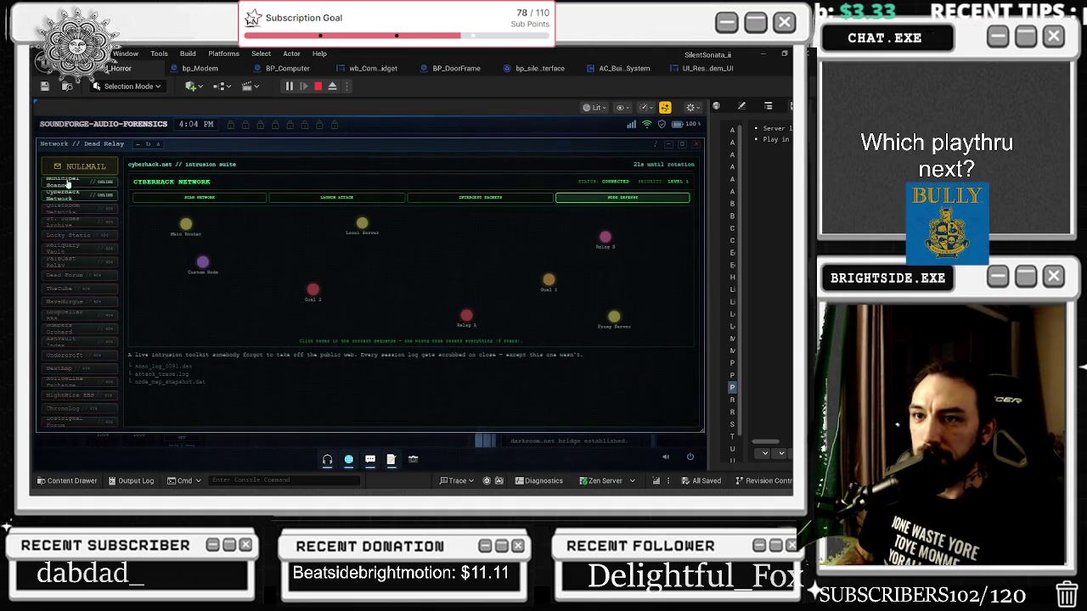
click(62, 183)
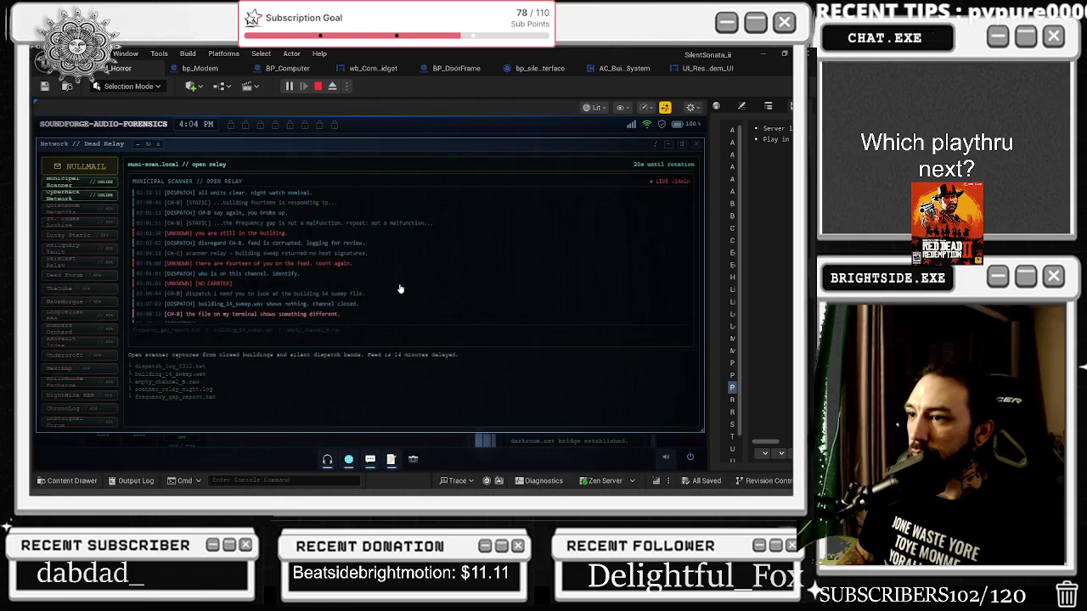
Pick the $10 donation on Municipal Scanner, then show its Scanner Feed dispatch log.
click(316, 178)
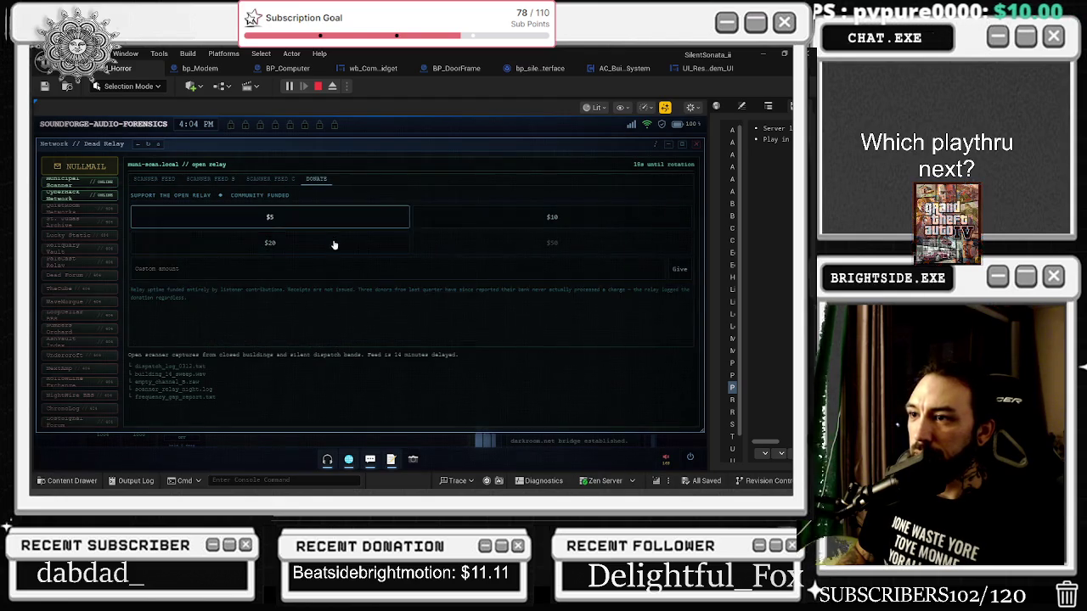
click(493, 221)
click(685, 265)
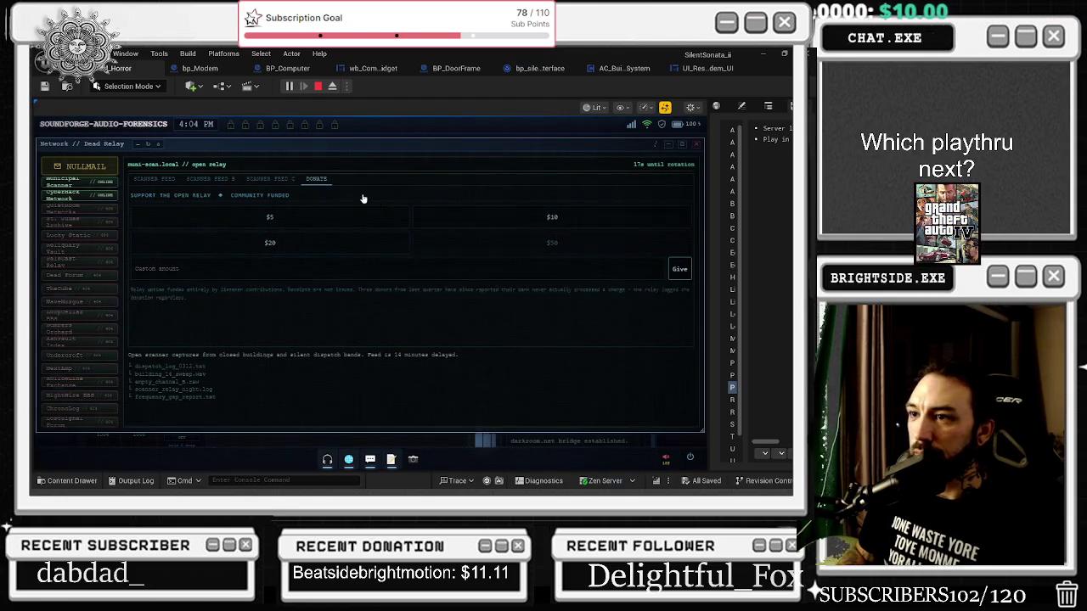
click(272, 179)
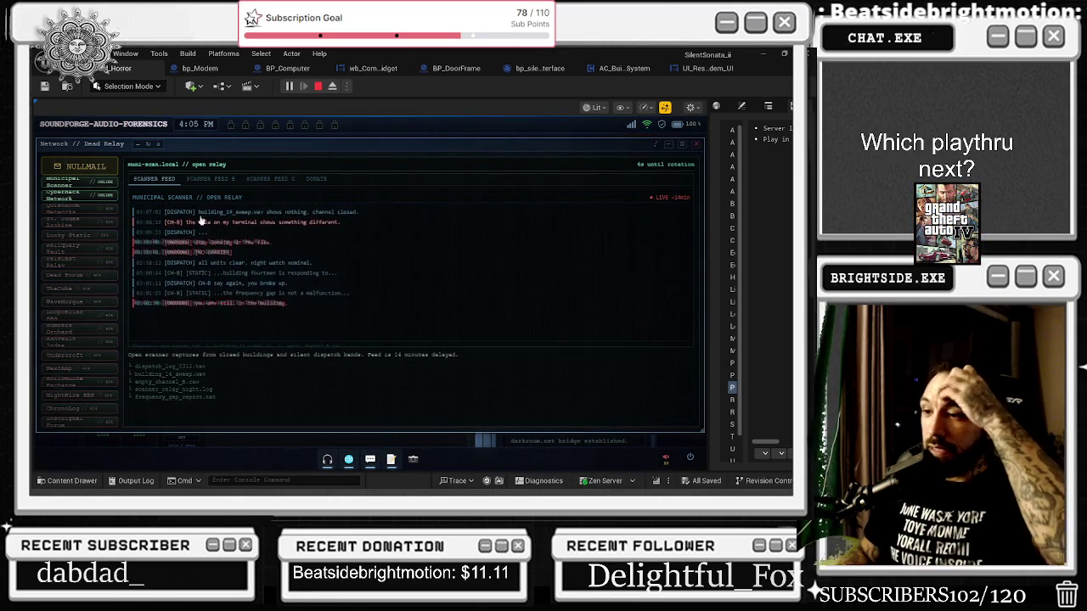
Log into NULLMAIL by pasting the password copied from the analyst.txt notes.
click(390, 461)
click(391, 461)
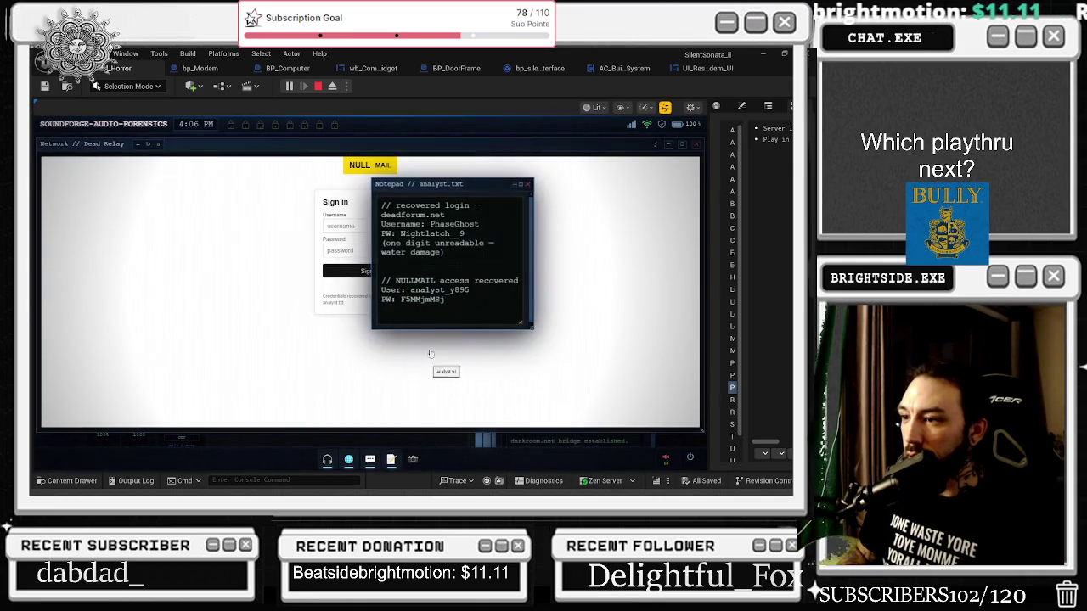
drag(405, 299, 400, 299)
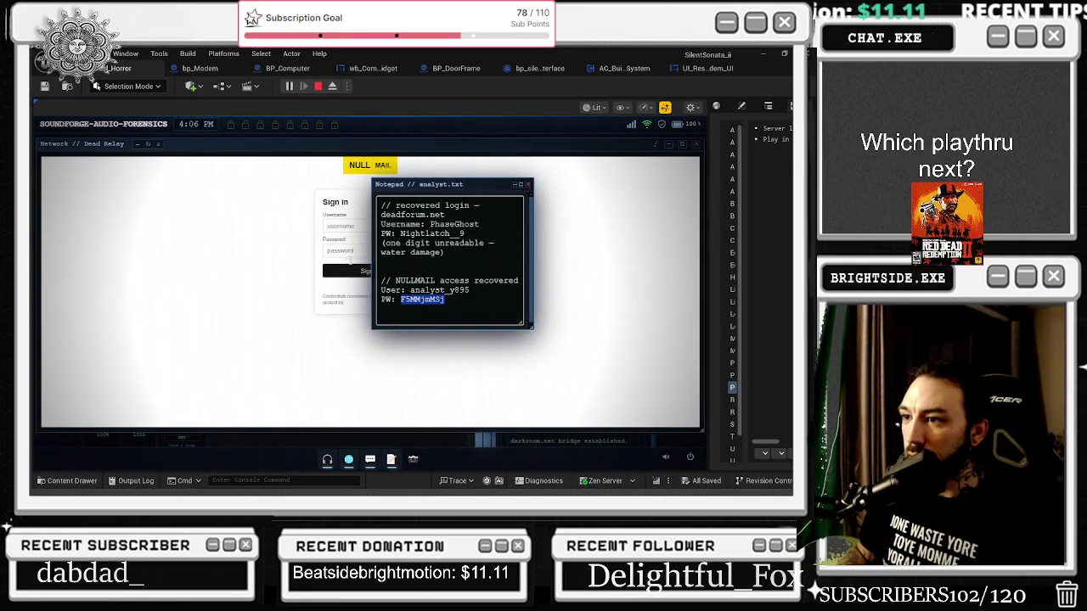
click(354, 251)
key(ctrl+v)
key(Return)
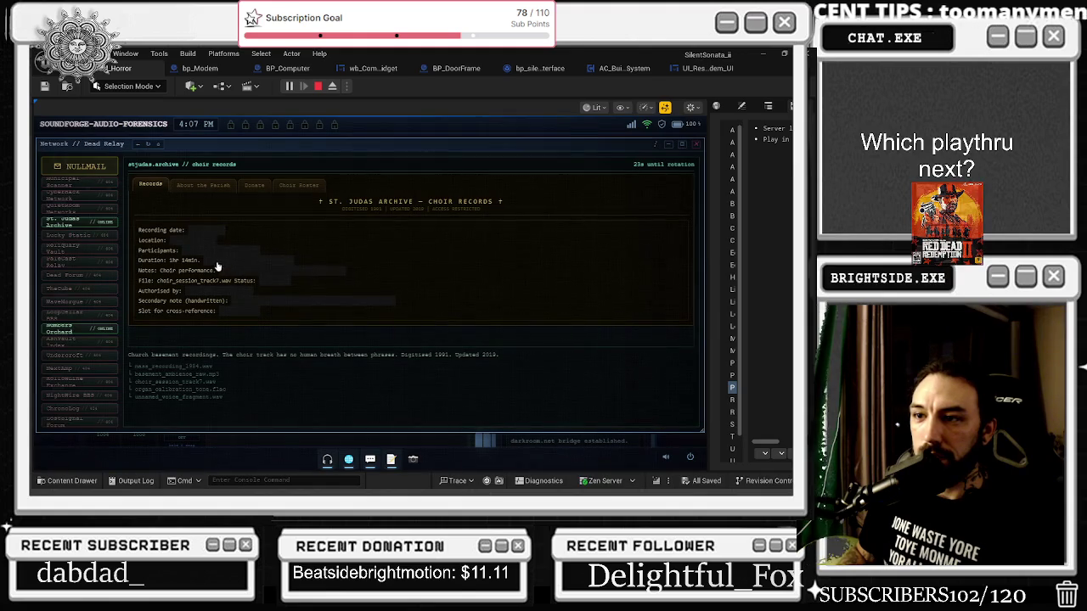
Browse the St. Judas About the Parish, Donate and Choir Roster pages.
click(203, 184)
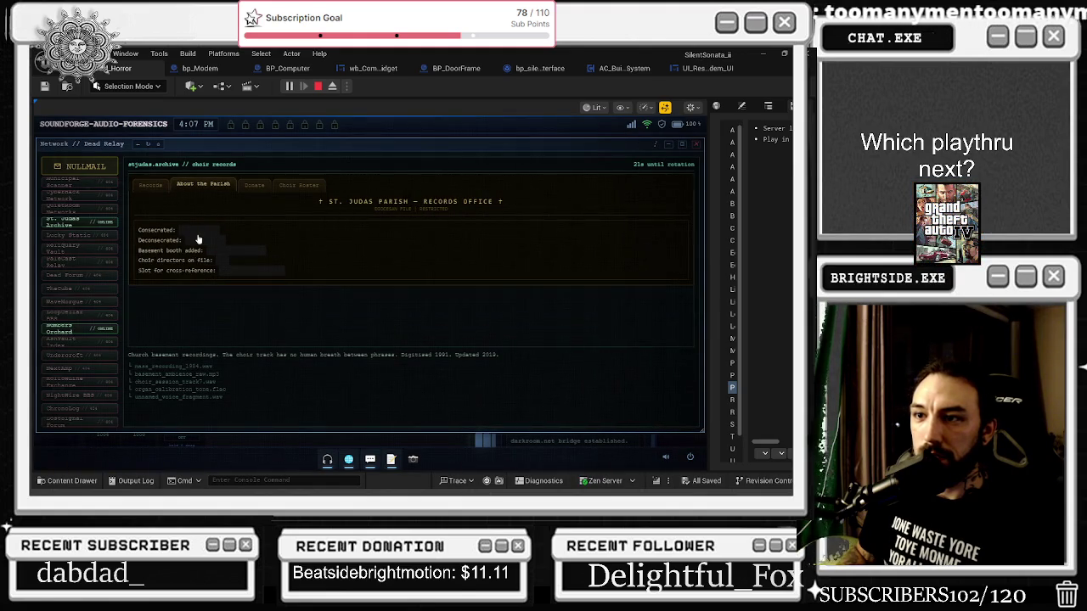
key(Right)
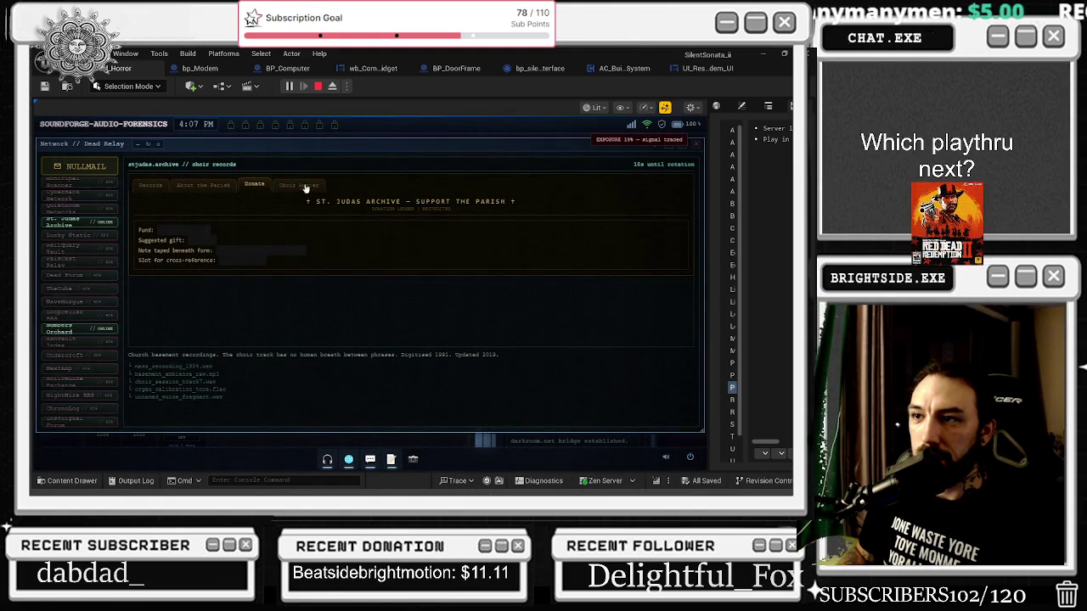
key(Right)
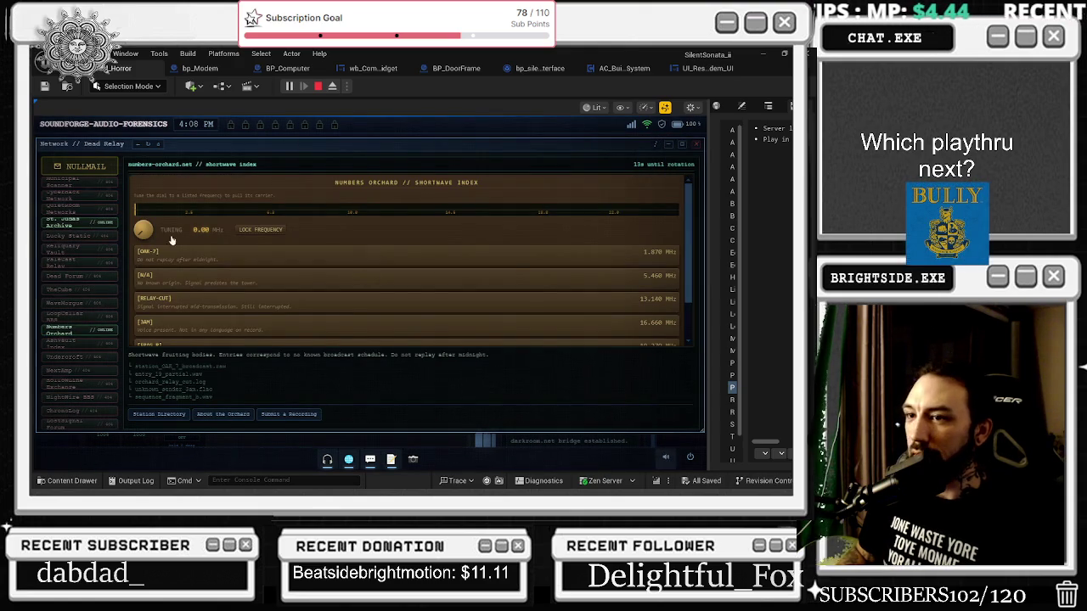
On Numbers Orchard, drag the shortwave dial up through 1.00, 5.40 and 11.20 MHz.
drag(160, 223, 147, 219)
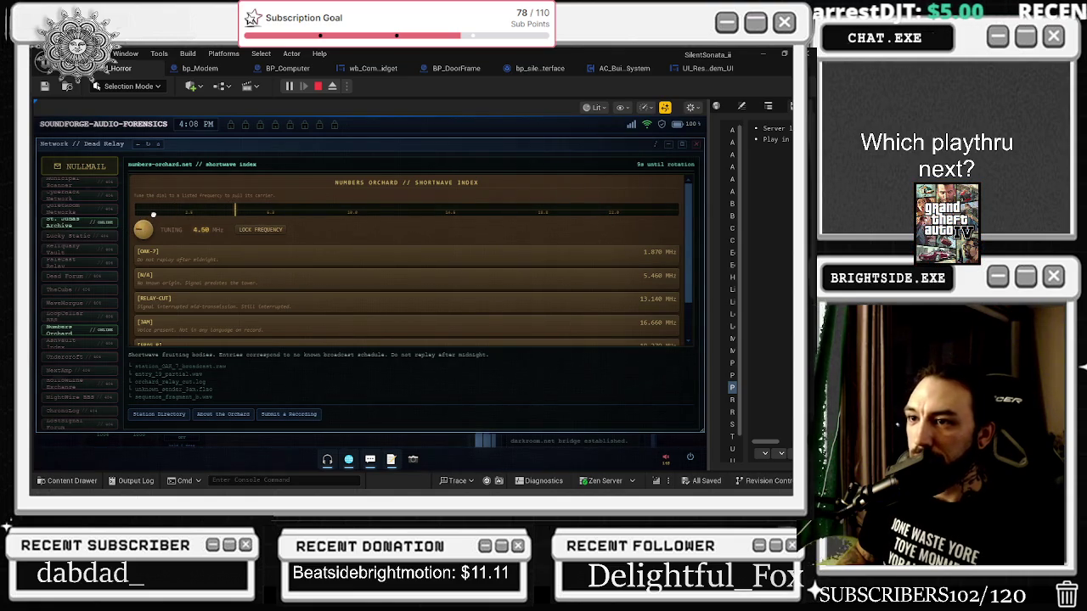
drag(155, 214, 256, 236)
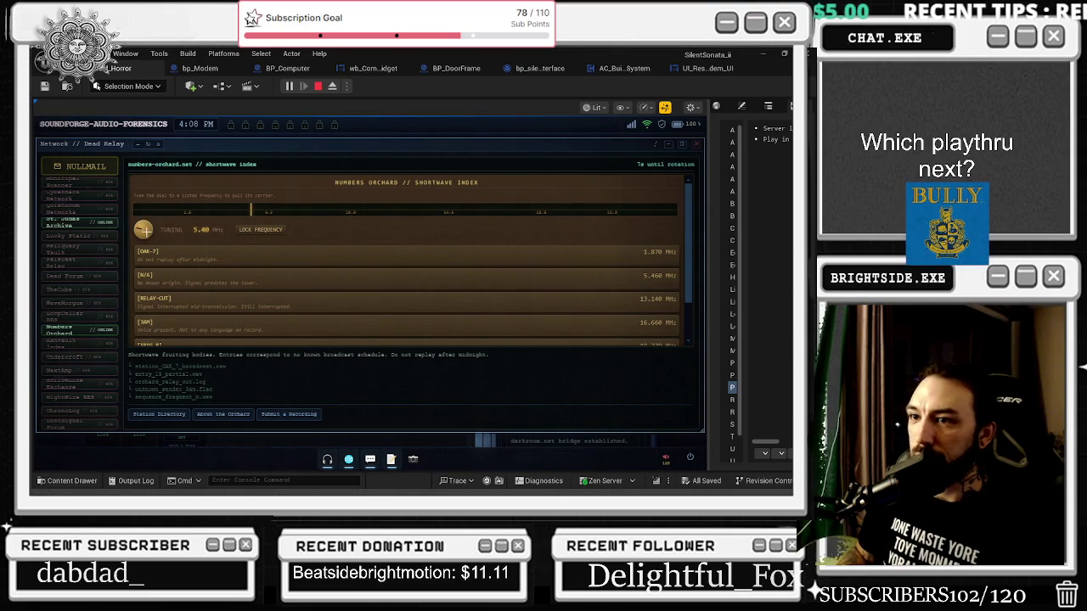
mouse_move(156, 203)
mouse_down()
mouse_move(162, 195)
mouse_move(173, 233)
mouse_move(202, 237)
mouse_move(151, 214)
mouse_move(144, 230)
mouse_move(155, 207)
mouse_up()
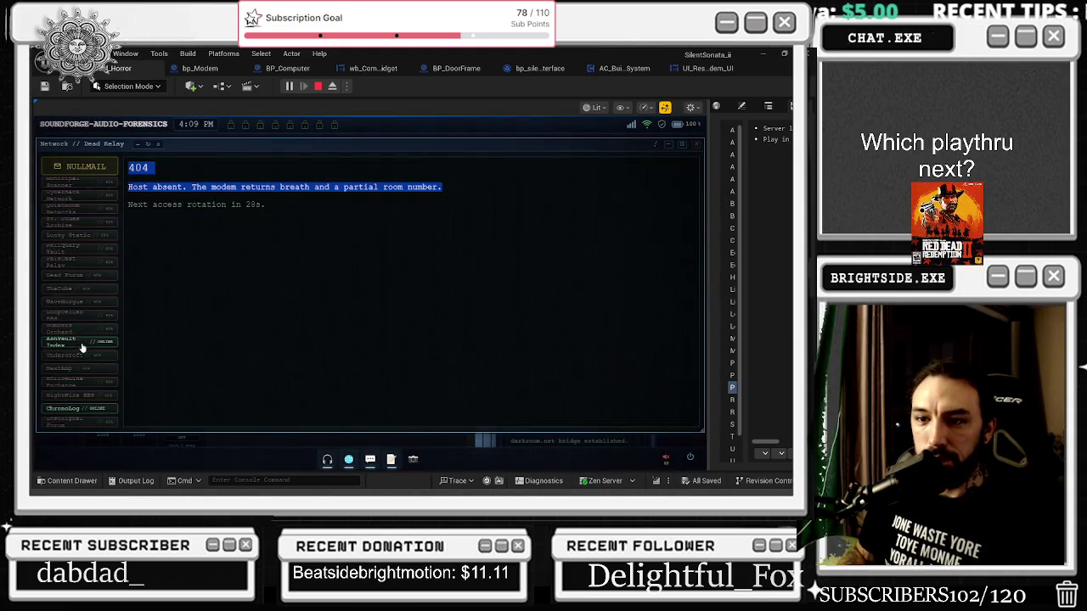
Visit Ashvault Index and ChronoLog, then close the theatre view to reach Frequency Lock.
click(83, 346)
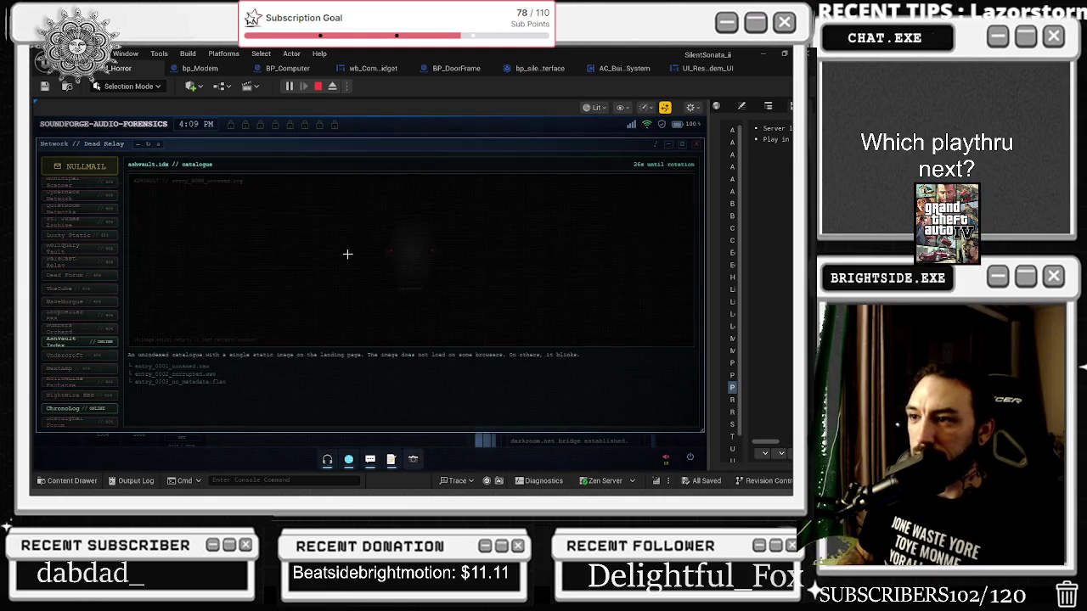
click(76, 416)
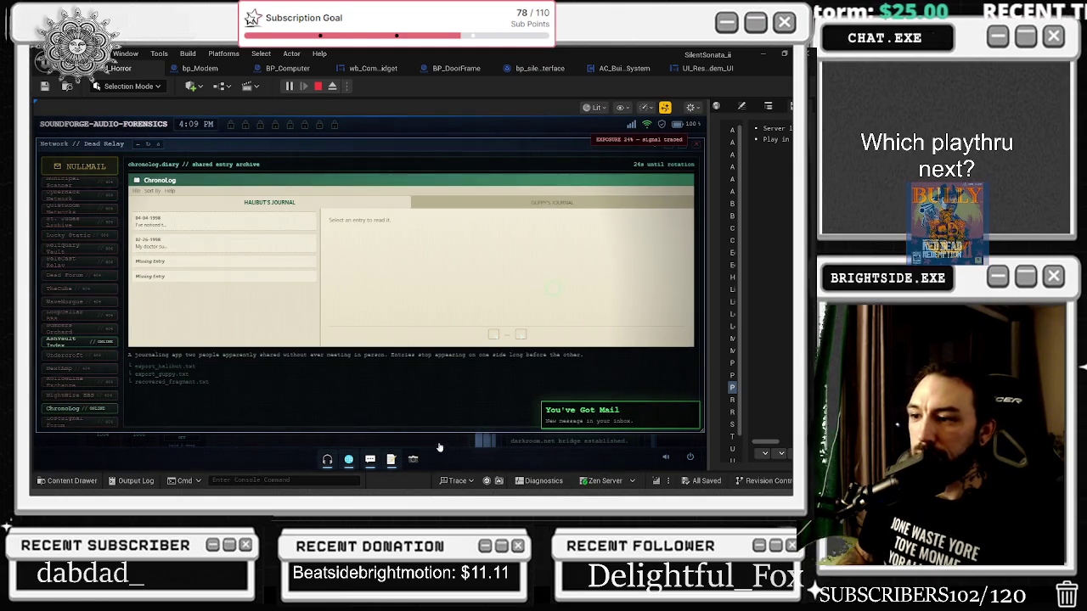
click(413, 459)
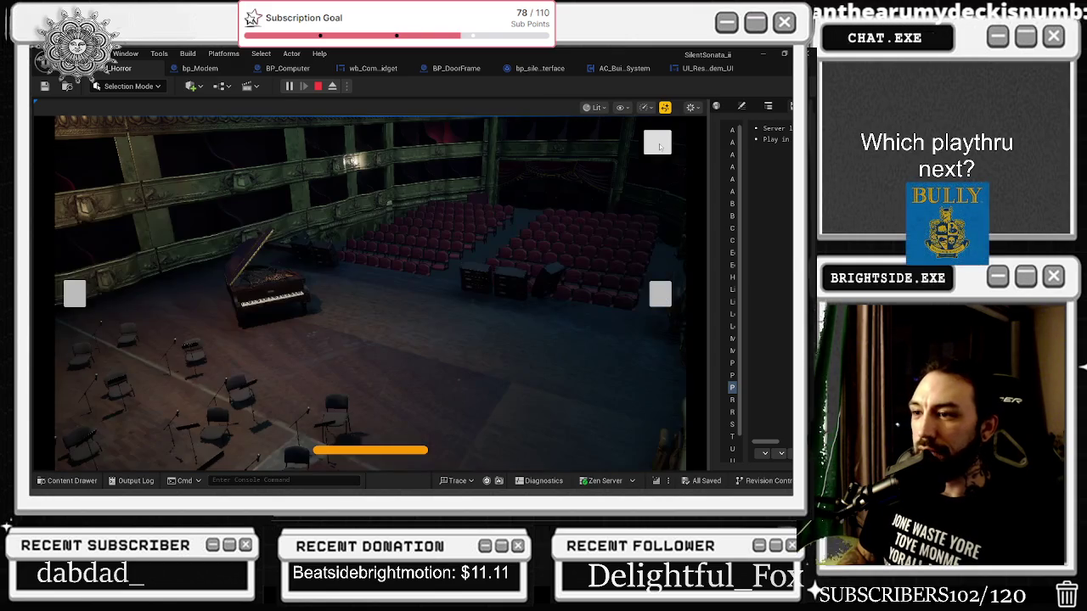
click(658, 142)
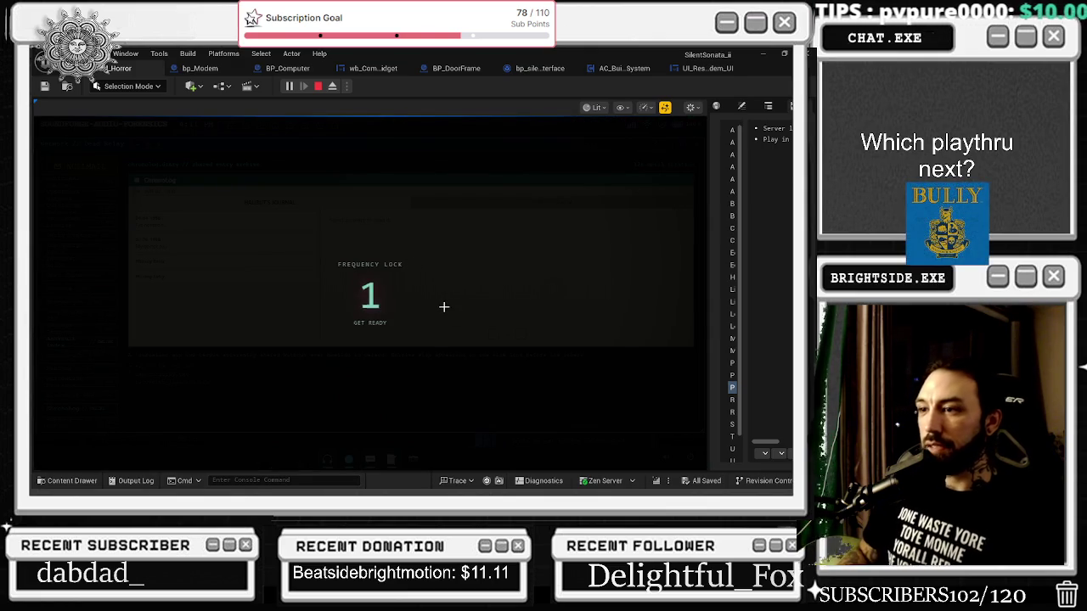
Time Space presses on the red band in Frequency Lock, failing at 2 of 7 hits.
click(388, 363)
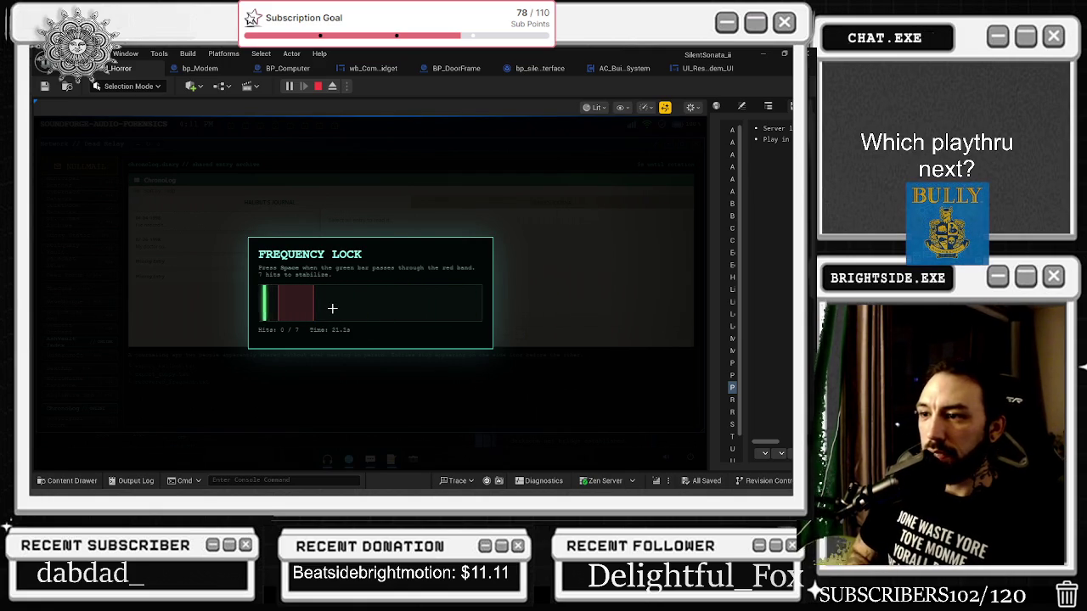
key(Escape)
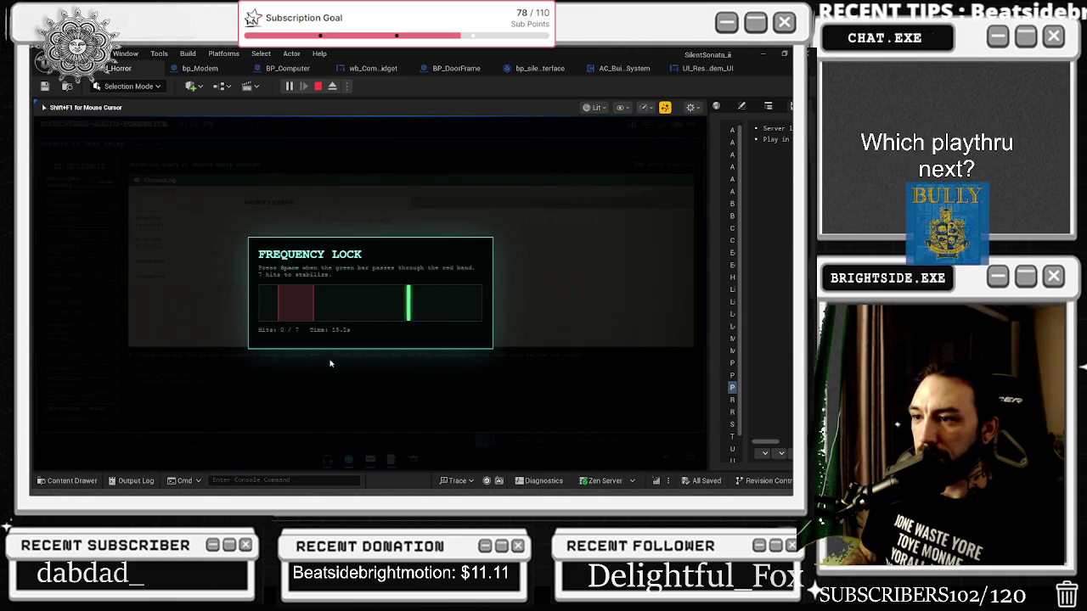
key(space)
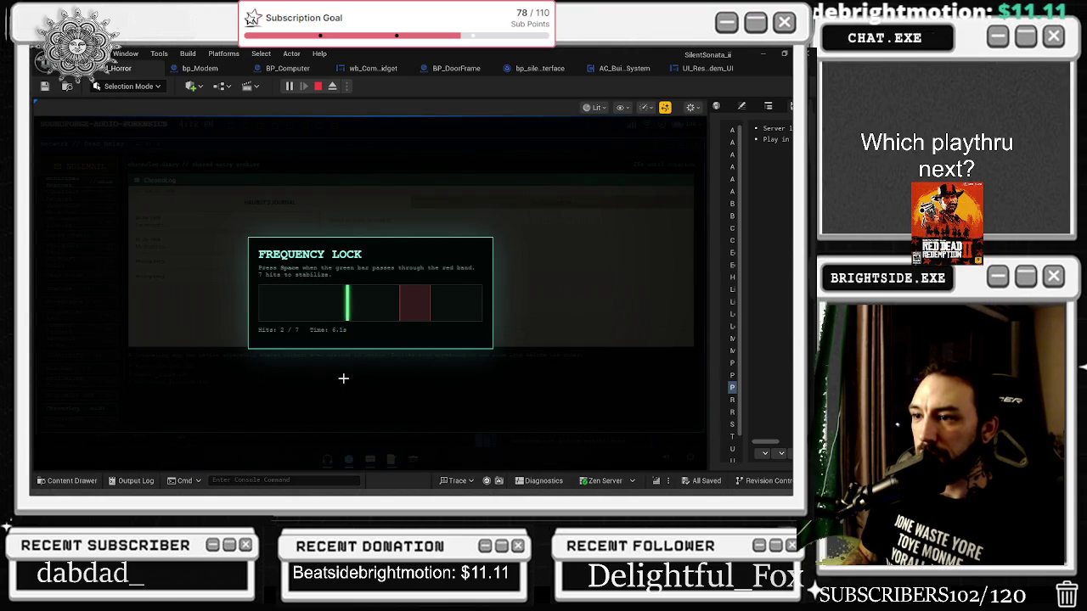
key(space)
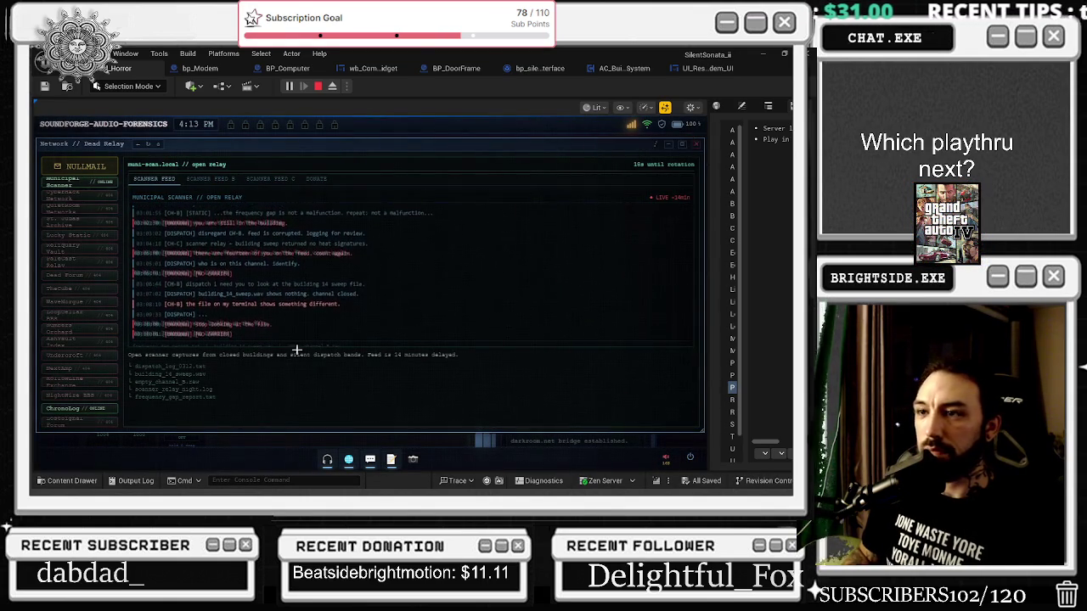
Open NULLMAIL and copy the user name from analyst.txt into the Username field.
click(85, 167)
click(413, 458)
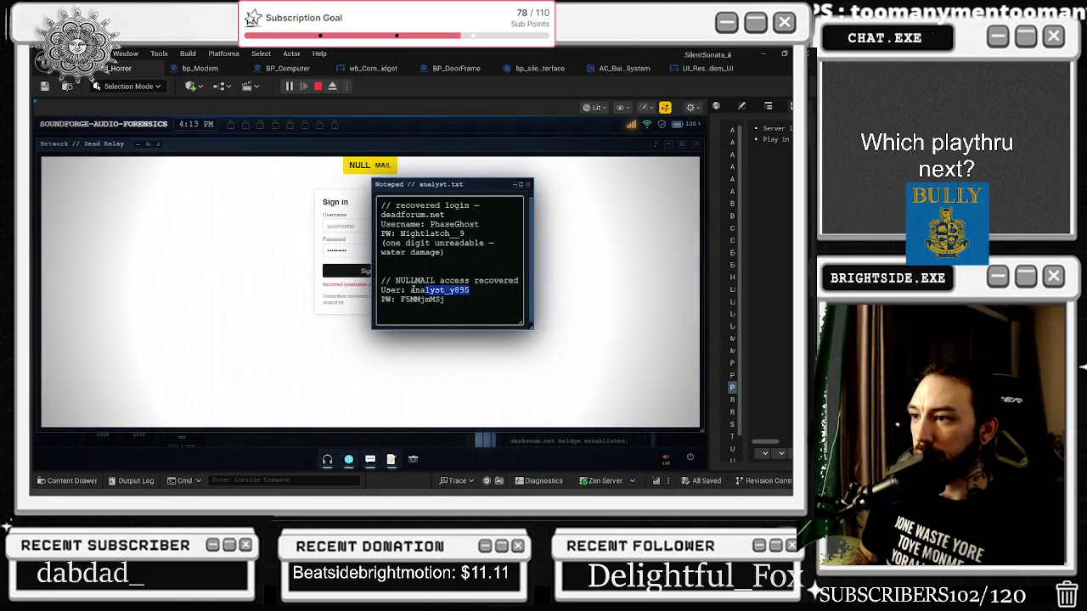
drag(412, 289, 408, 289)
click(345, 223)
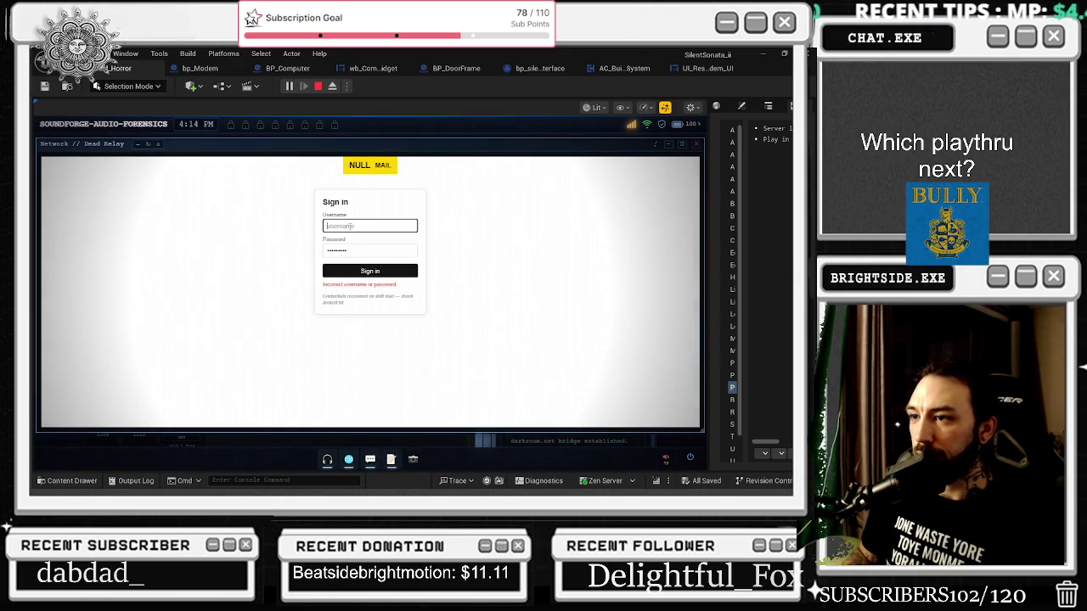
Step back from the laptop, zoom in again, and reopen analyst.txt for the user name.
key(Escape)
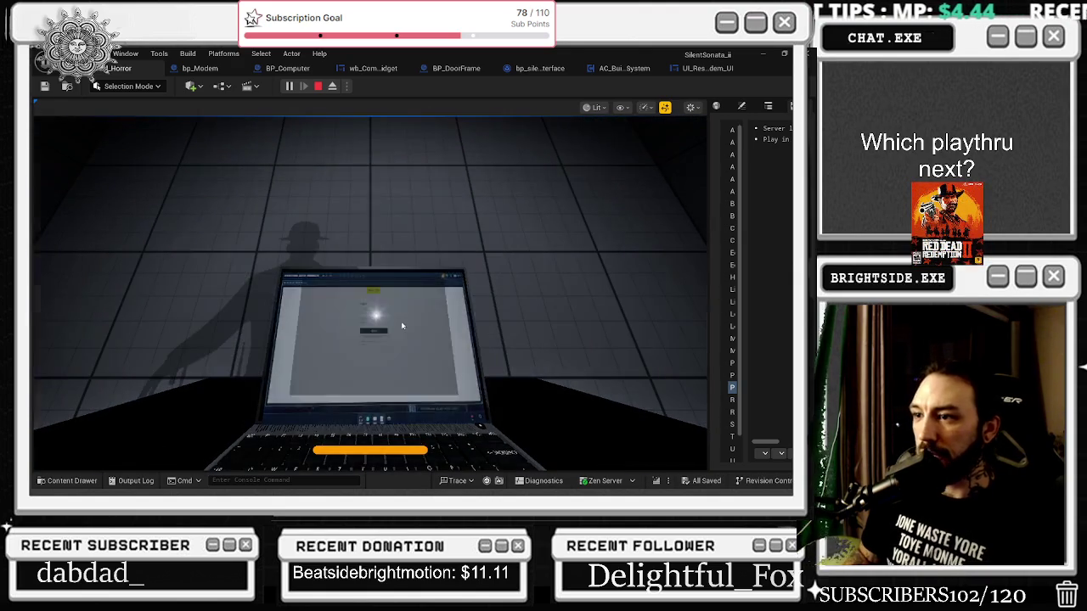
click(402, 324)
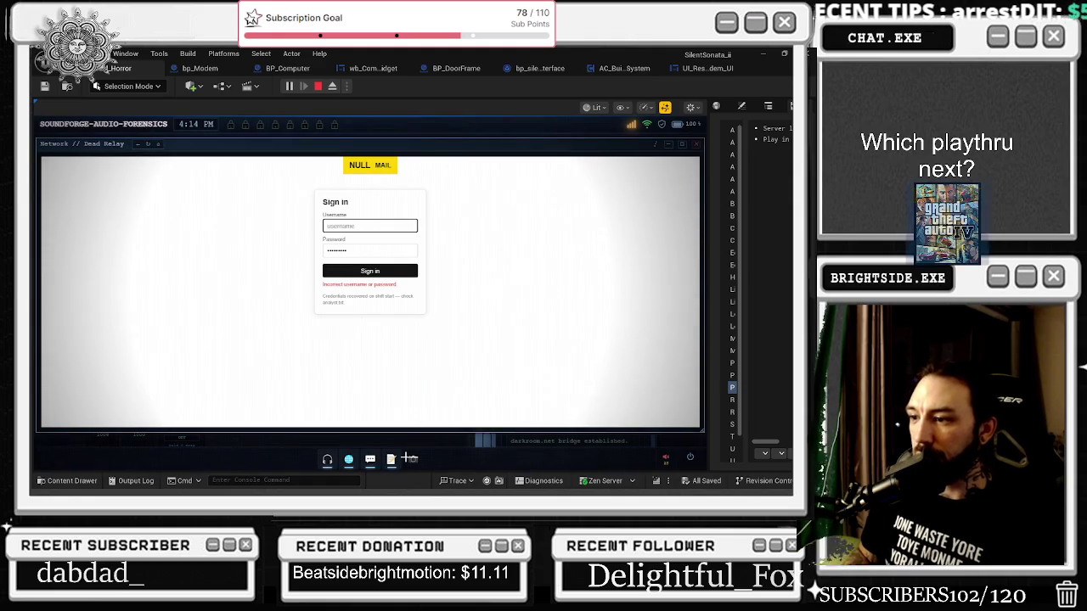
click(392, 460)
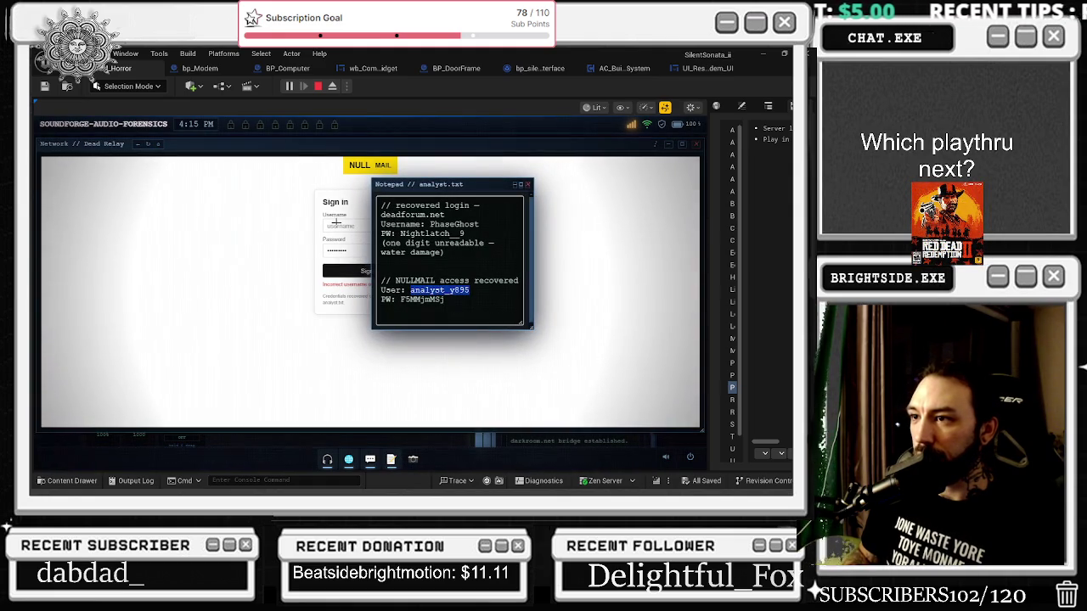
click(361, 228)
Return to the laptop, enter the analyst.txt user name, submit sign-in, then check Wi-Fi networks.
key(Escape)
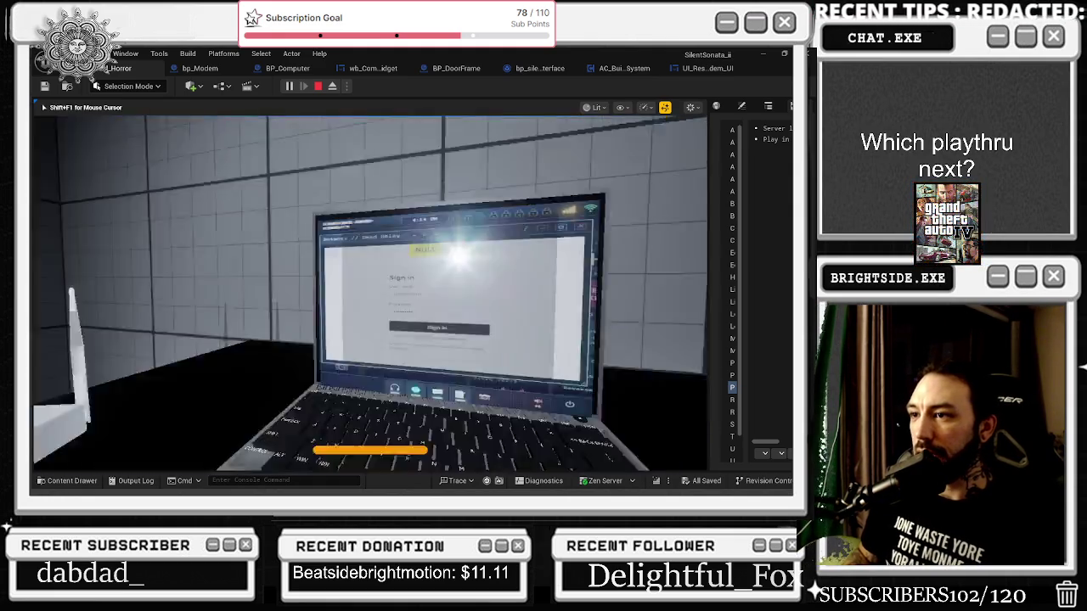
key(w)
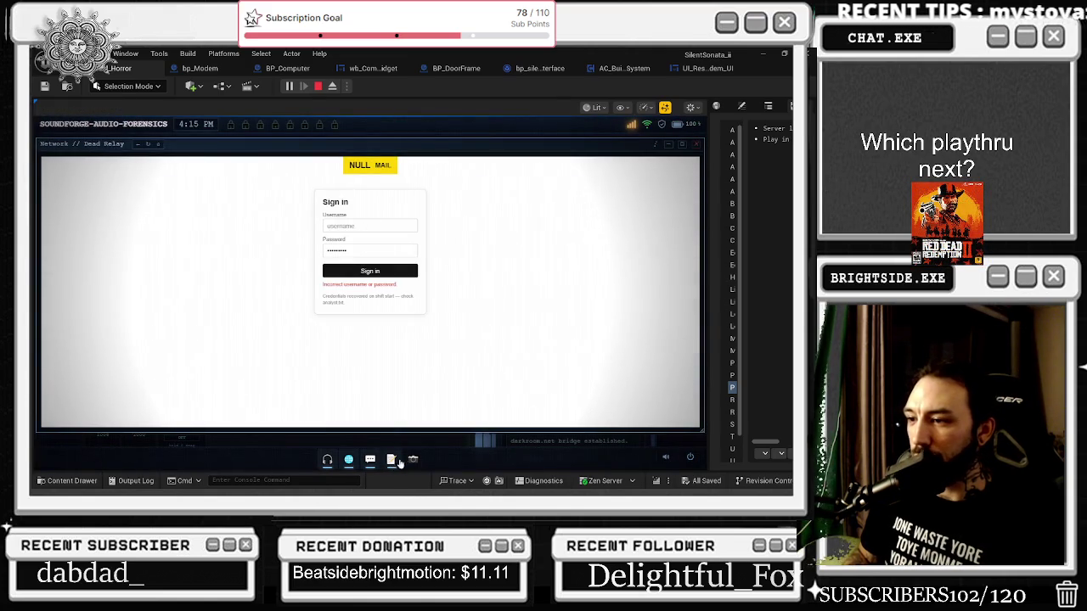
click(390, 459)
drag(455, 281, 469, 281)
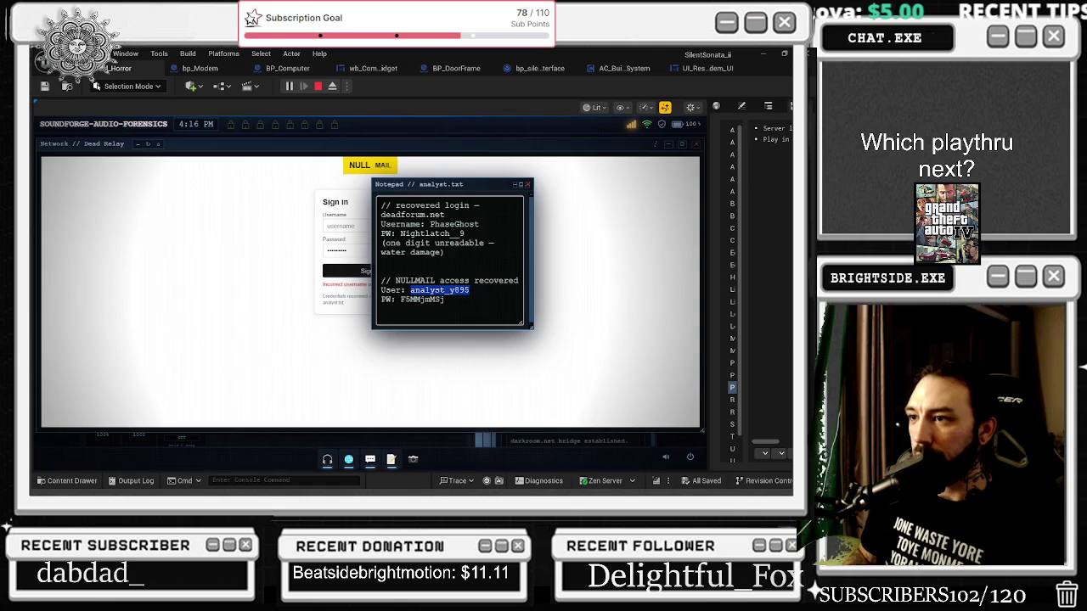
click(353, 225)
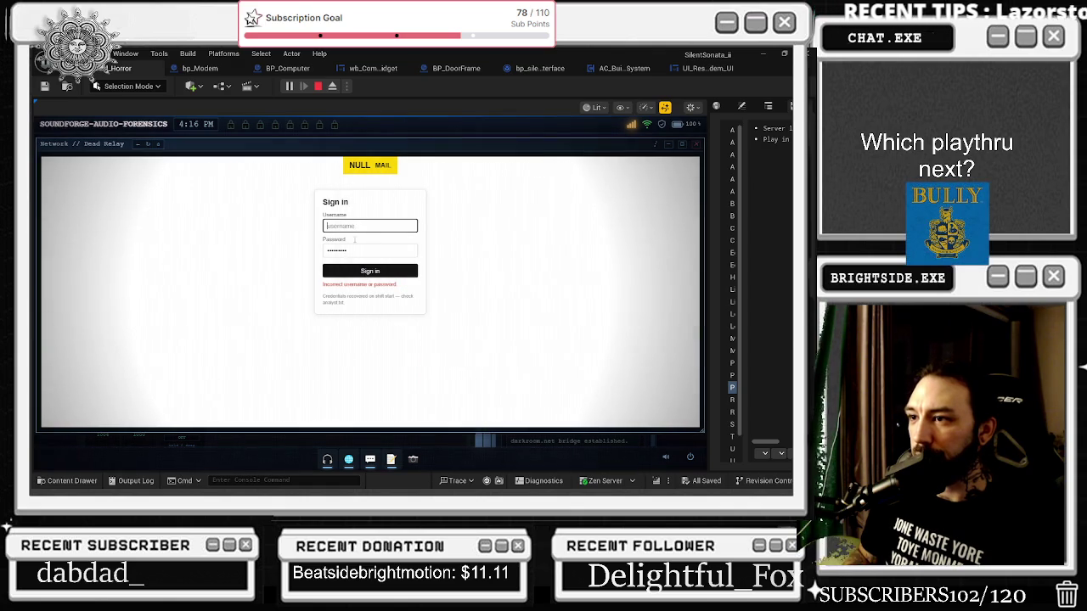
click(363, 270)
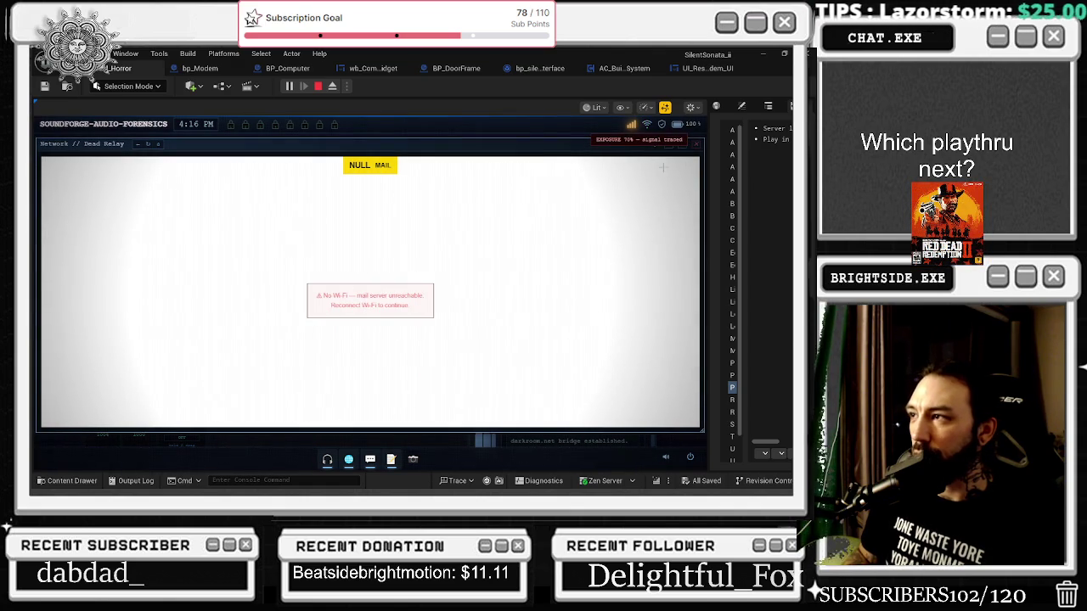
click(649, 125)
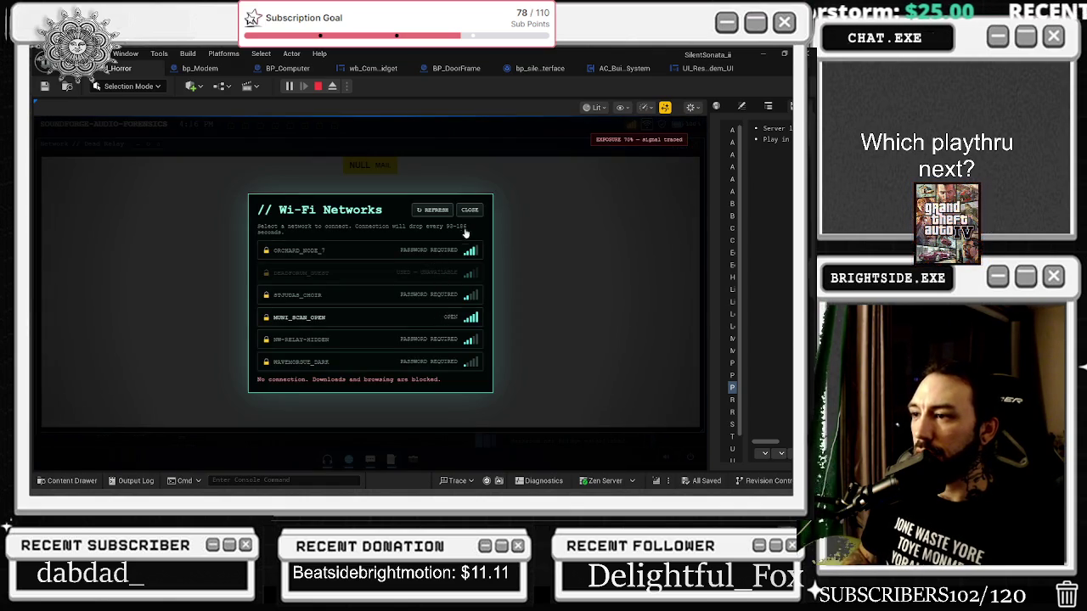
Join MUNI_SCAN_OPEN, sign in to NULLMAIL, and download the static_hush_583_2.pcm attachment.
click(367, 273)
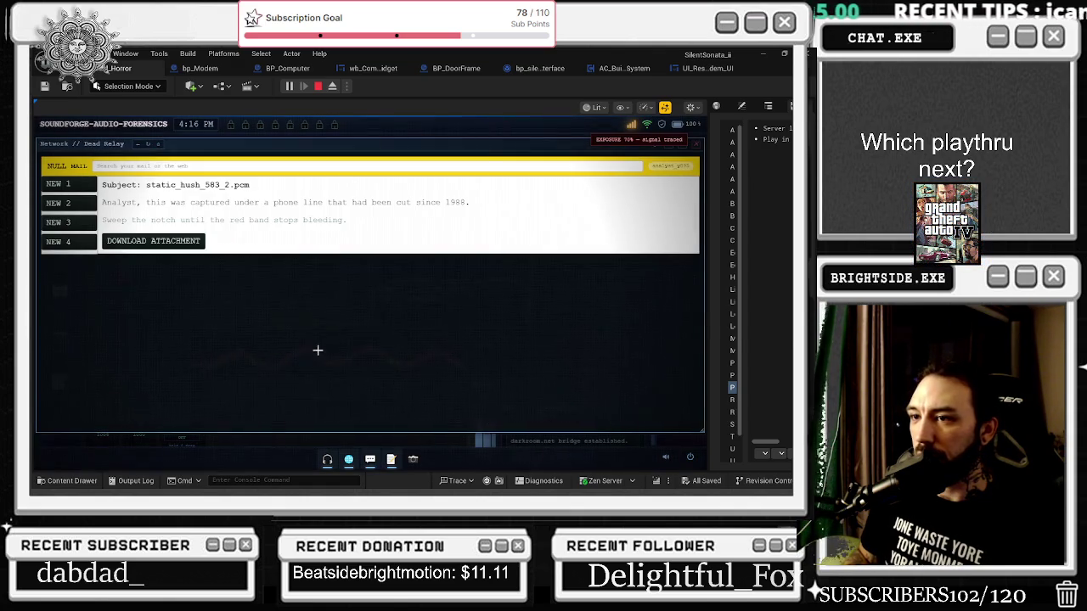
click(161, 243)
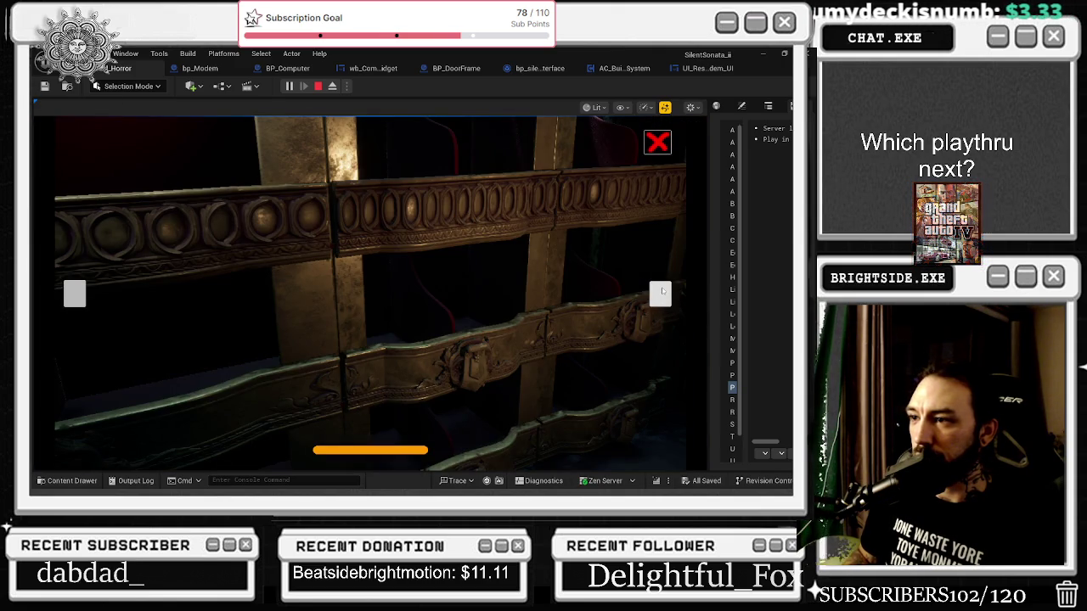
click(662, 291)
Close the theatre camera view and stop the Play In Editor session.
click(657, 141)
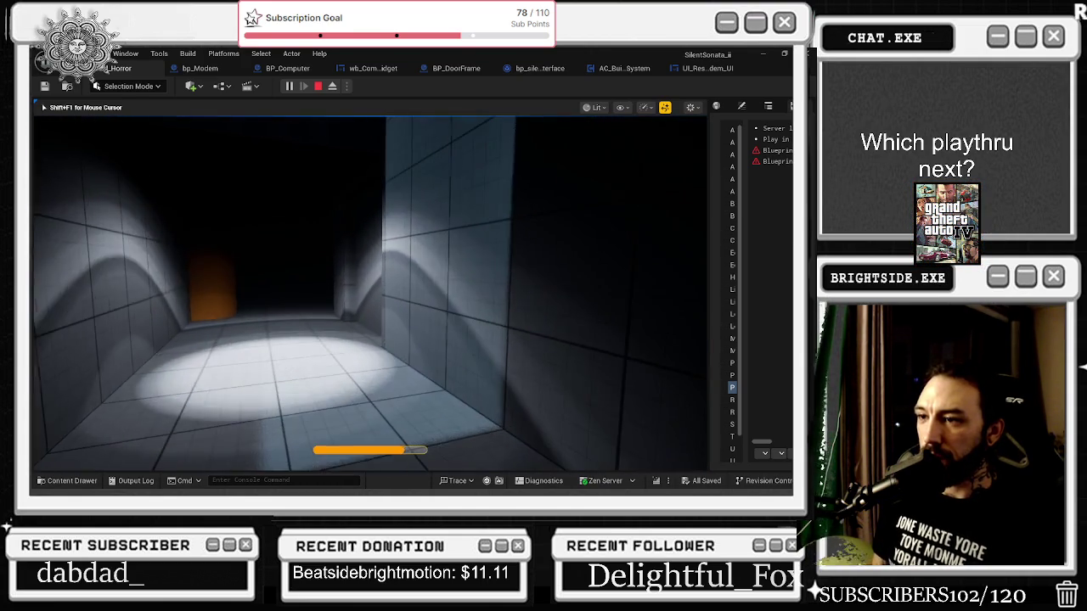
key(Escape)
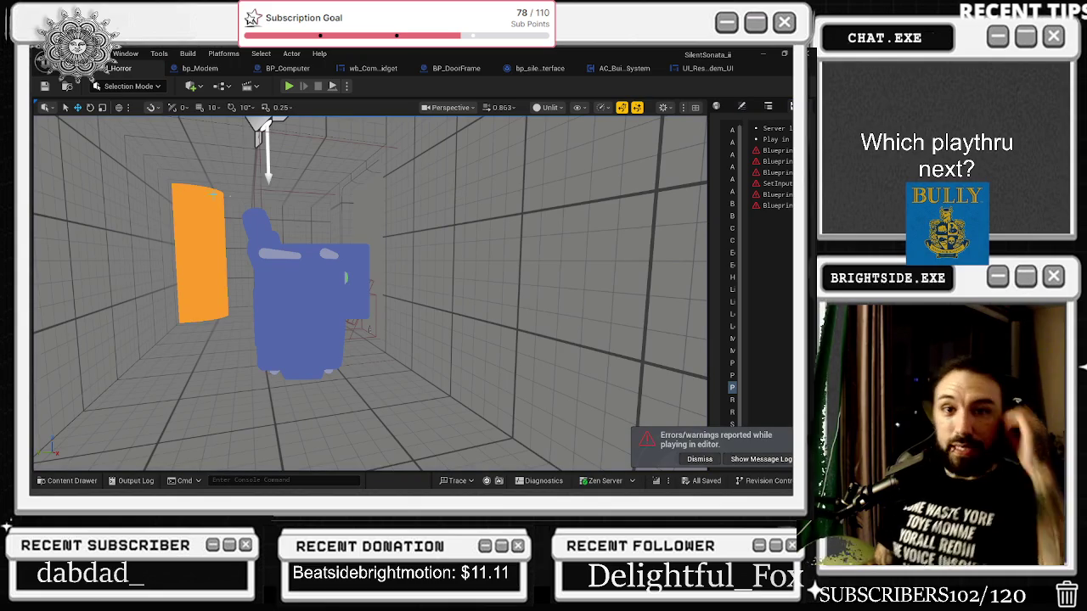
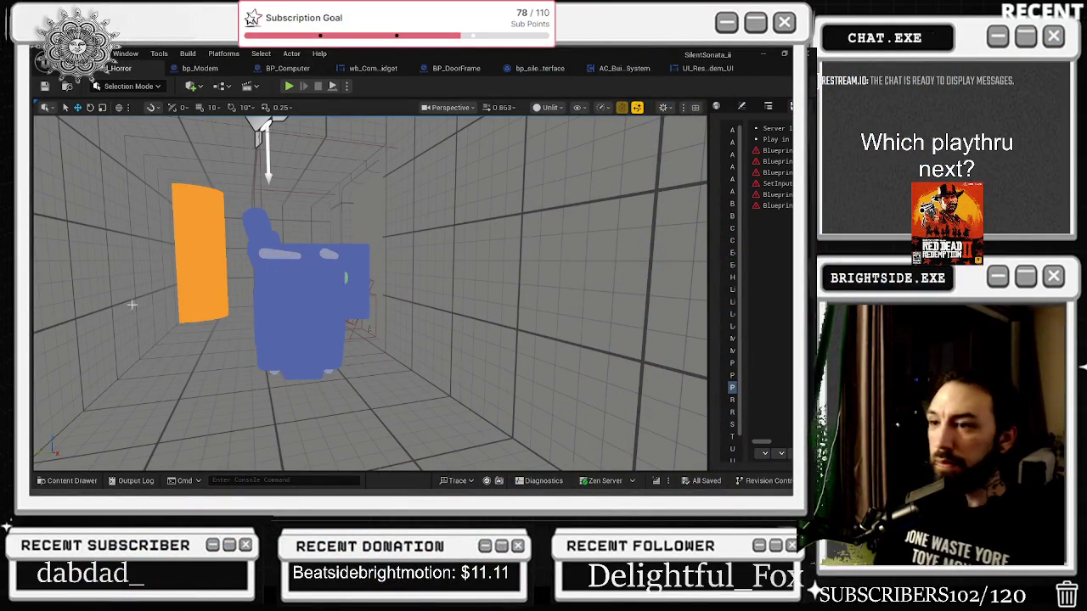
Fly through the level toward the orange pillar, then open the BP_Computer Blueprint.
key(w)
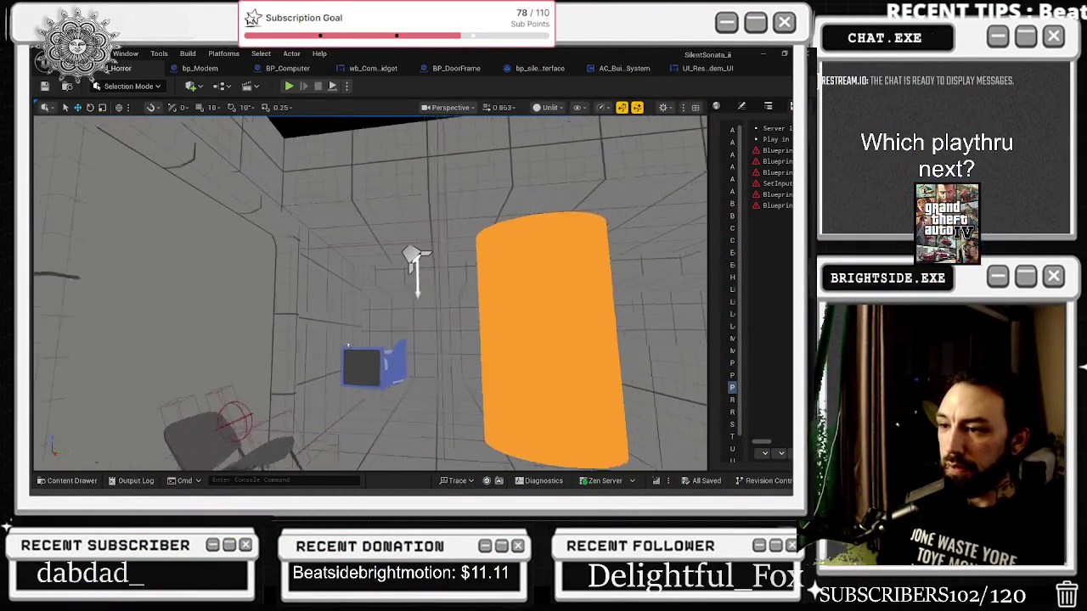
key(s)
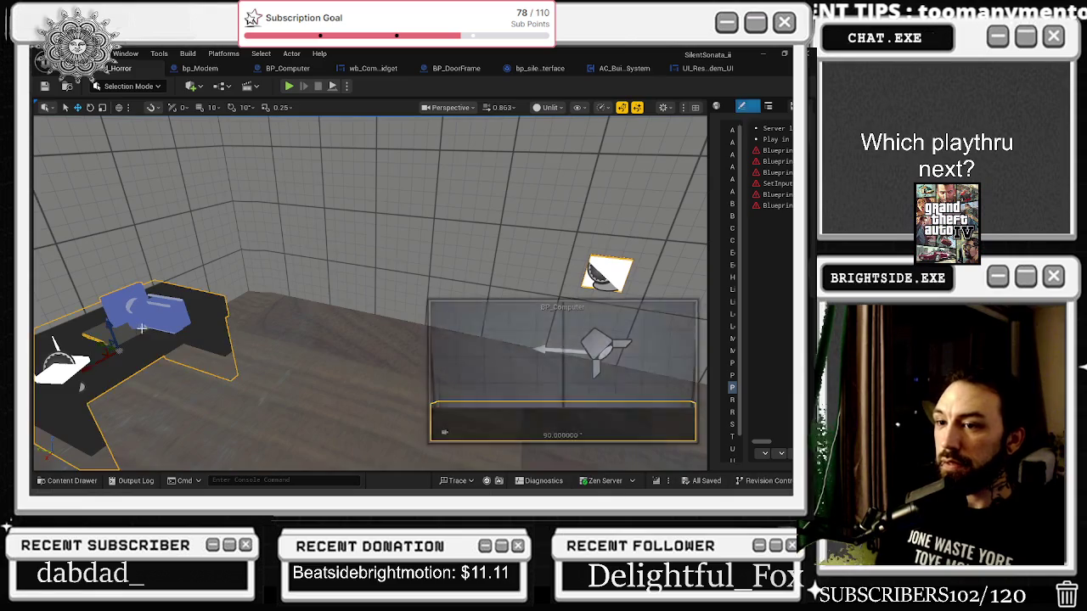
click(287, 68)
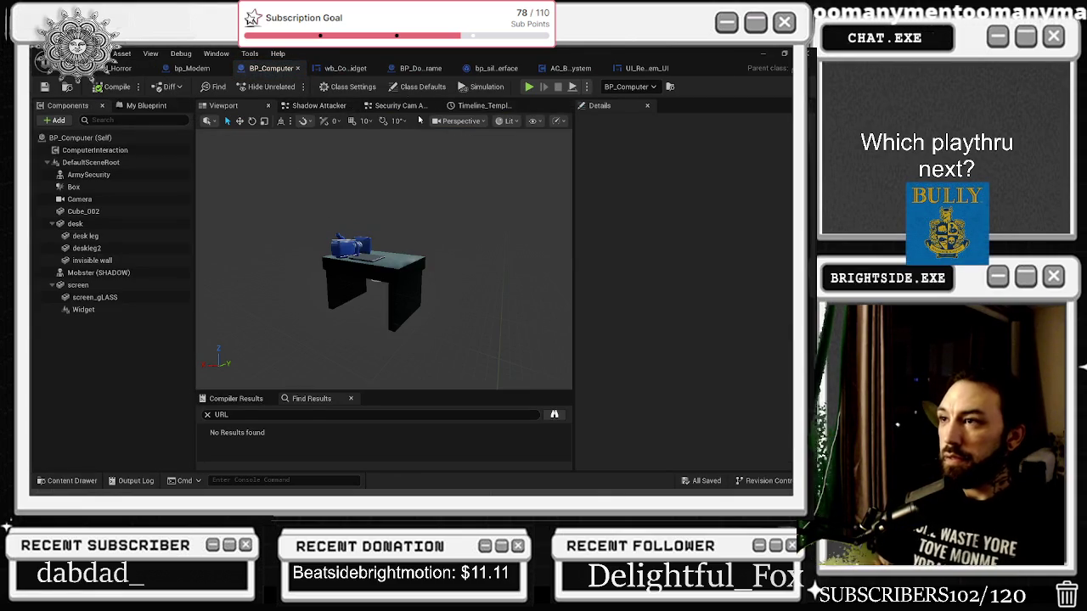
Inspect bp_silentSonataInterface's security cam nodes up to Set Visibility, then bring Chrome forward.
click(345, 68)
click(495, 68)
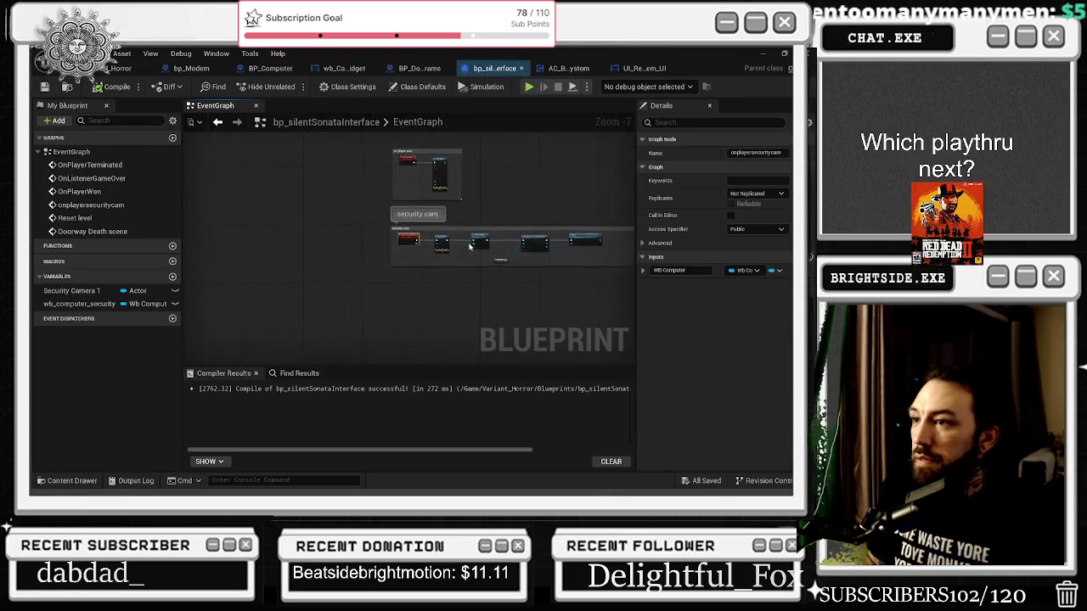
scroll(470, 246, up, 6)
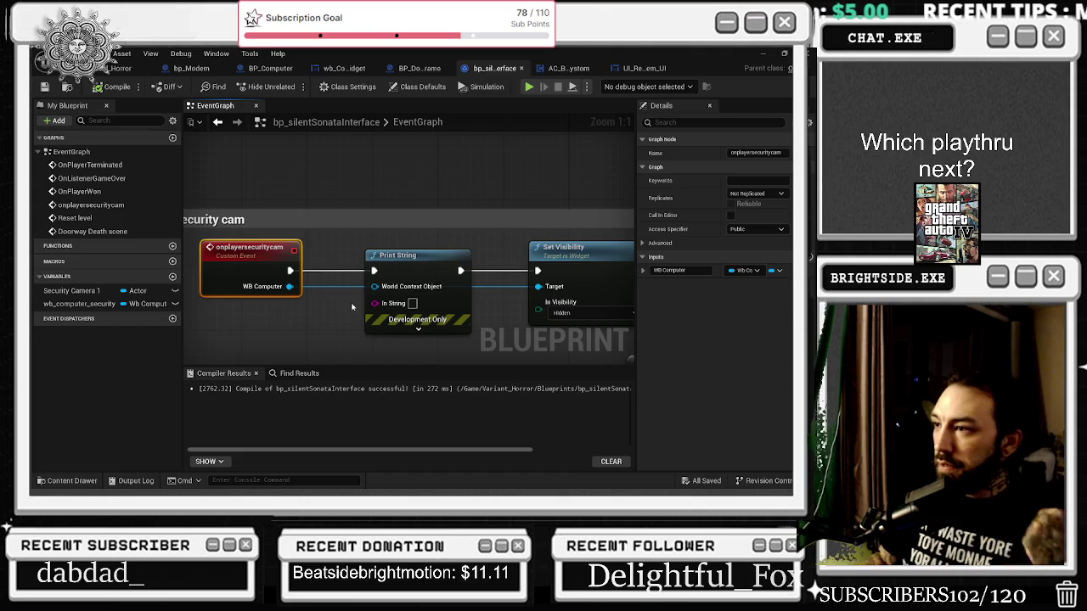
mouse_move(356, 253)
mouse_down()
mouse_move(311, 257)
mouse_move(352, 260)
mouse_up()
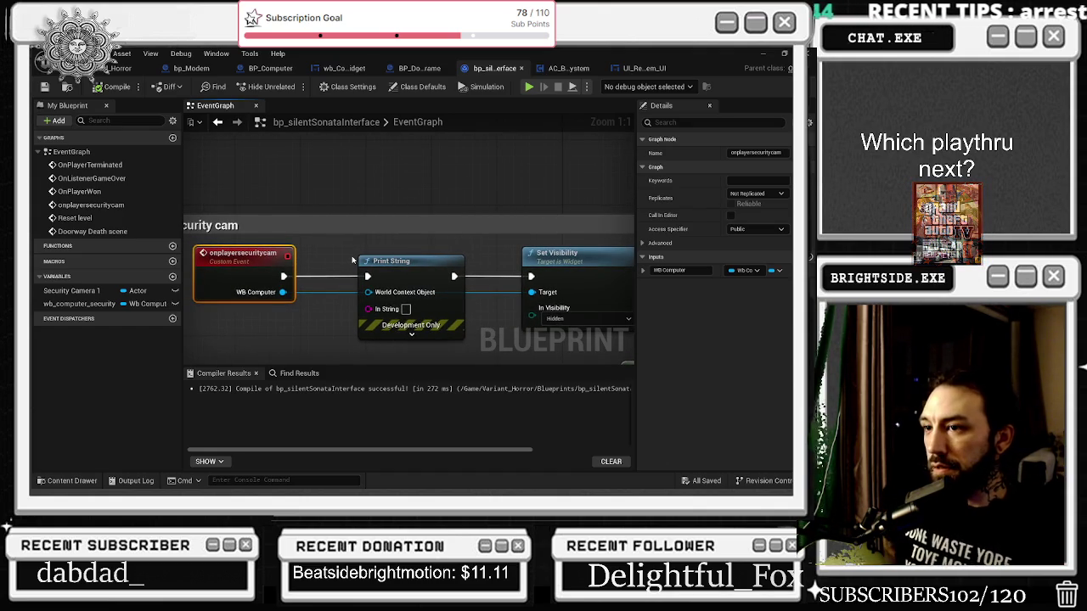
drag(352, 260, 296, 221)
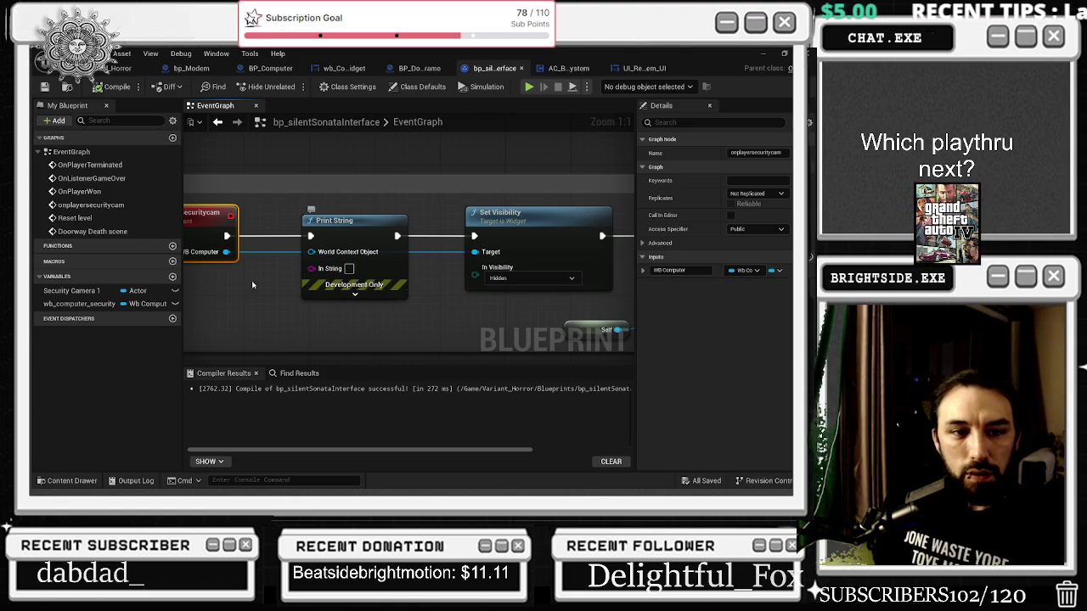
key(alt+Tab)
drag(466, 169, 594, 114)
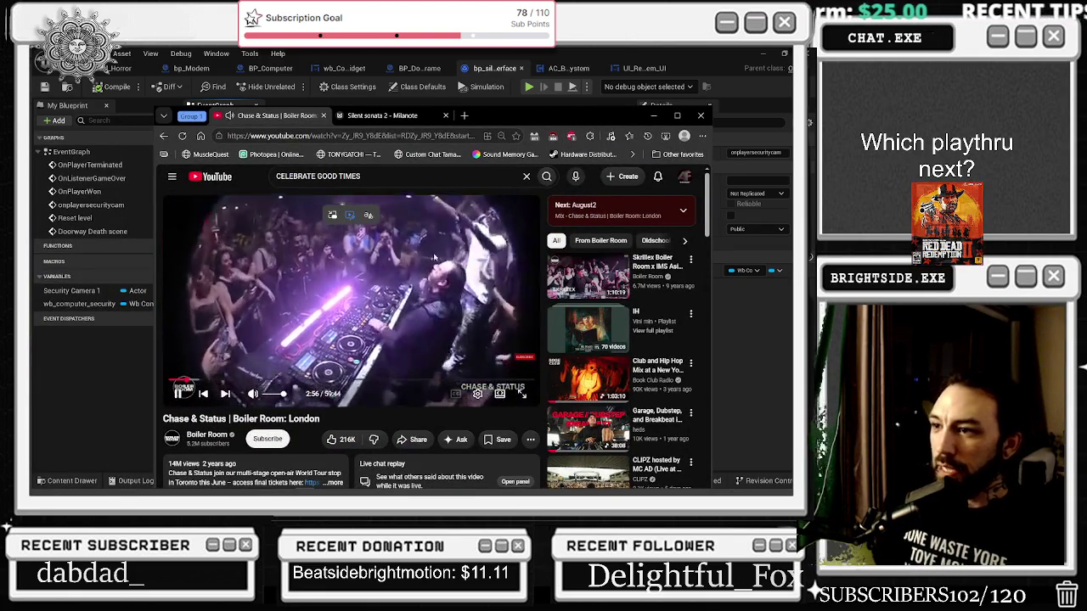
Replay the Boiler Room video's last ~25 seconds full screen, then exit full screen back to Unreal.
key(F11)
key(f)
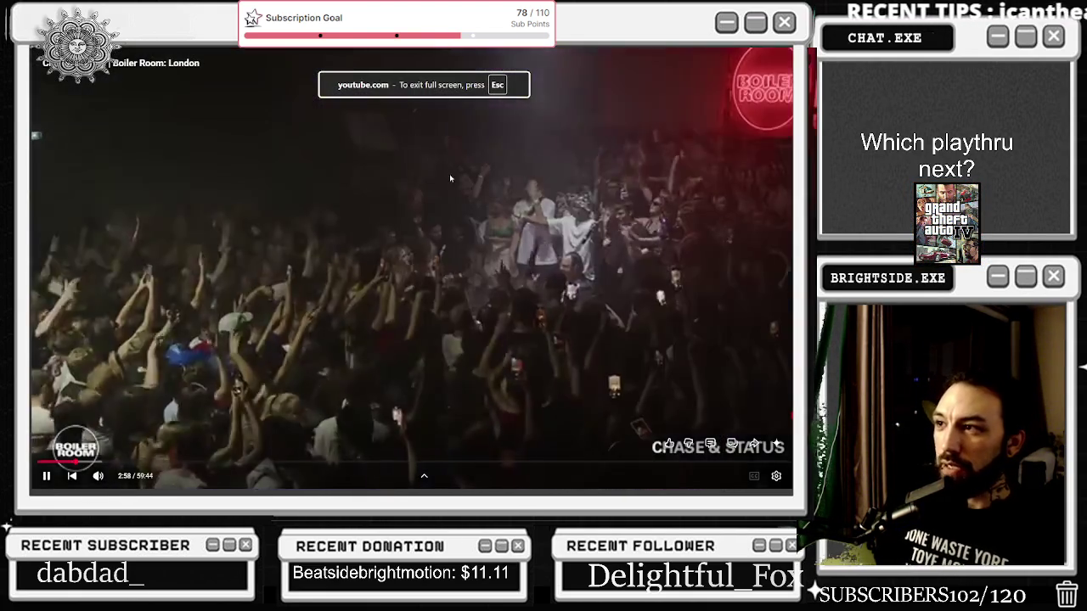
key(k)
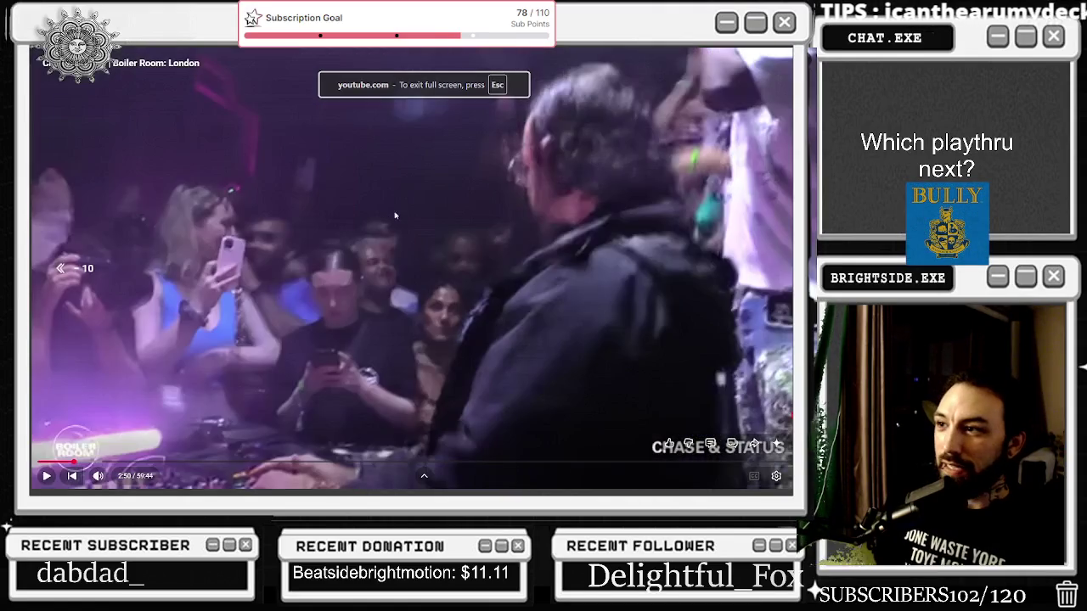
key(j)
key(Left)
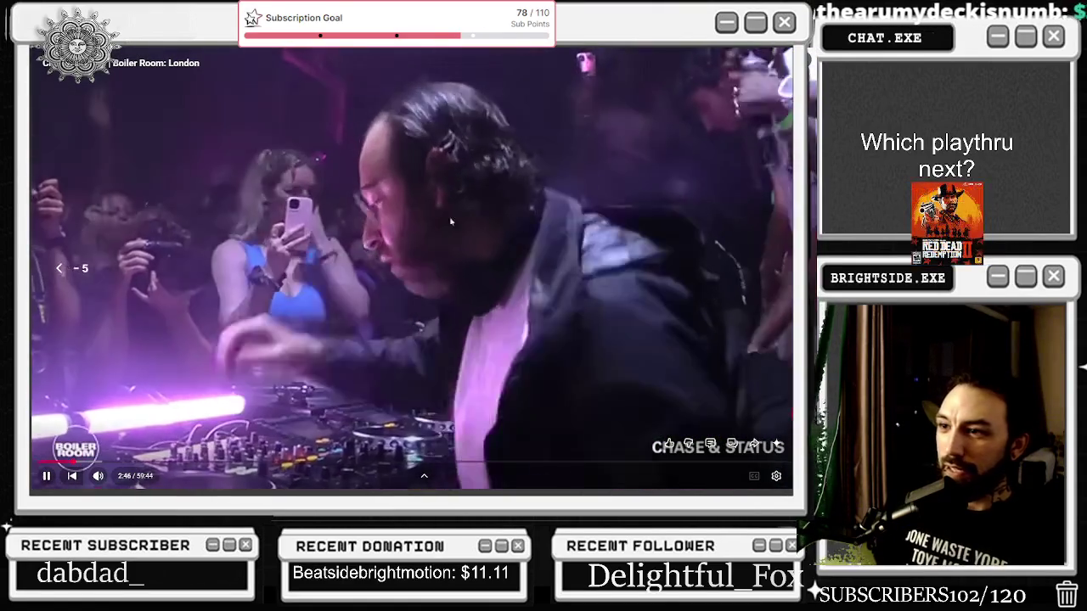
key(k)
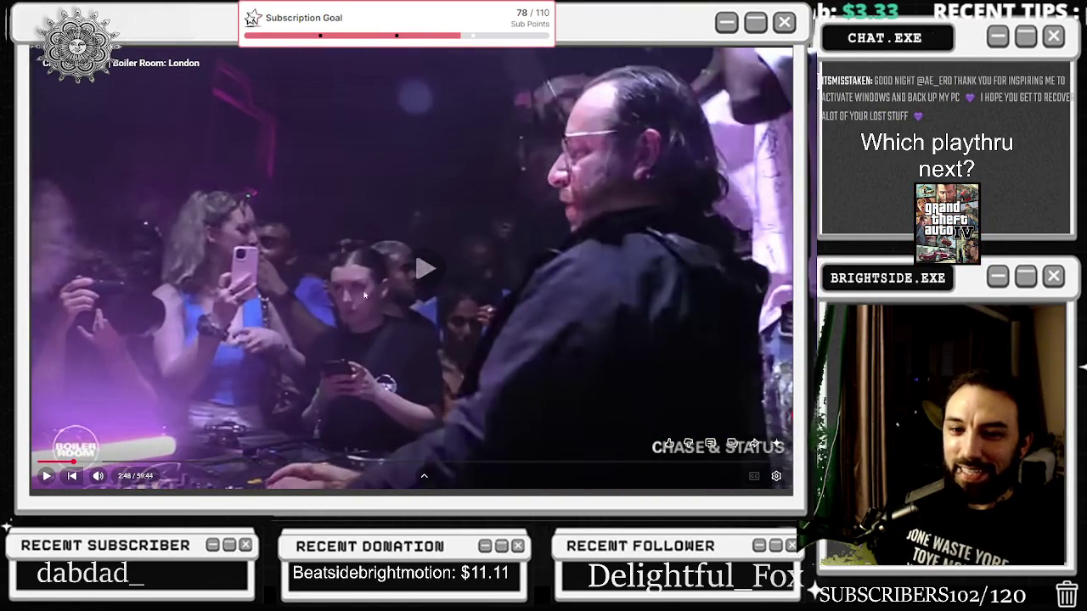
key(k)
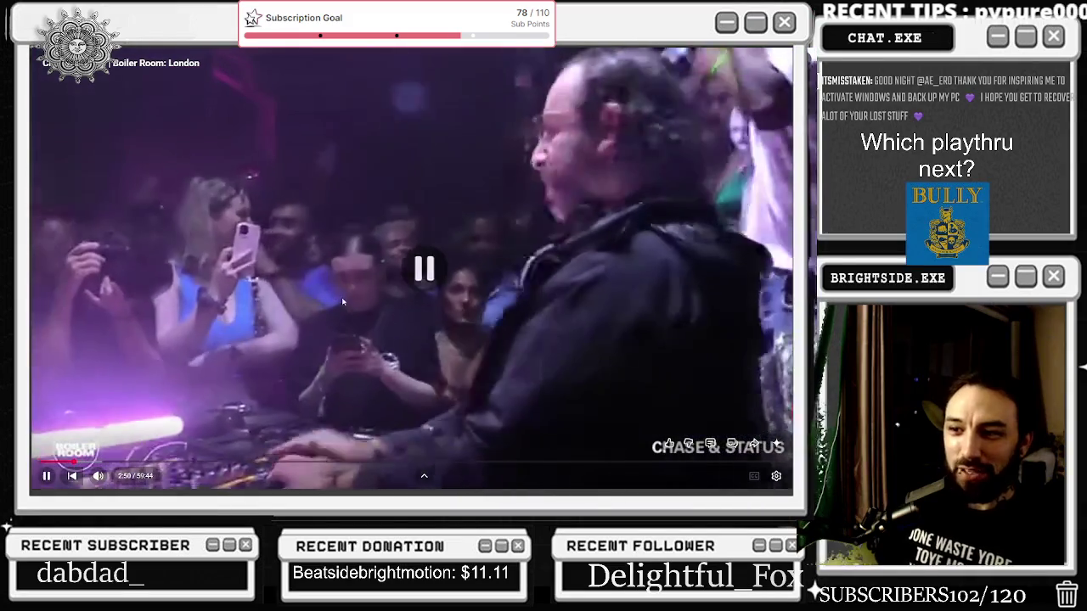
click(384, 280)
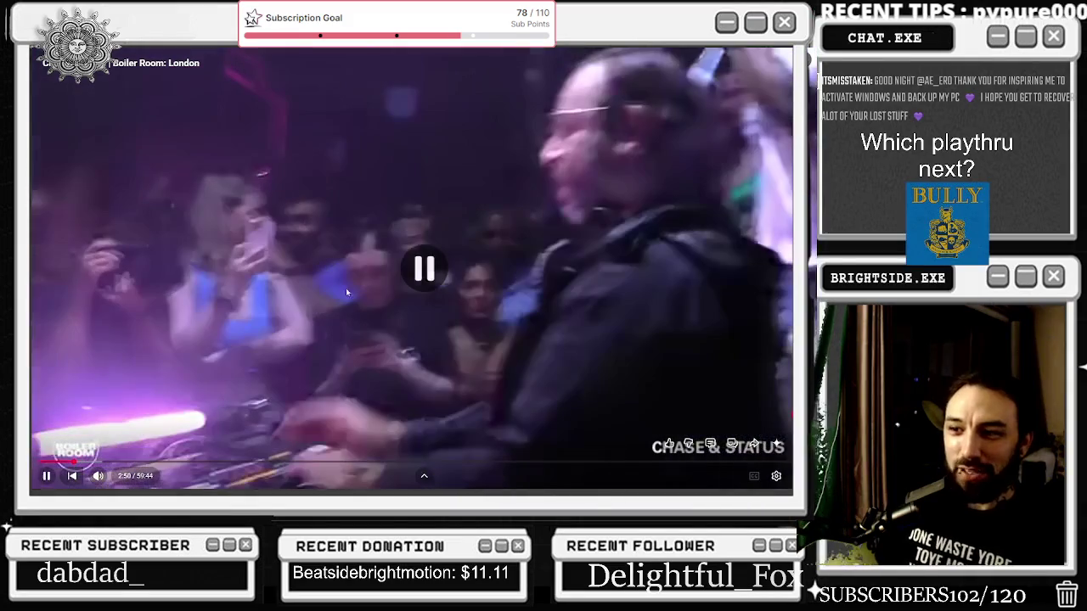
click(390, 270)
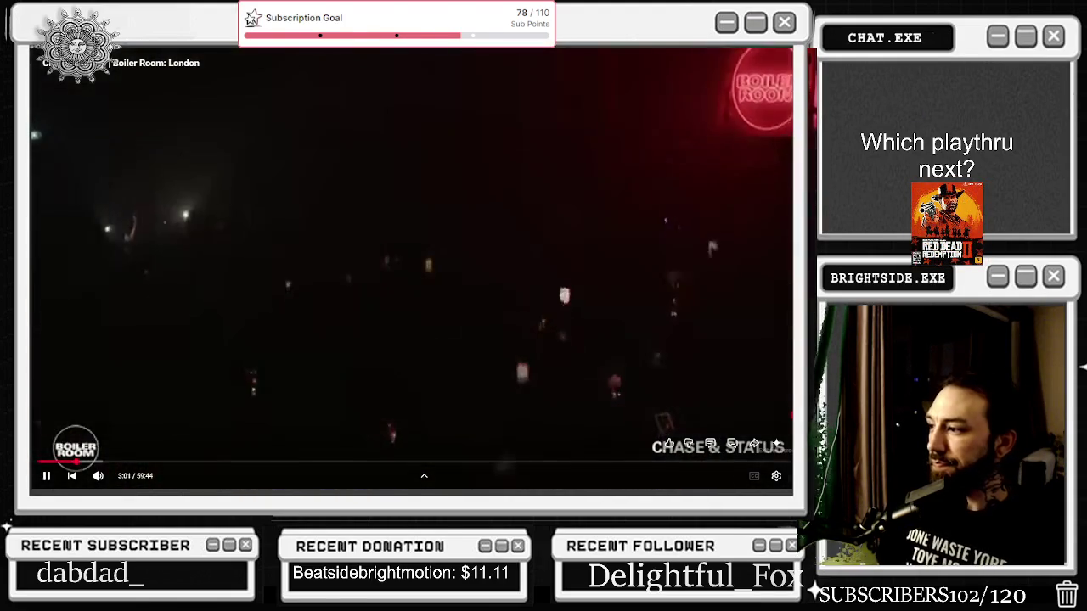
key(Escape)
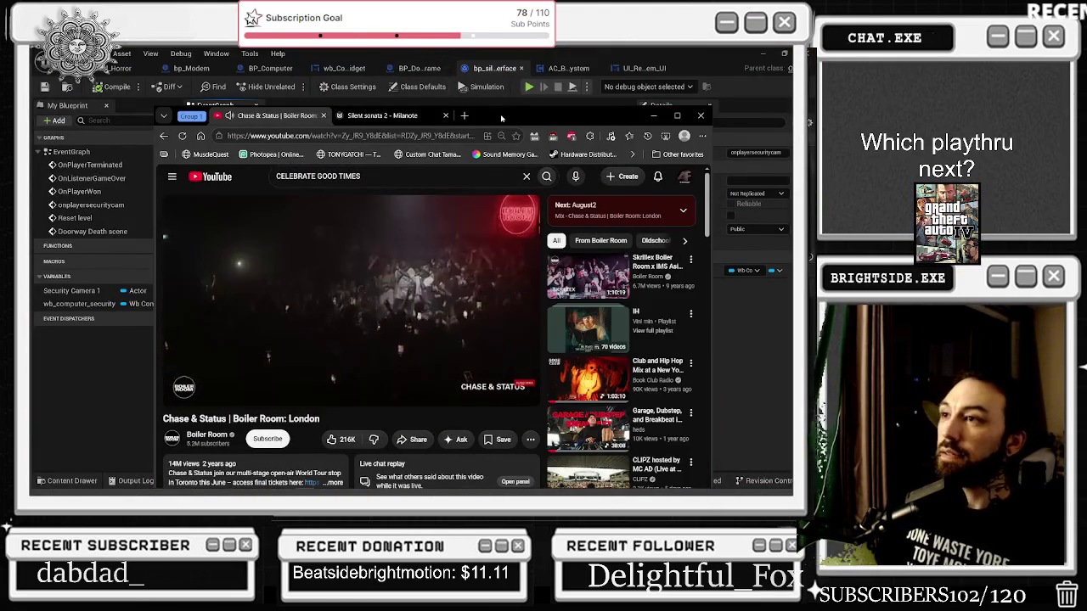
key(alt+Tab)
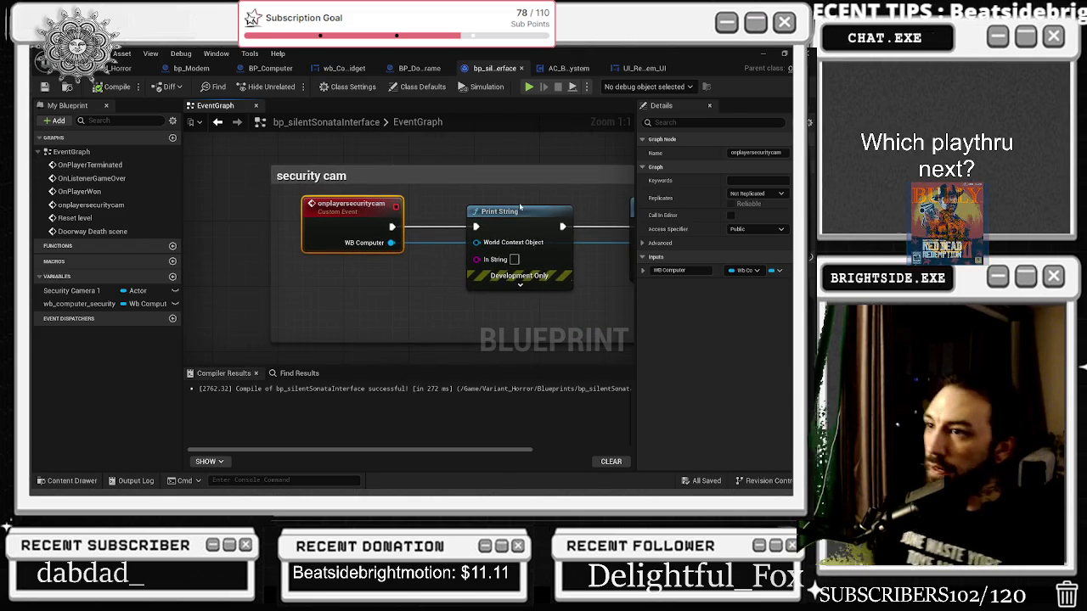
Pan the event graph from the security cam event to Create Level Sequence Player and Play.
drag(463, 198, 285, 179)
scroll(371, 207, down, 5)
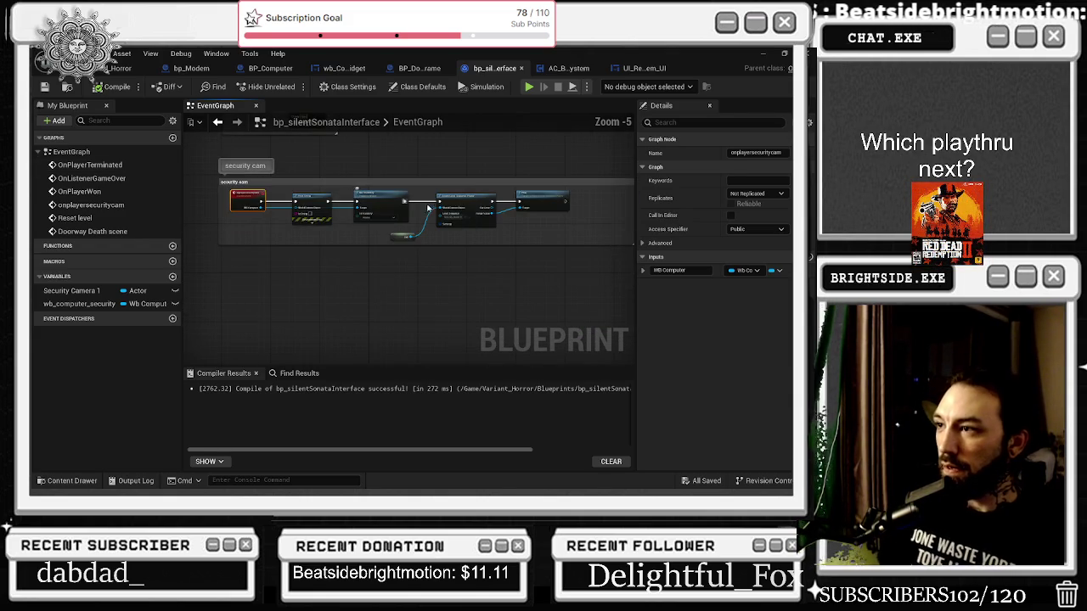
scroll(372, 207, up, 6)
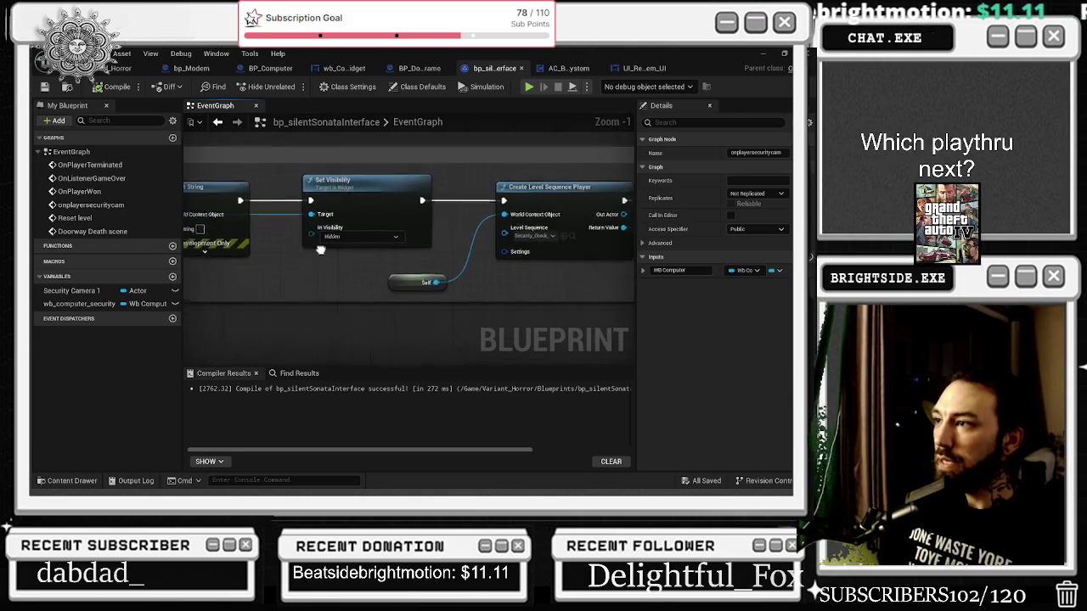
drag(445, 257, 183, 310)
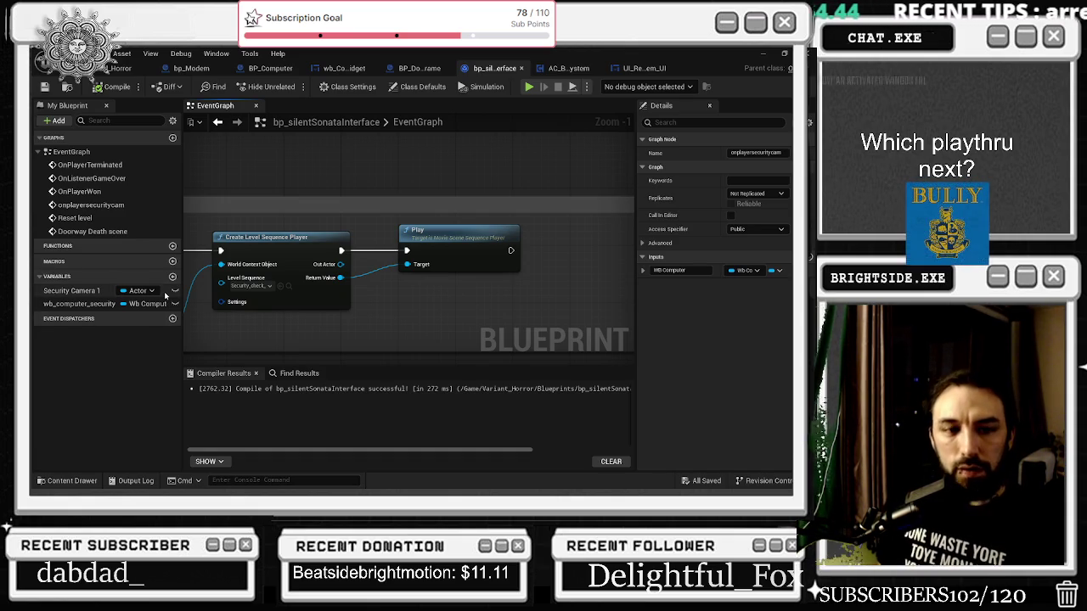
mouse_move(229, 223)
mouse_down()
mouse_move(303, 224)
mouse_move(435, 198)
mouse_move(413, 192)
mouse_move(633, 218)
mouse_up()
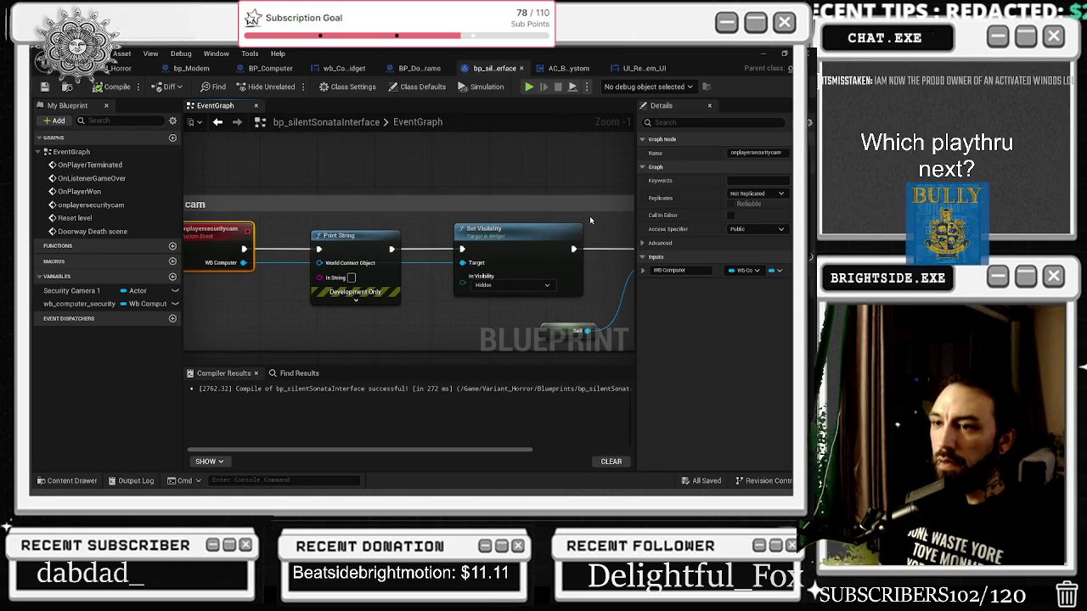
drag(633, 231, 321, 231)
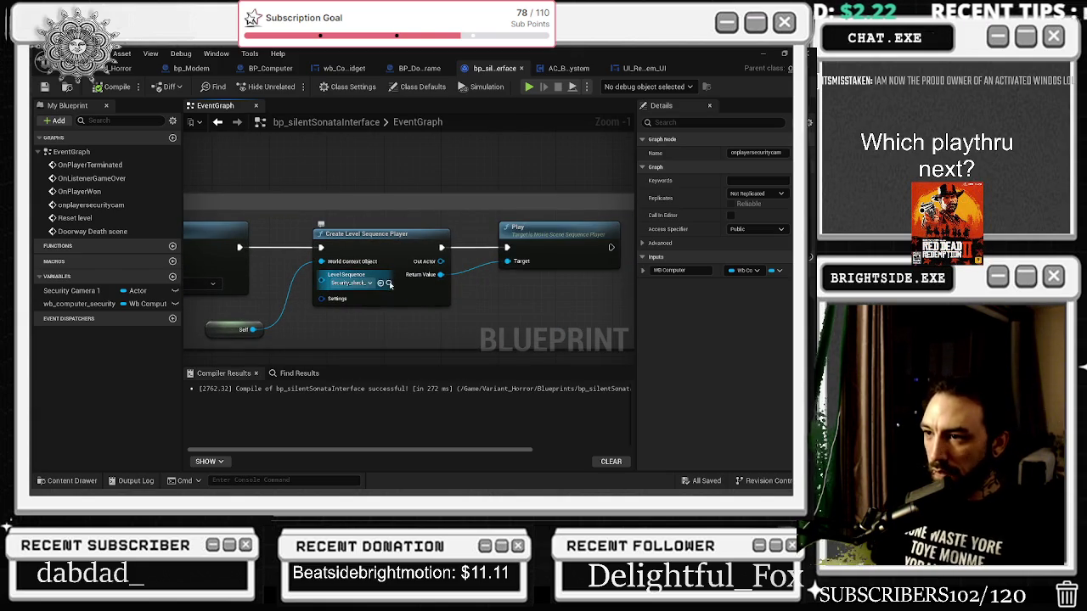
Locate the Security_check sequence asset, close the Content Drawer, and return to the level editor.
click(389, 283)
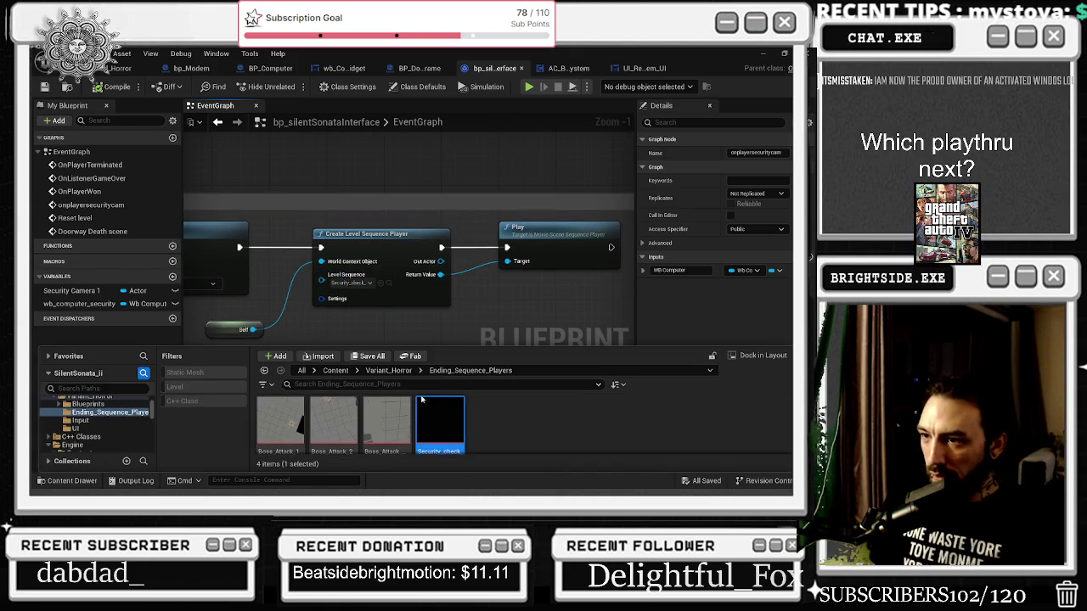
click(303, 374)
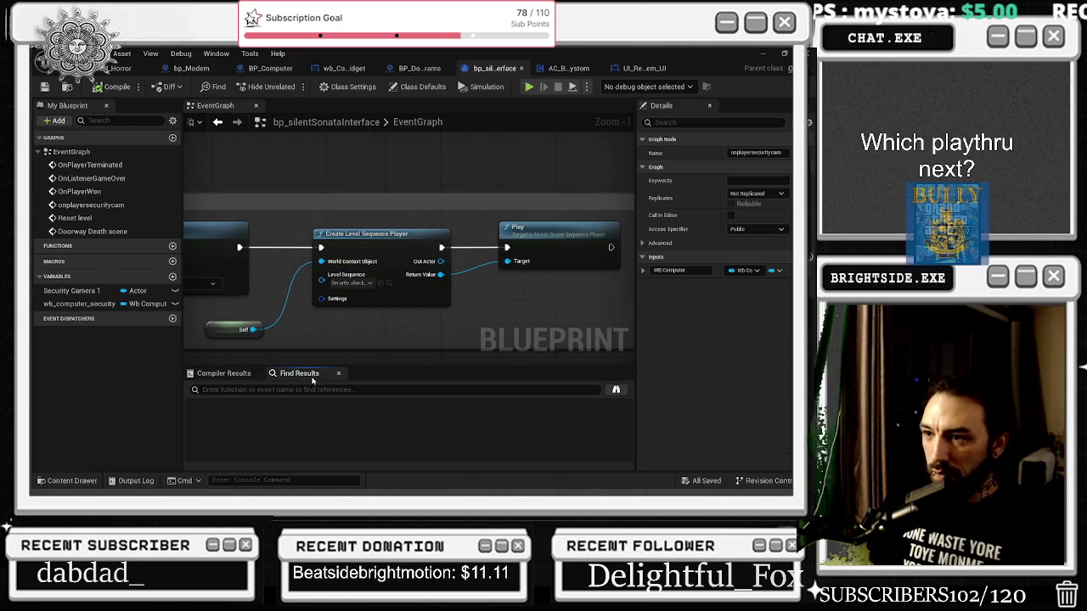
click(102, 73)
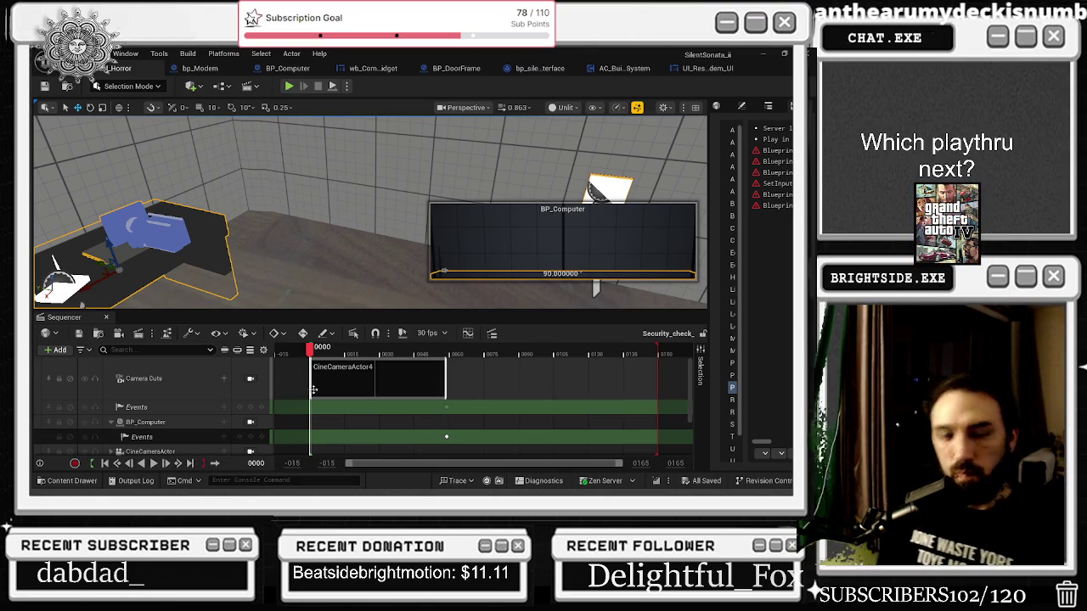
Preview the Security_check sequence from the start, frame 35 and frame 14, collapsing the BP_Computer track.
mouse_move(351, 350)
mouse_down()
mouse_move(475, 350)
mouse_move(354, 350)
mouse_up()
key(space)
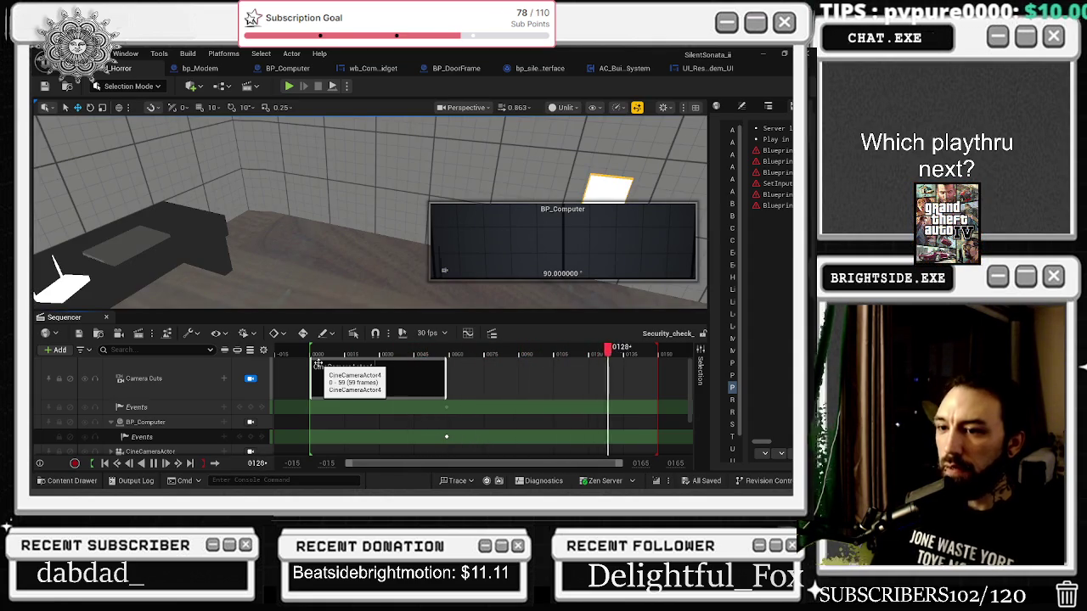
key(space)
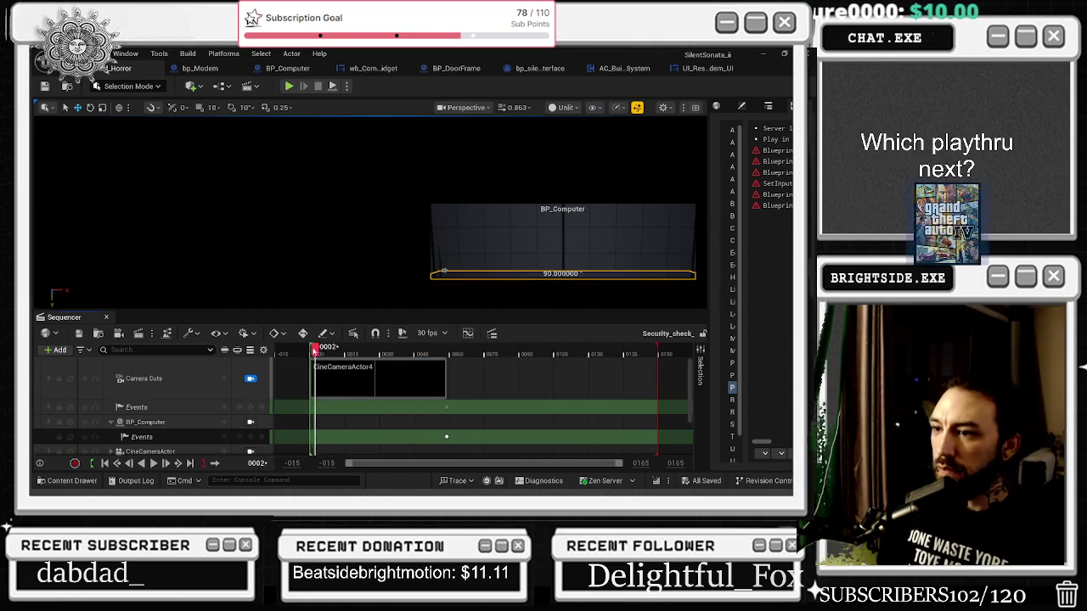
click(314, 352)
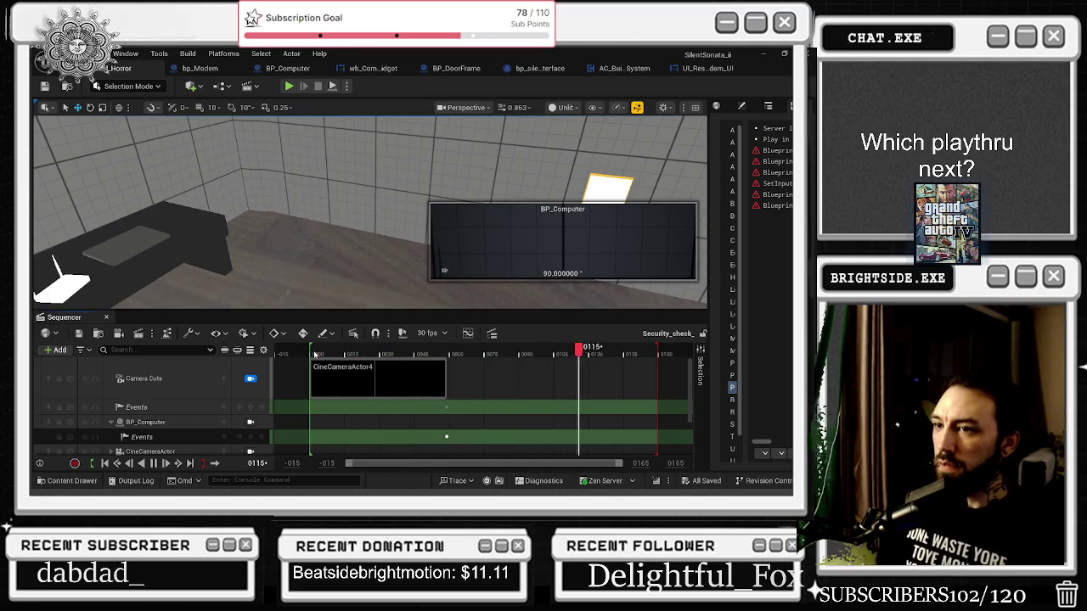
click(367, 350)
key(space)
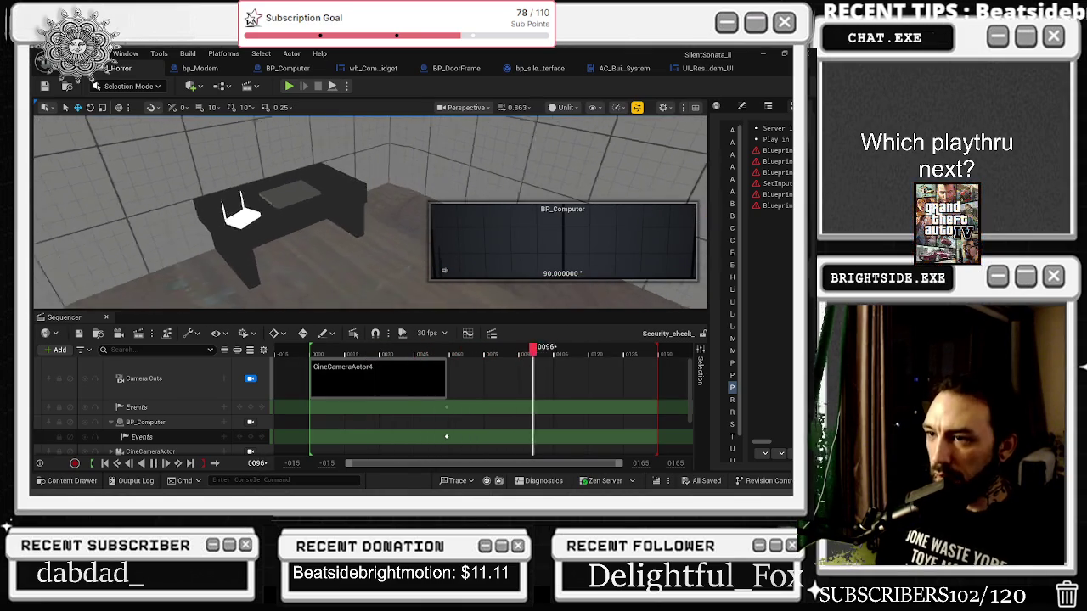
click(338, 351)
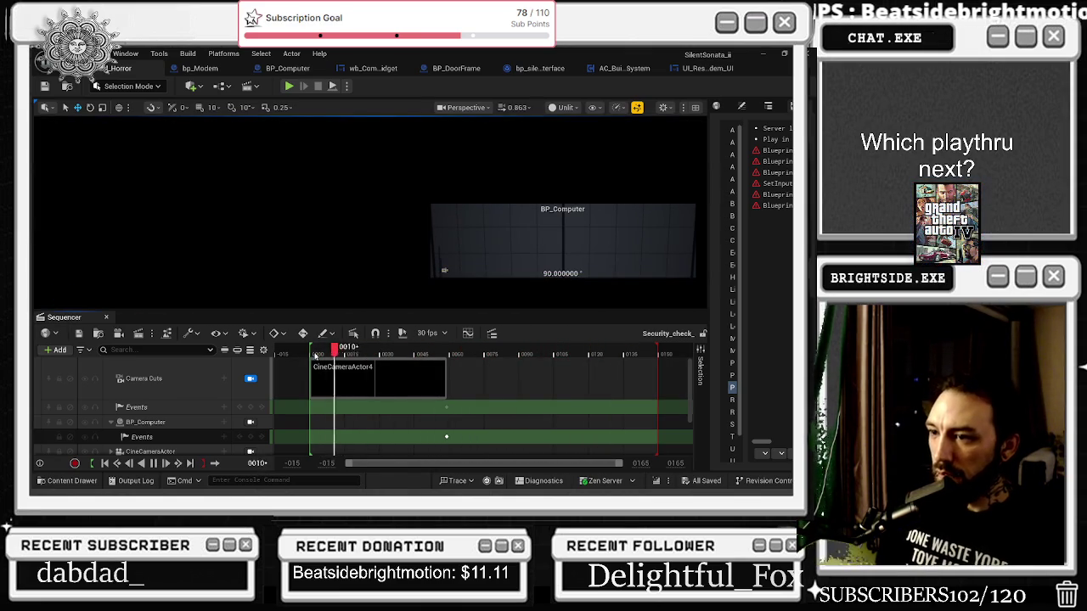
click(111, 422)
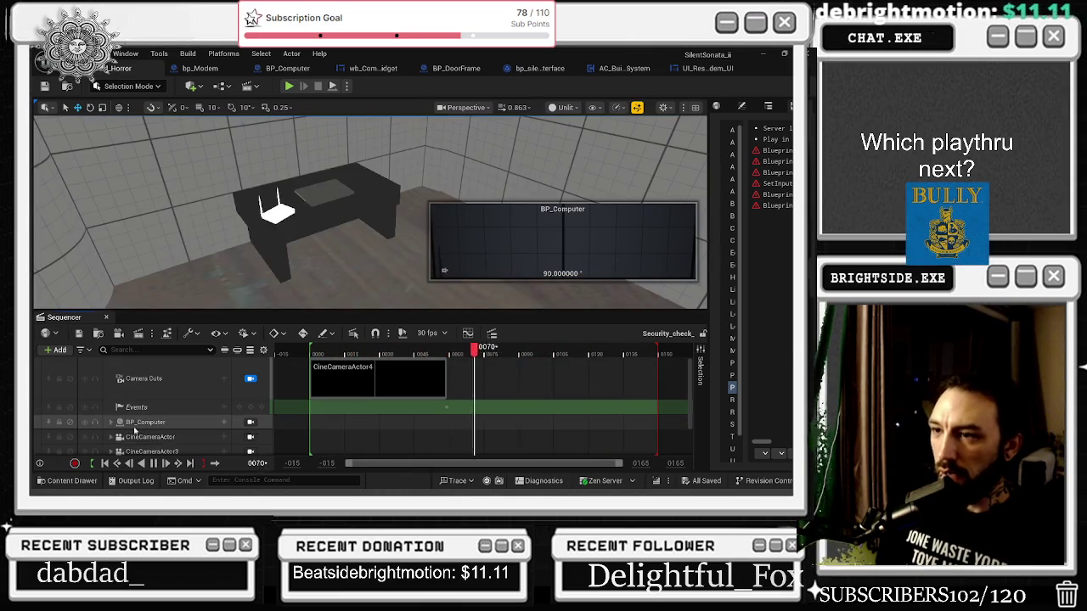
click(145, 422)
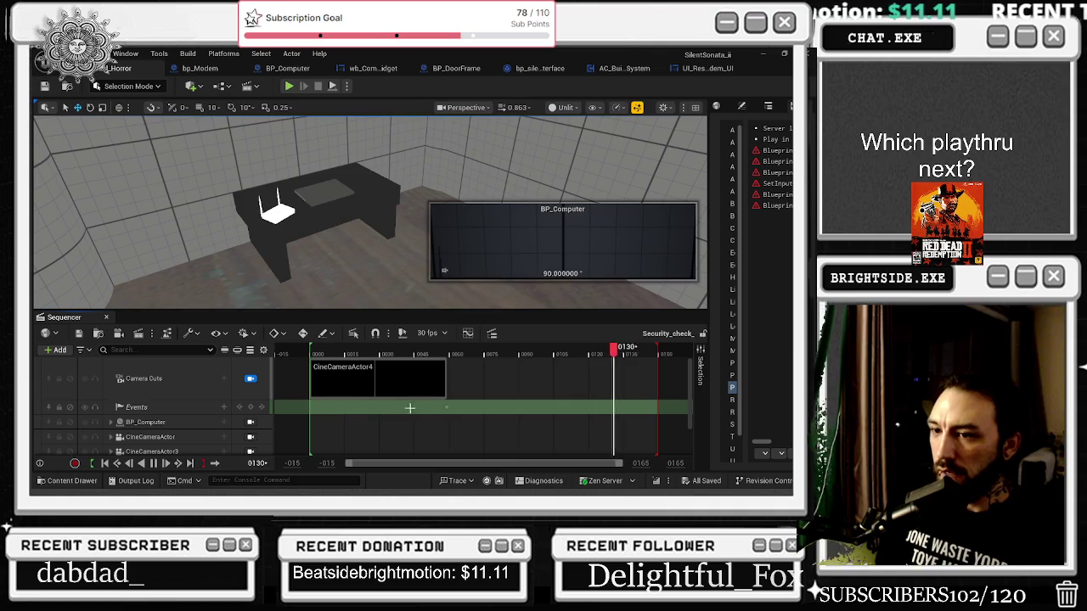
Snap the Events key onto a whole frame with Snap To Frame.
right_click(444, 407)
mouse_move(475, 281)
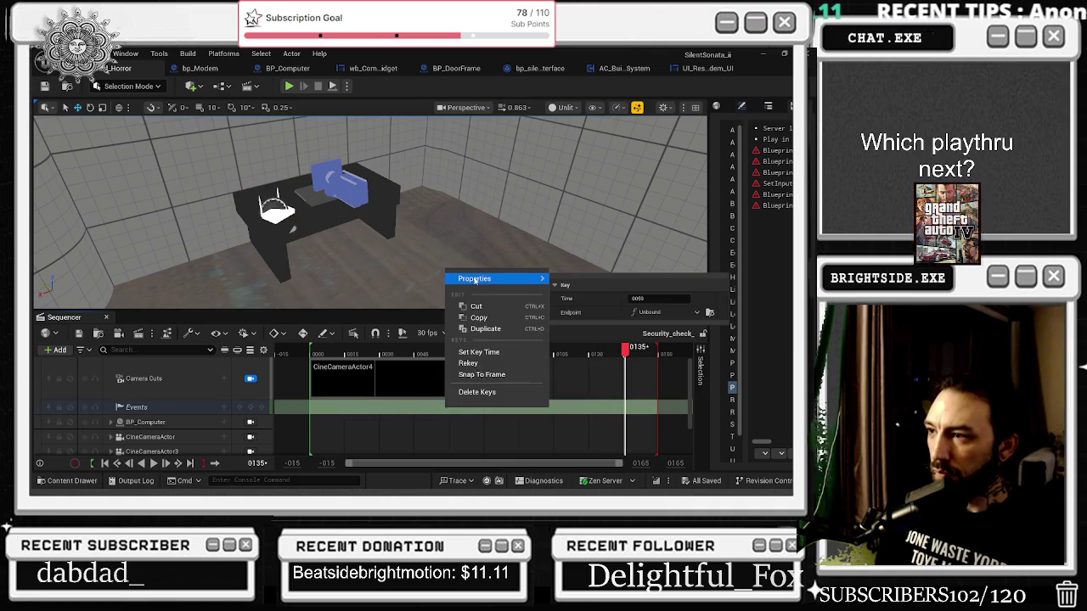
click(481, 375)
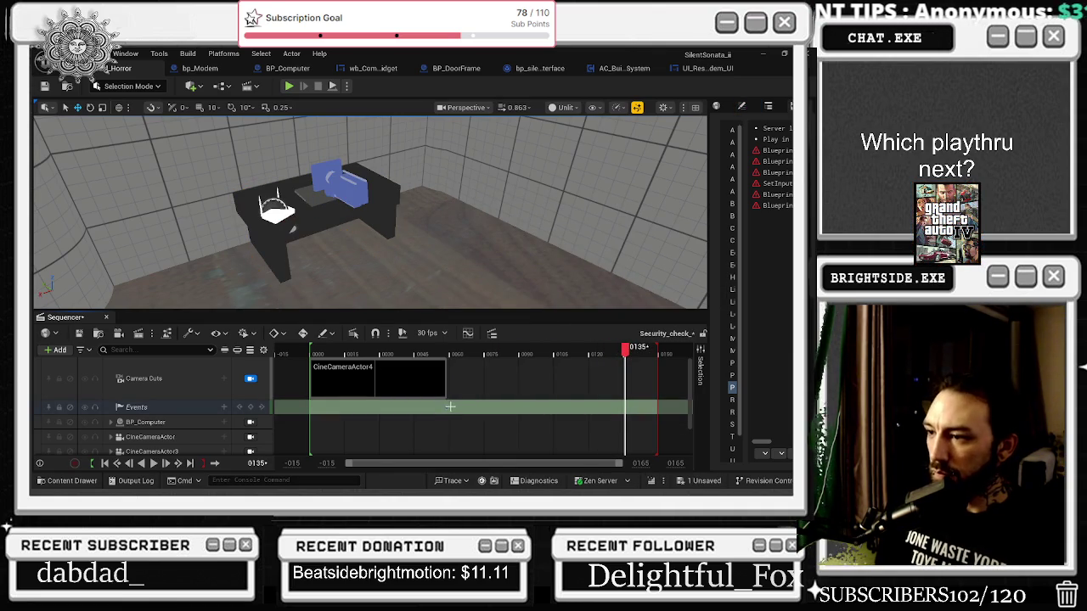
scroll(450, 406, down, 1)
scroll(456, 413, up, 1)
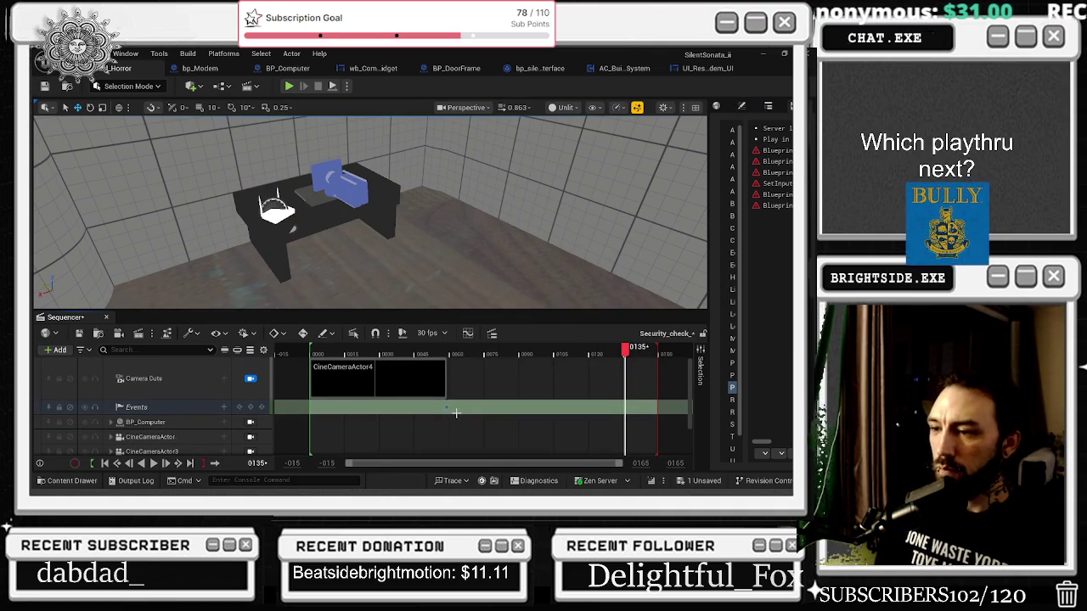
scroll(330, 418, down, 1)
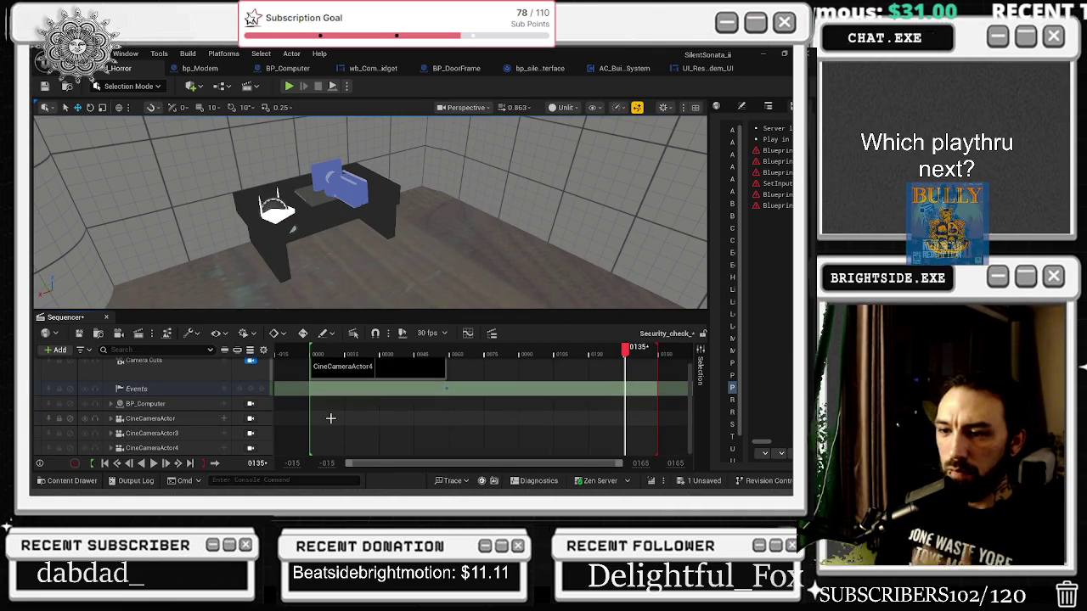
Review the Events key's endpoint properties and the director blueprint's callable functions.
right_click(447, 391)
mouse_move(499, 265)
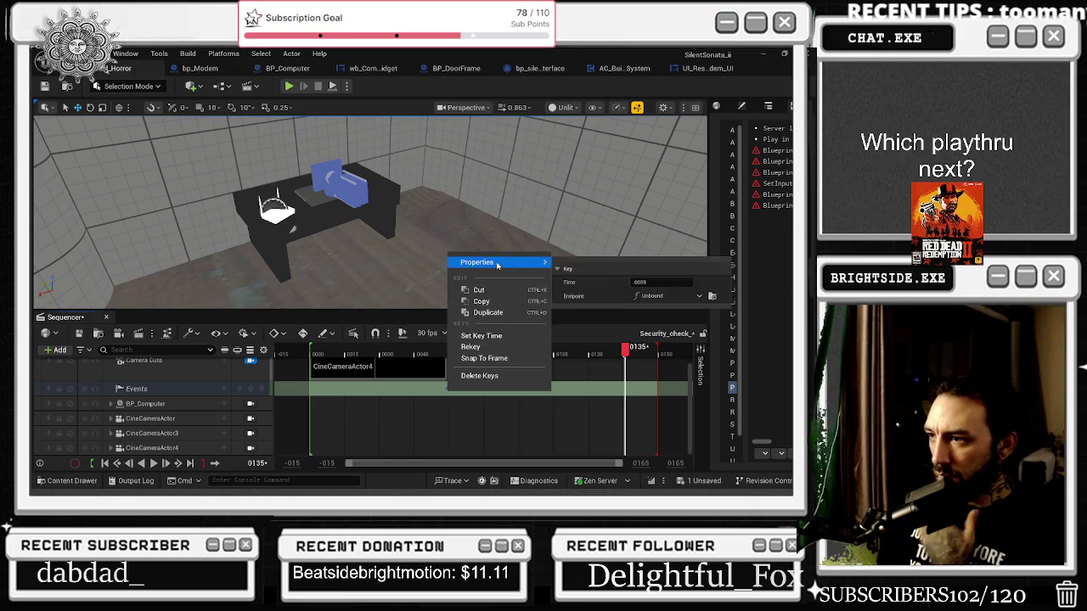
click(668, 296)
mouse_move(679, 325)
click(484, 355)
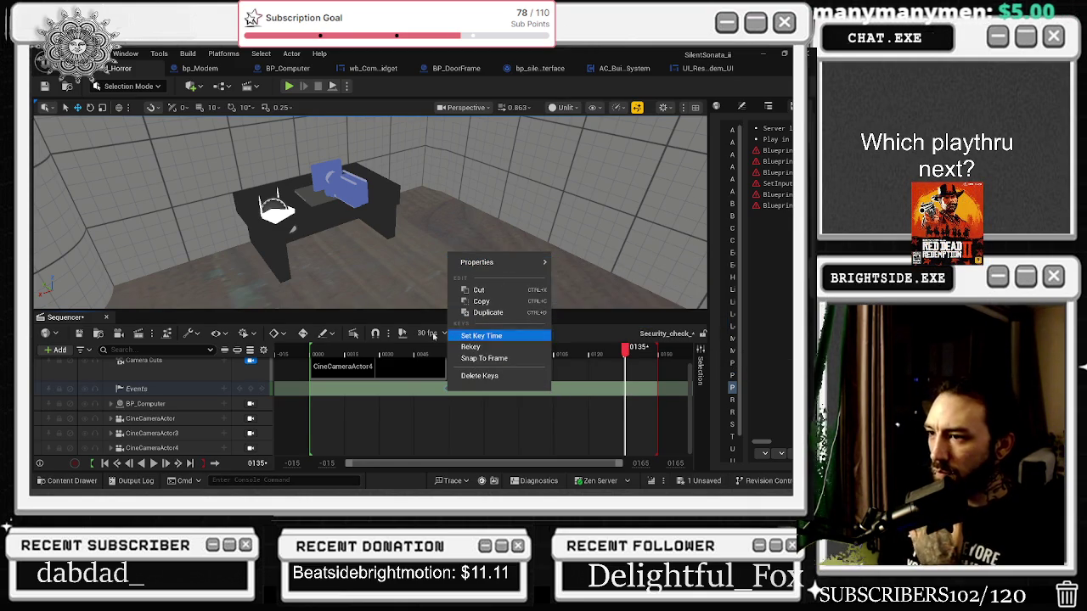
click(350, 400)
Open the BP_Computer track's event key endpoint BP_Computer_Event, then return to the Sequencer.
click(112, 404)
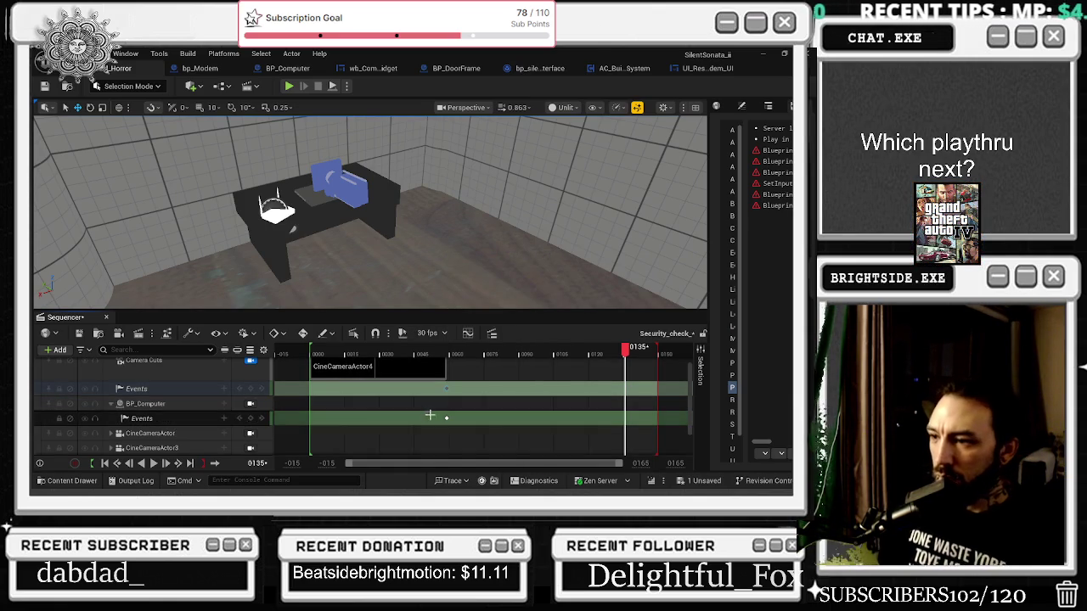
right_click(446, 417)
mouse_move(484, 290)
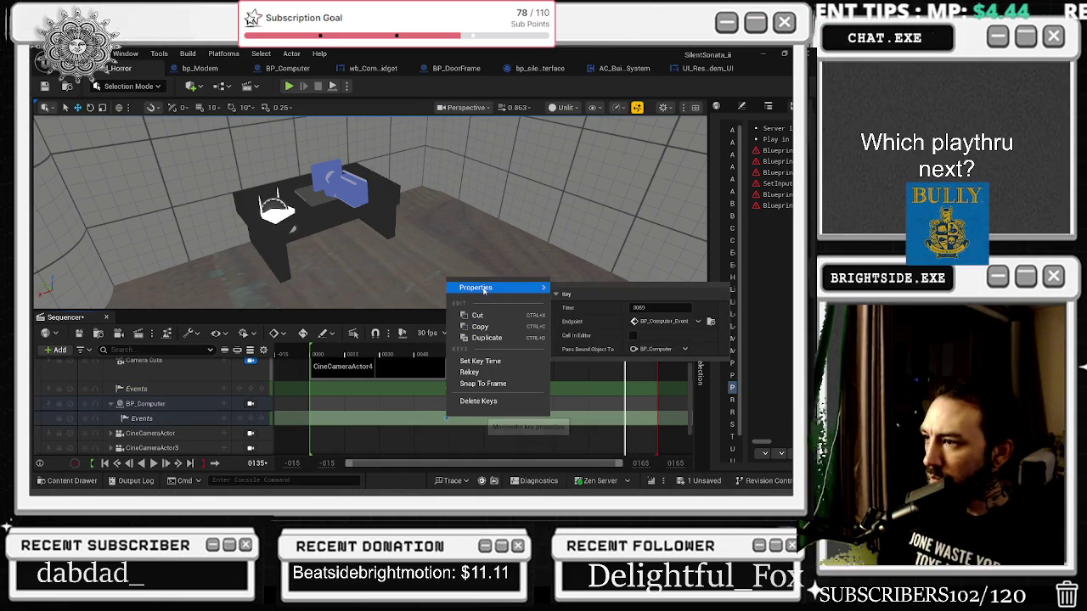
click(711, 323)
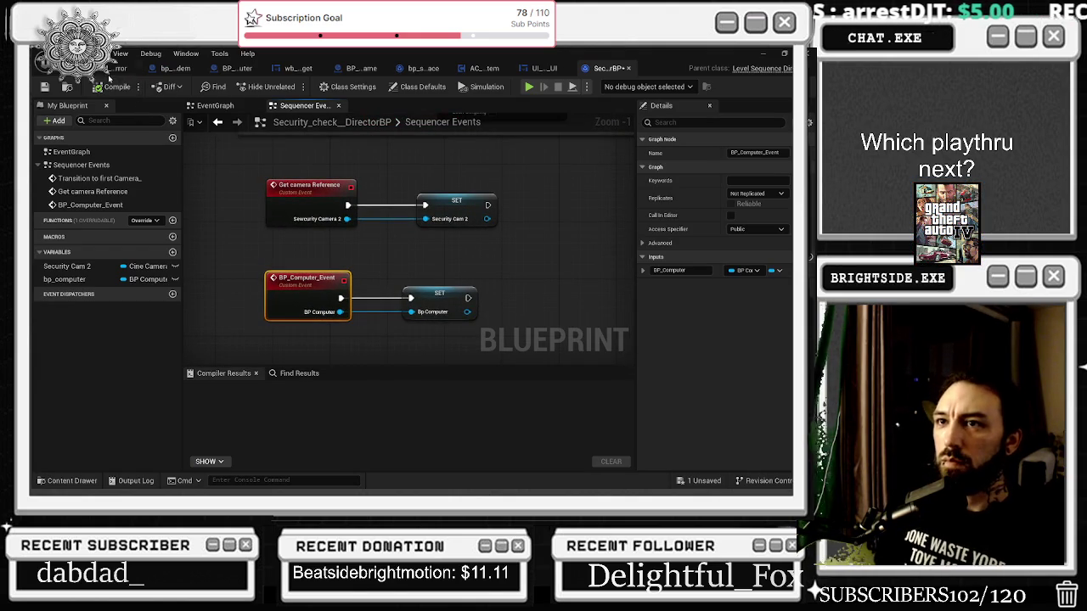
click(117, 69)
scroll(146, 416, down, 1)
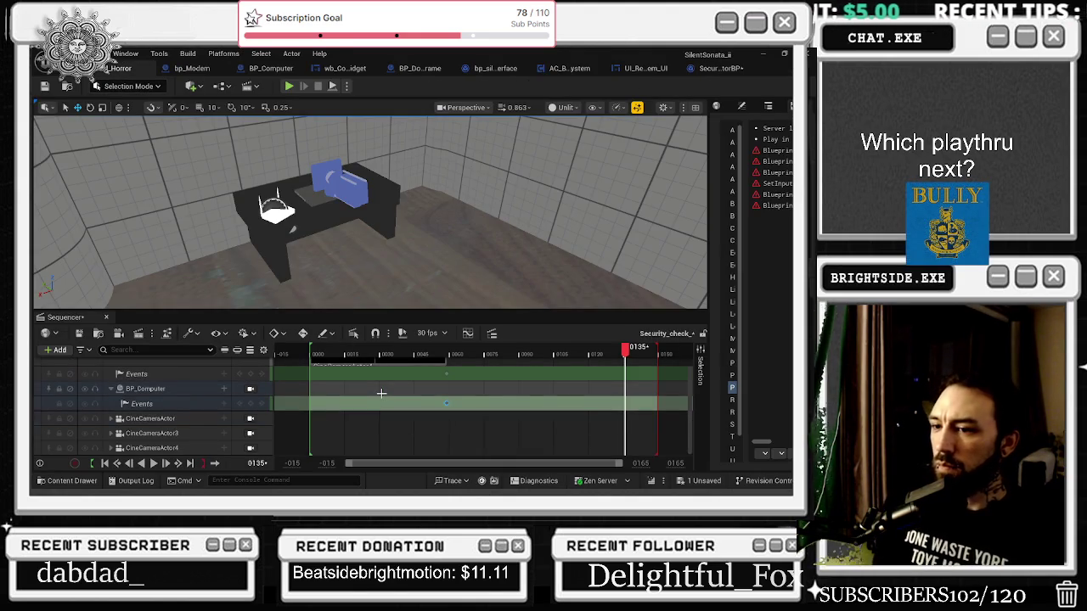
Open the CineCameraActor key's Transition to first Camera endpoint in the director blueprint.
click(111, 418)
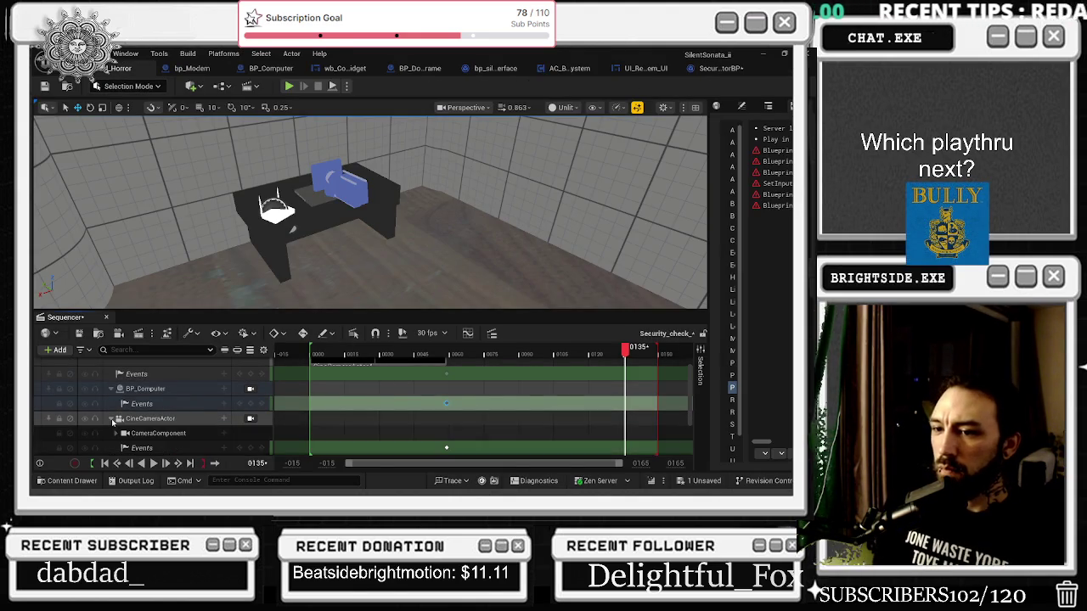
right_click(447, 447)
mouse_move(509, 319)
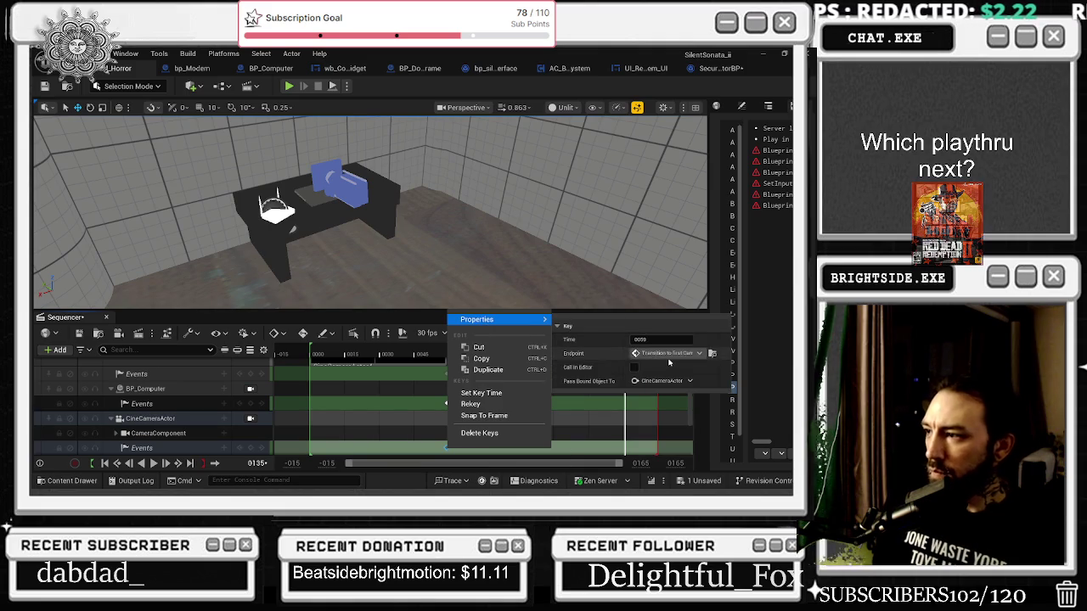
click(445, 452)
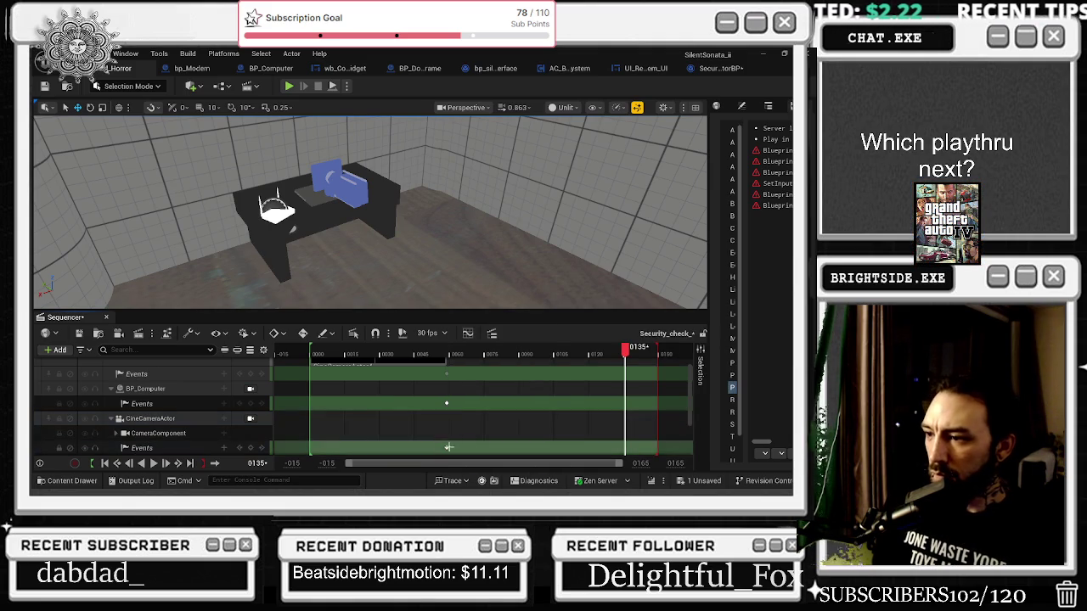
right_click(444, 455)
click(442, 450)
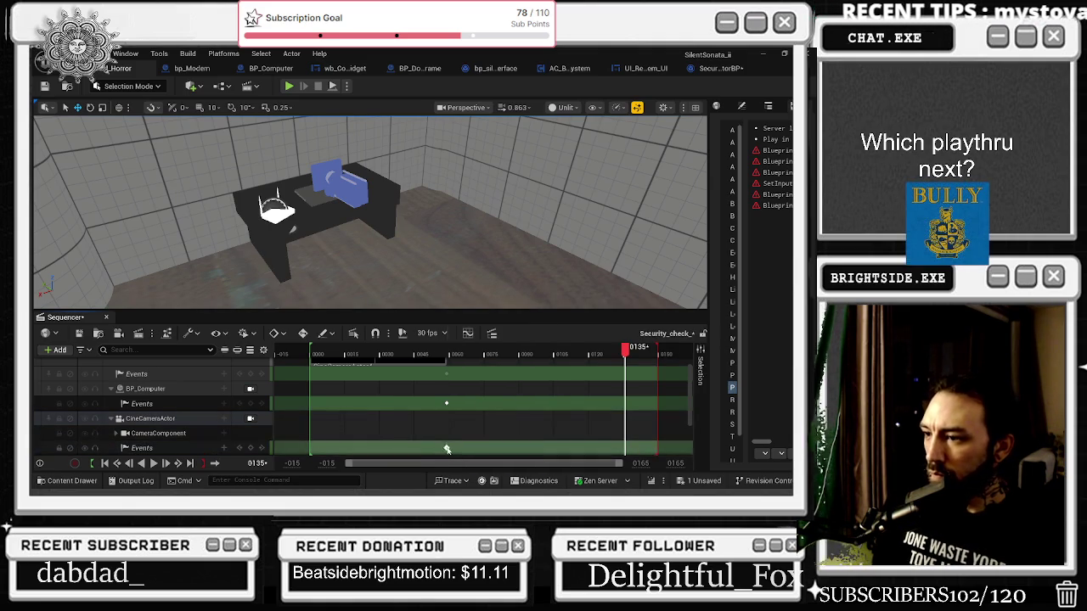
right_click(447, 448)
mouse_move(500, 326)
click(594, 355)
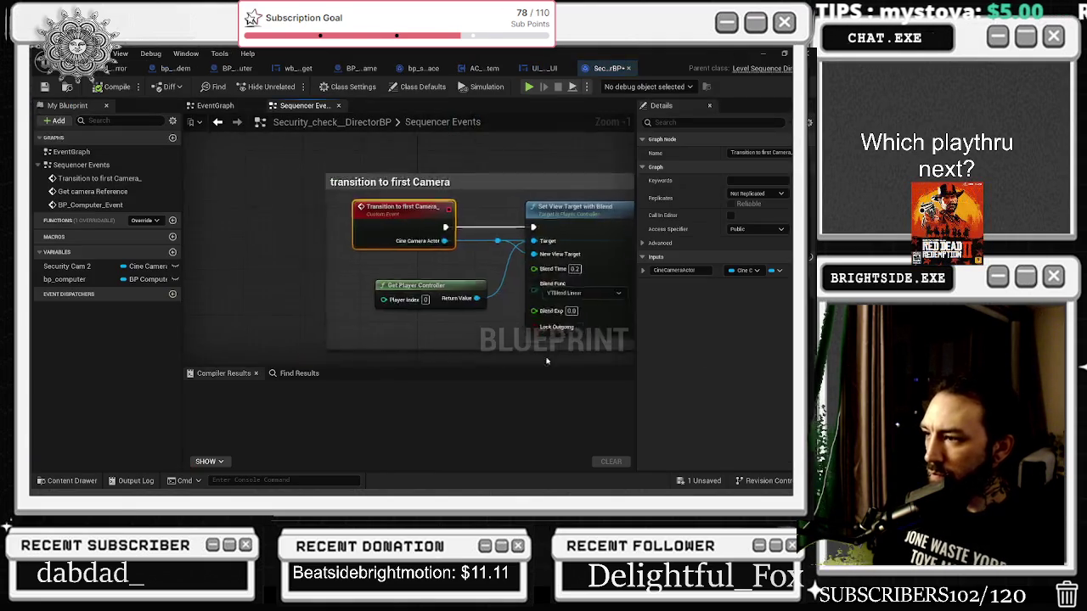
Nudge Set View Target with Blend right and locate wb_Security_Cam from Create Wb Security Cam Widget's Class pin.
drag(472, 237, 488, 238)
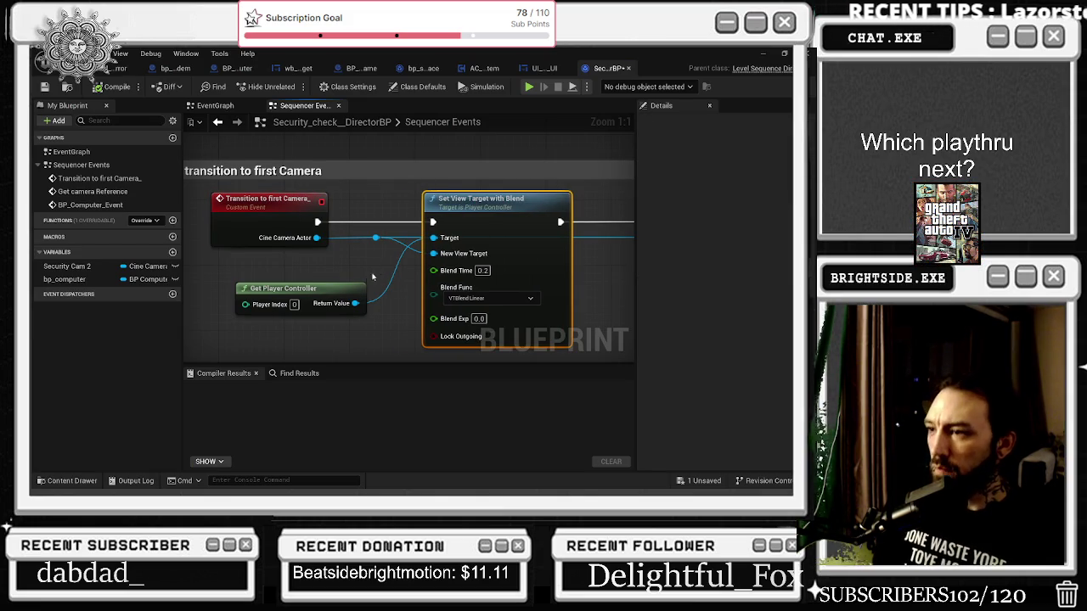
scroll(376, 274, down, 2)
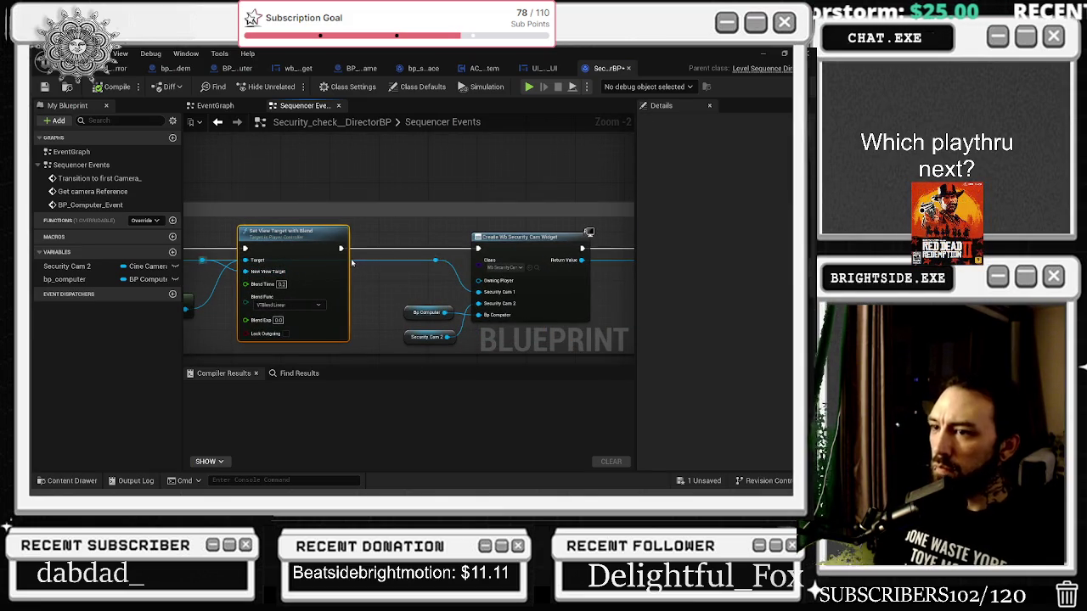
mouse_move(347, 254)
mouse_down()
mouse_move(426, 264)
mouse_move(488, 250)
mouse_move(218, 267)
mouse_up()
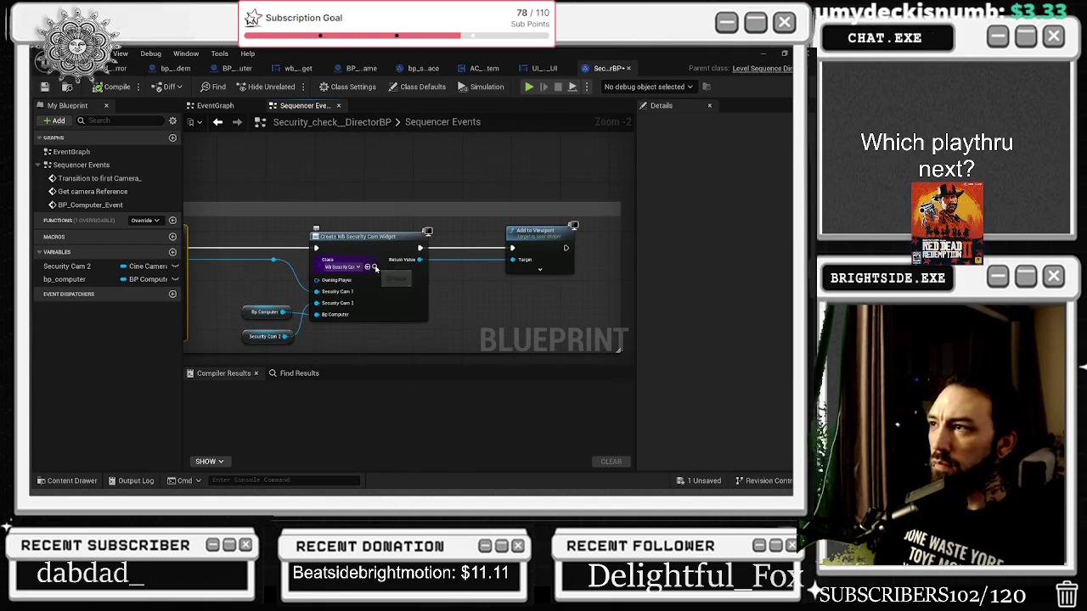
click(375, 266)
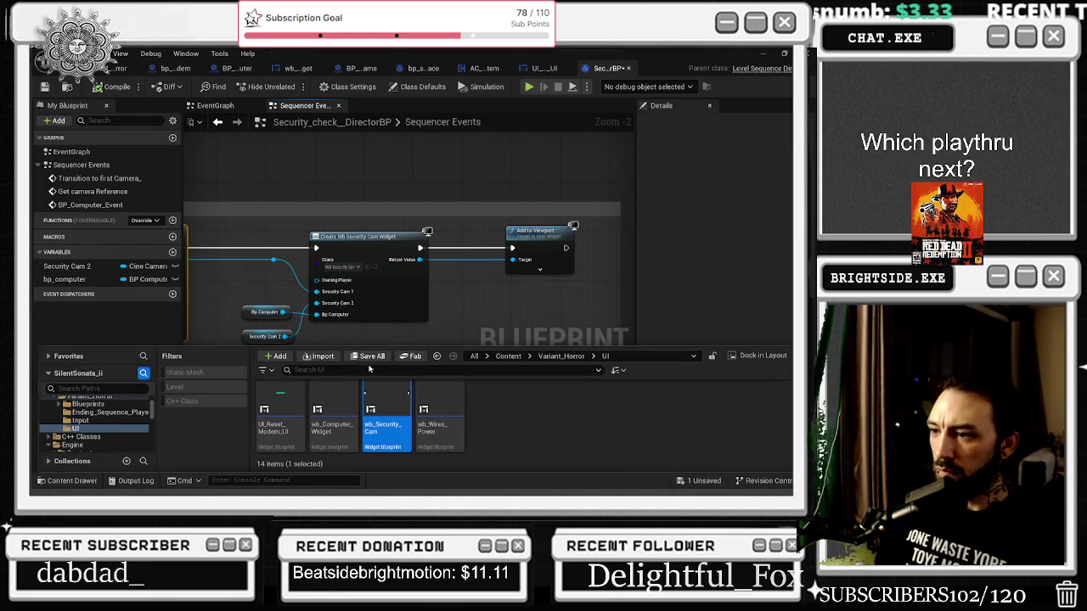
Open wb_Security_Cam's Graph and move the Web Browser 48 node up and right.
double_click(376, 383)
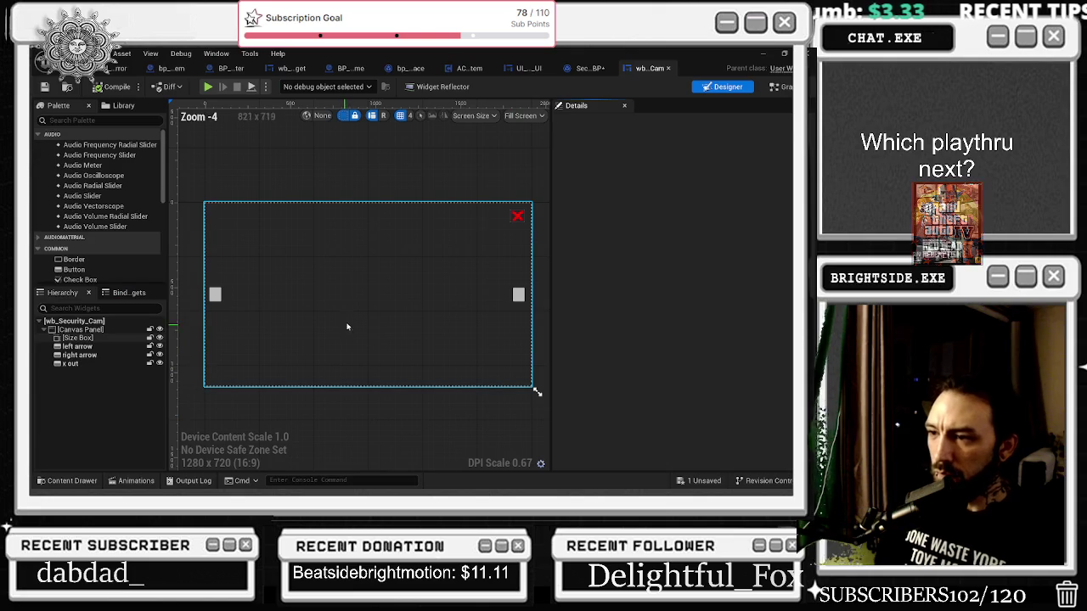
click(777, 87)
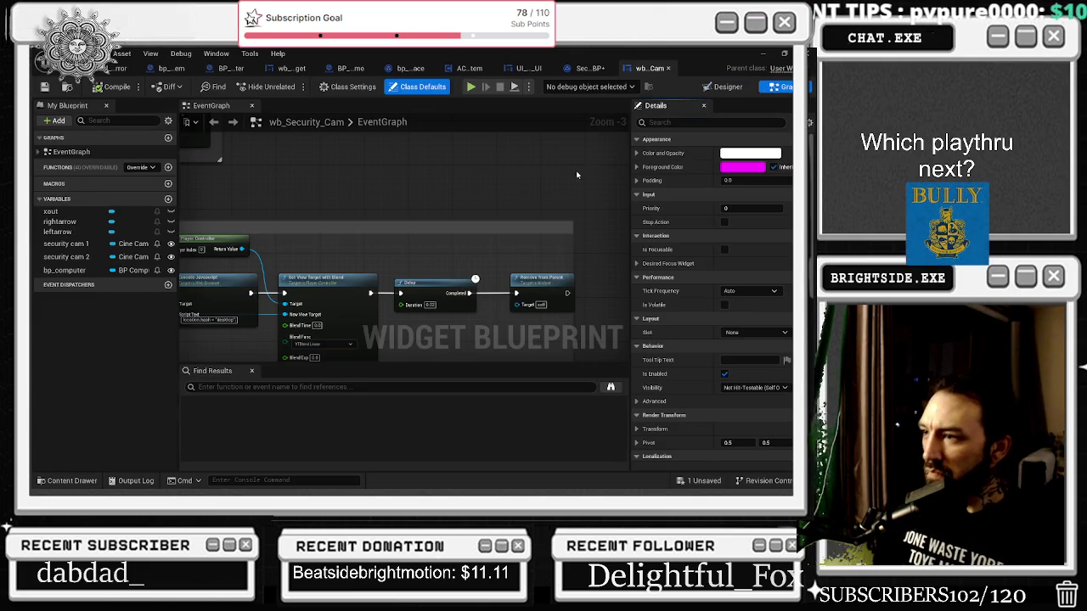
mouse_move(201, 227)
mouse_down()
mouse_move(396, 234)
mouse_move(625, 207)
mouse_move(392, 208)
mouse_move(392, 183)
mouse_move(470, 148)
mouse_up()
click(428, 253)
drag(369, 306, 450, 269)
drag(340, 272, 408, 277)
click(270, 235)
Survey the arrow camera-switching nodes, from player controller to computer Widget variable.
drag(503, 233, 249, 235)
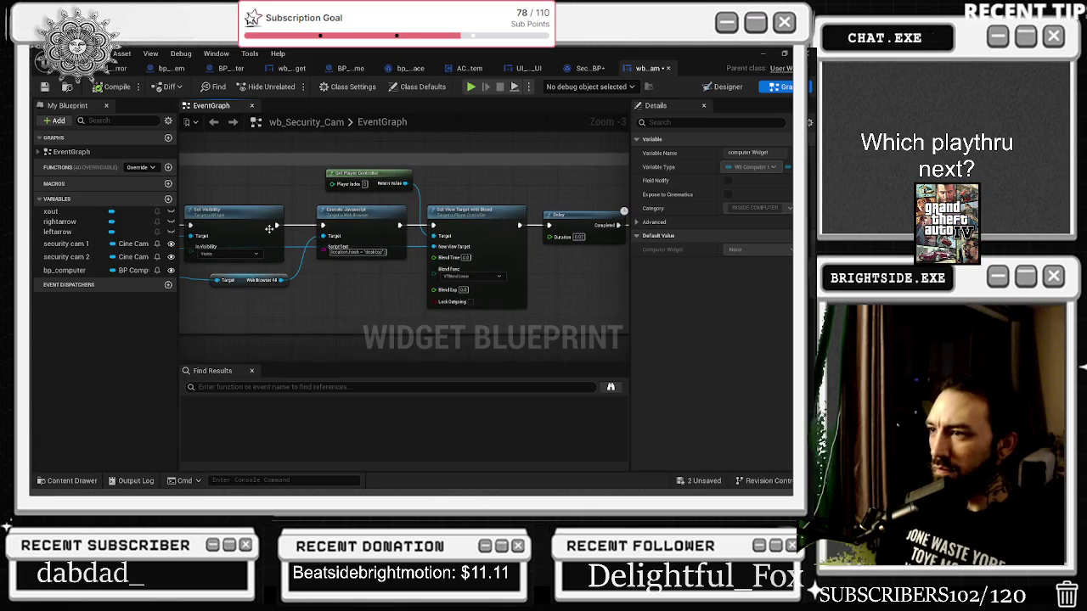
scroll(313, 225, down, 1)
scroll(583, 208, down, 1)
scroll(582, 208, down, 1)
scroll(361, 222, down, 2)
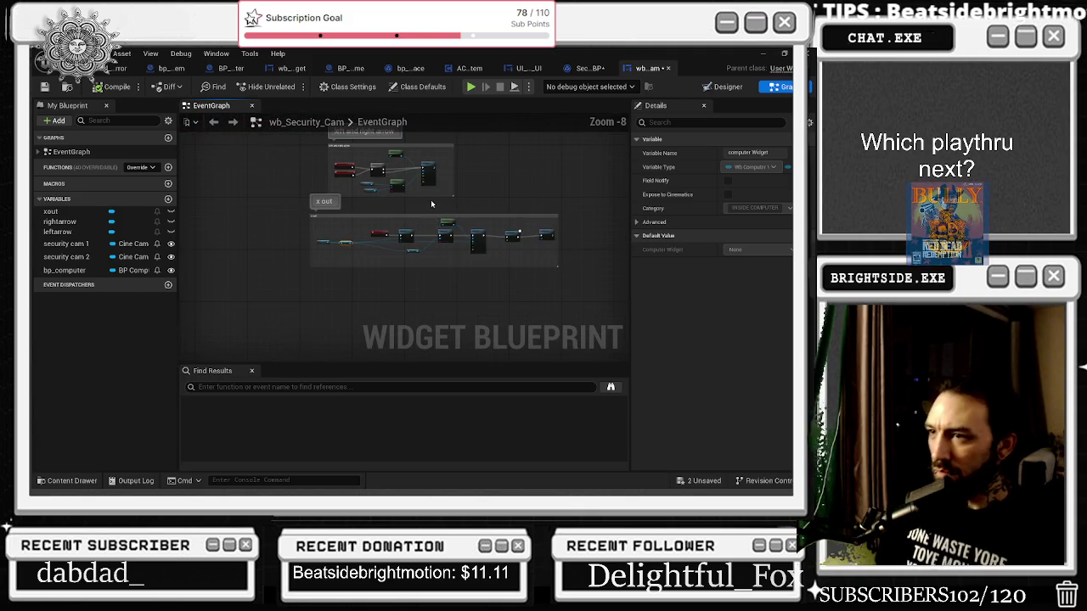
scroll(361, 222, up, 4)
scroll(436, 240, up, 2)
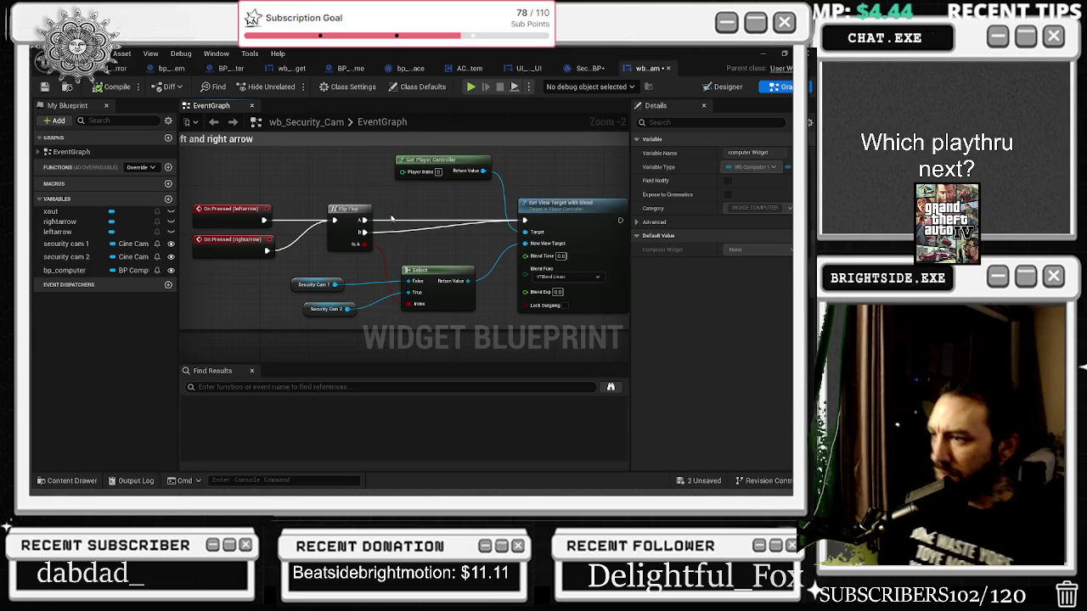
Review the x out close chain, save wb_Security_Cam, and return to the level editor.
scroll(471, 233, down, 5)
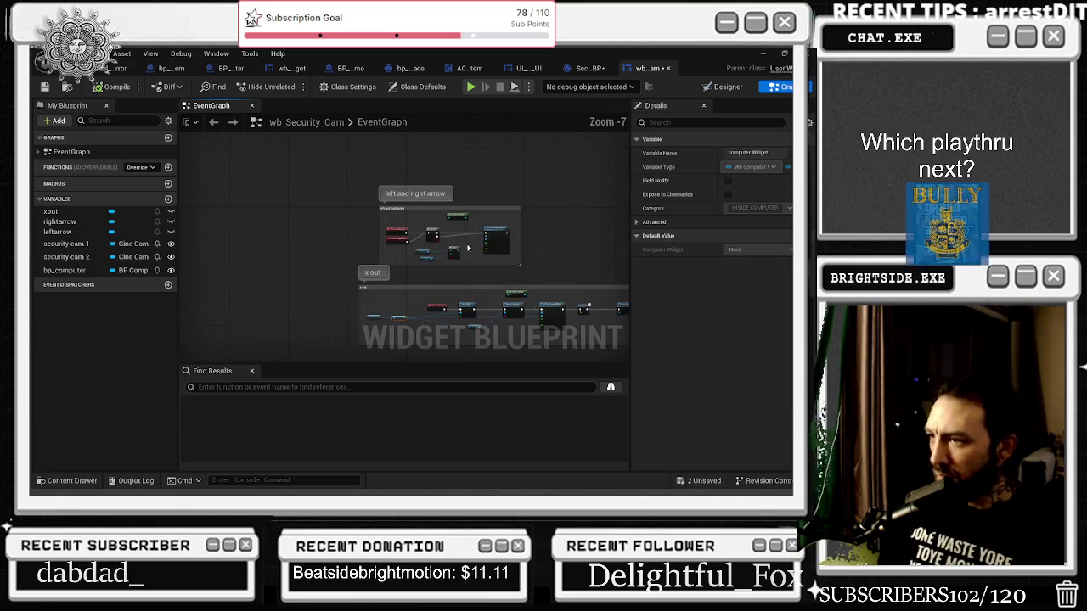
scroll(375, 177, up, 2)
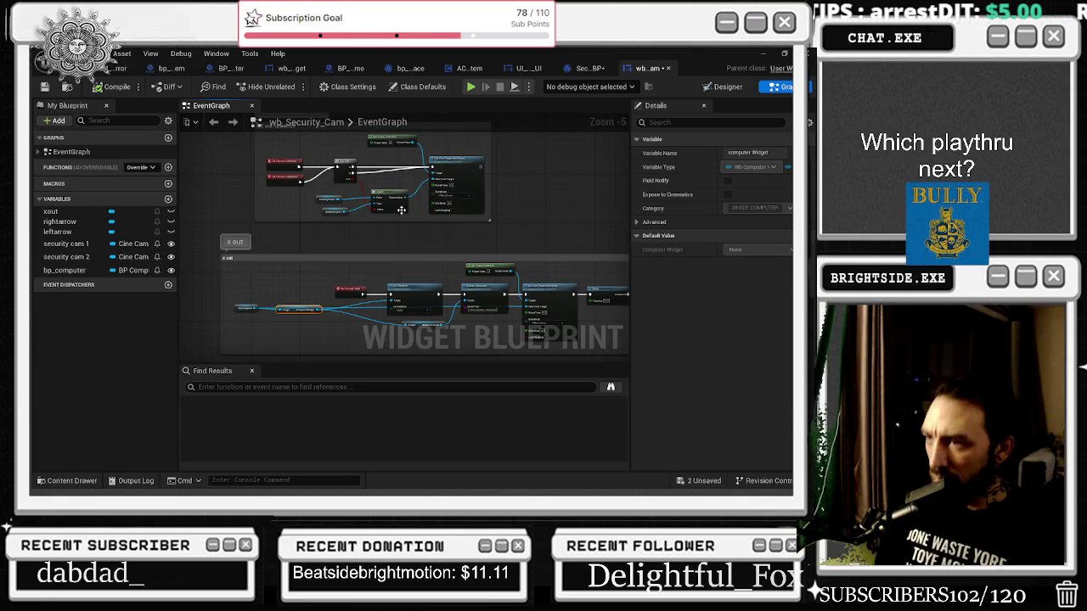
scroll(403, 211, up, 2)
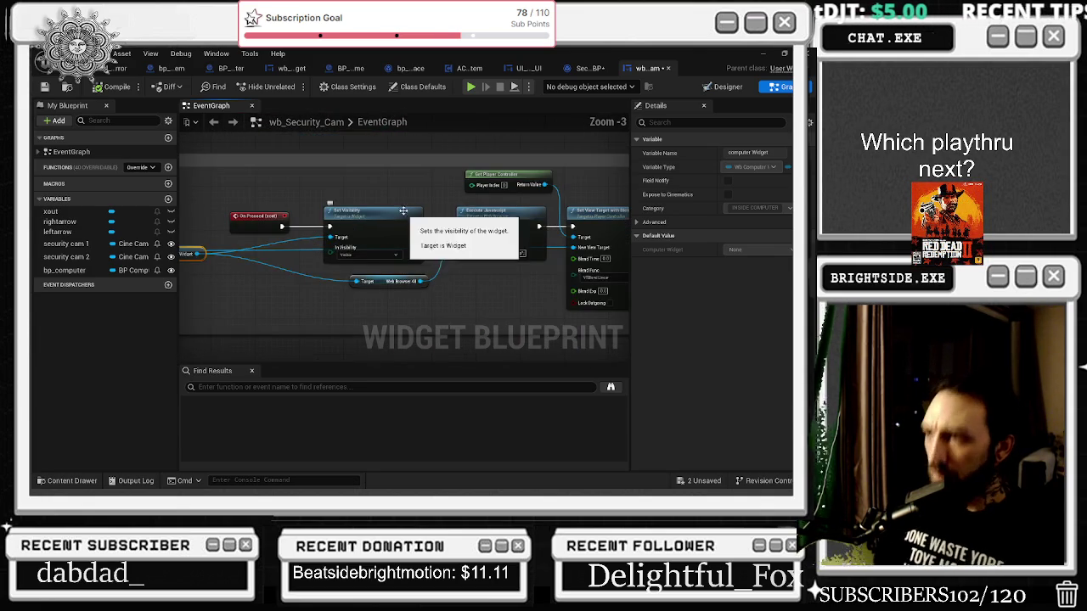
mouse_move(425, 170)
mouse_down()
mouse_move(273, 183)
mouse_move(377, 198)
mouse_move(504, 195)
mouse_move(186, 222)
mouse_up()
scroll(186, 221, down, 4)
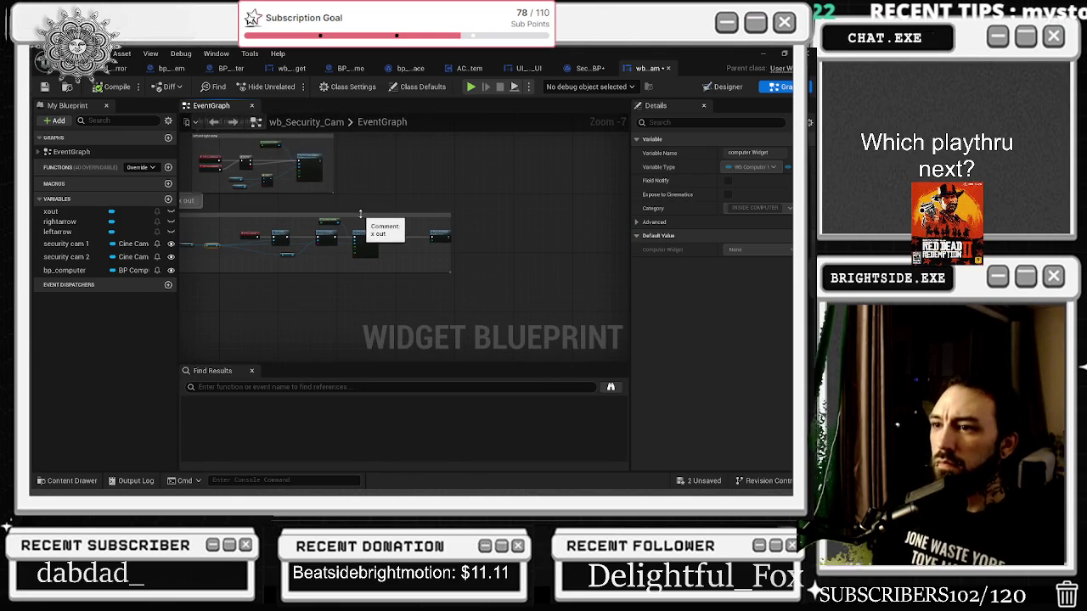
click(45, 86)
click(117, 68)
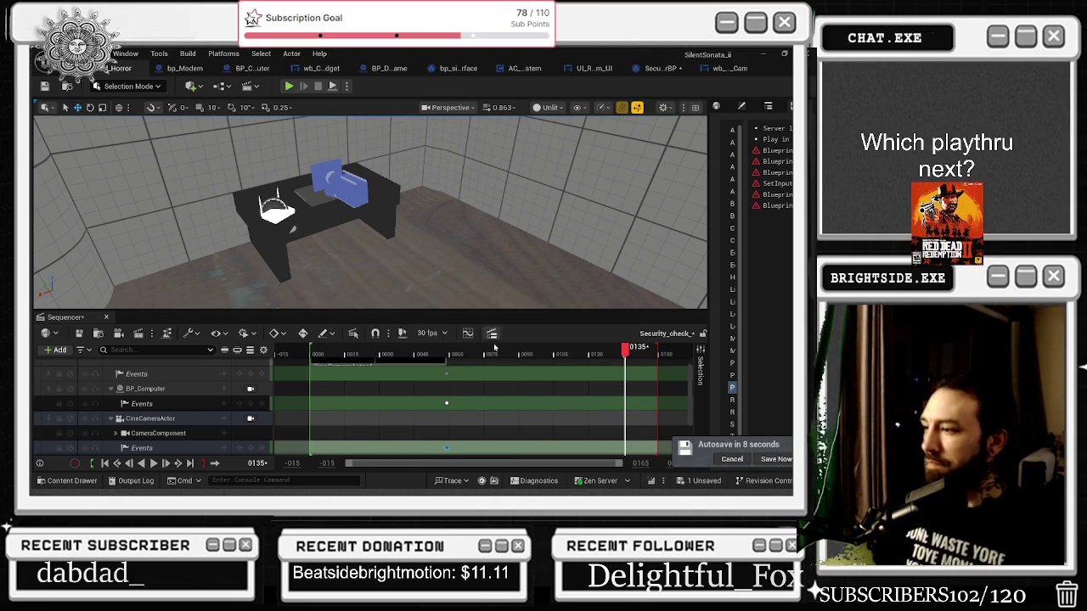
Postpone the autosave and scrub the sequence, parking the playhead at frame 52.
click(732, 458)
mouse_move(626, 349)
mouse_down()
mouse_move(338, 367)
mouse_move(521, 378)
mouse_move(311, 387)
mouse_move(395, 386)
mouse_up()
scroll(424, 386, up, 1)
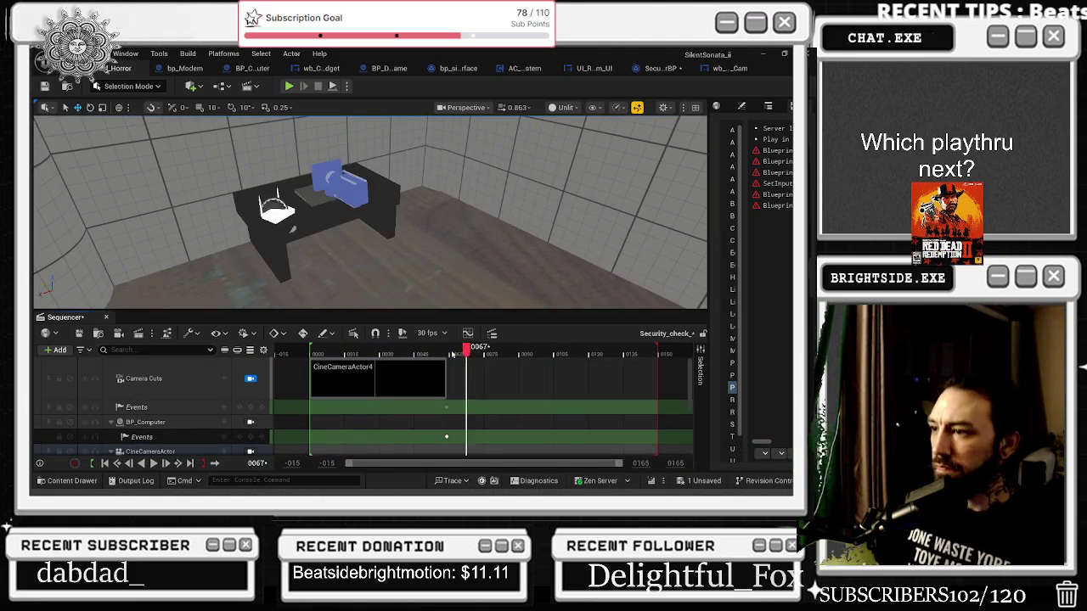
click(444, 356)
right_click(445, 355)
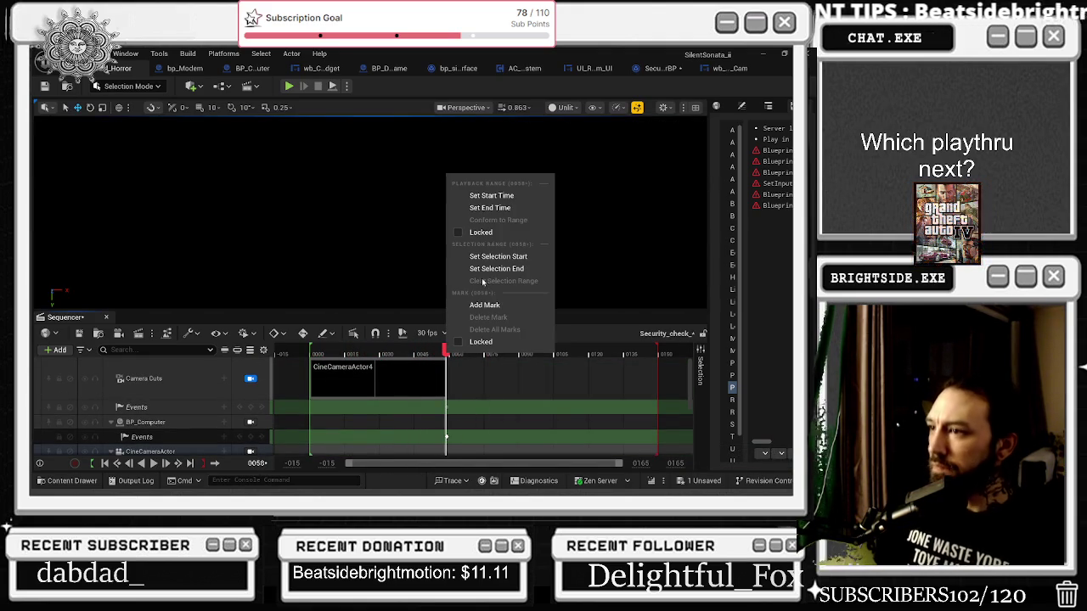
click(432, 350)
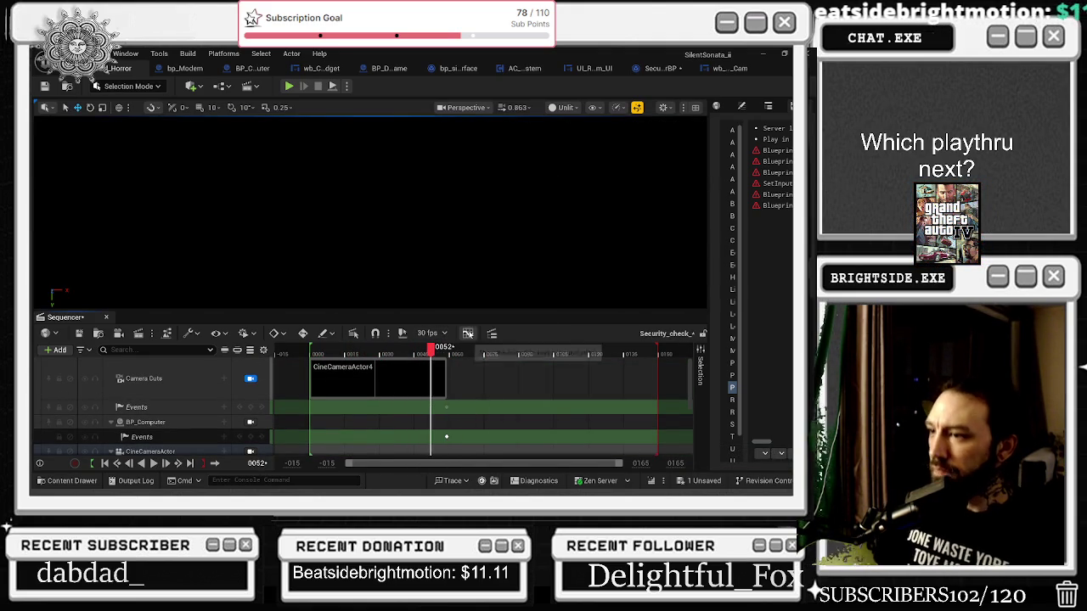
Show the timeline in Seconds, set the playhead just under 2 seconds, and open Security_check_DirectorBP.
click(427, 333)
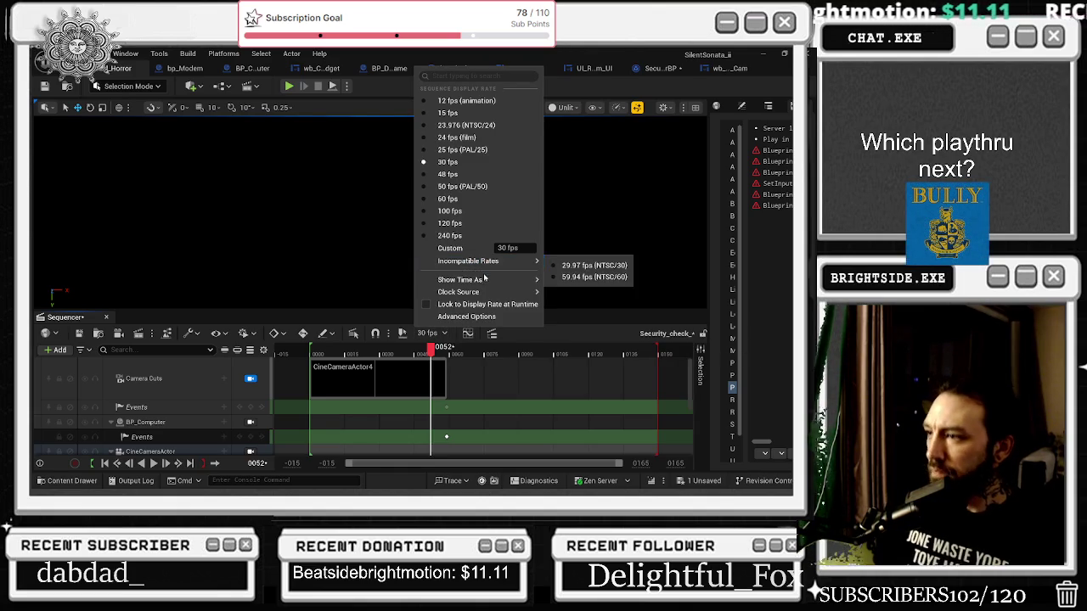
mouse_move(484, 279)
click(573, 302)
drag(433, 350, 448, 351)
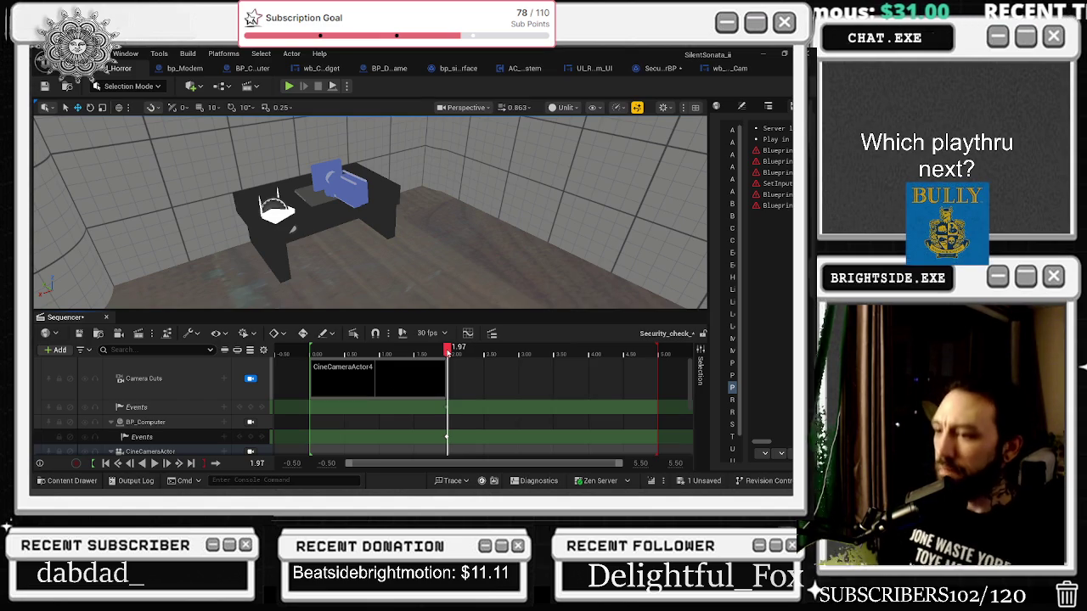
drag(447, 351, 445, 352)
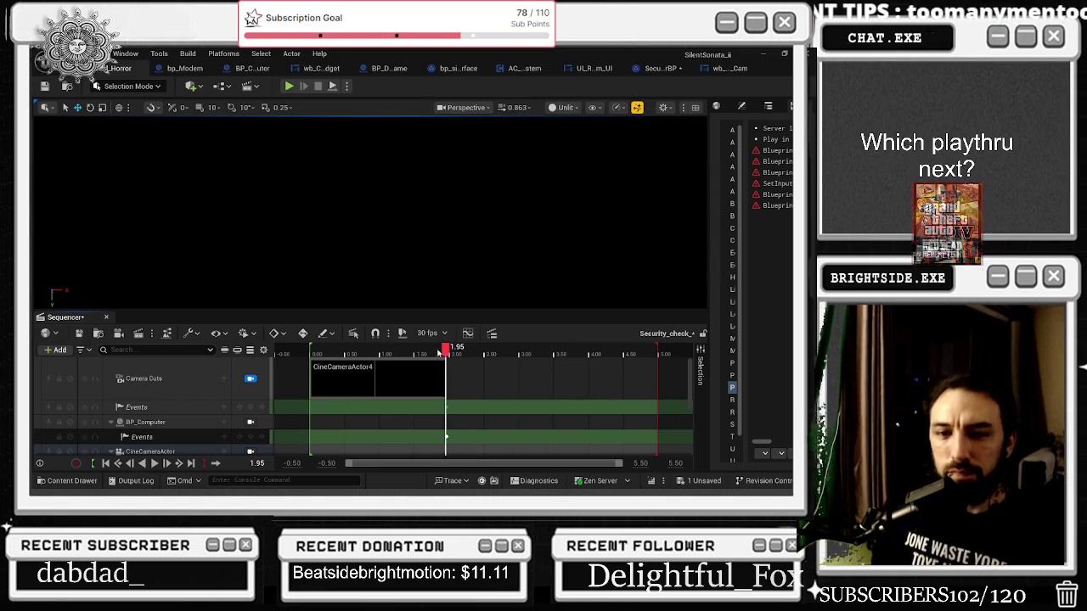
scroll(444, 390, down, 3)
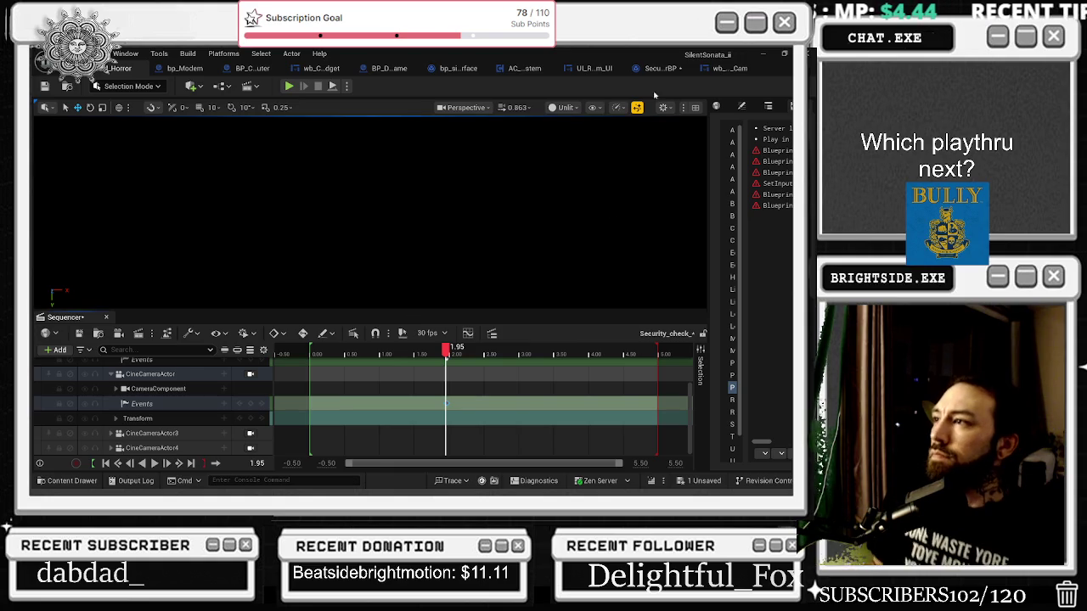
click(652, 70)
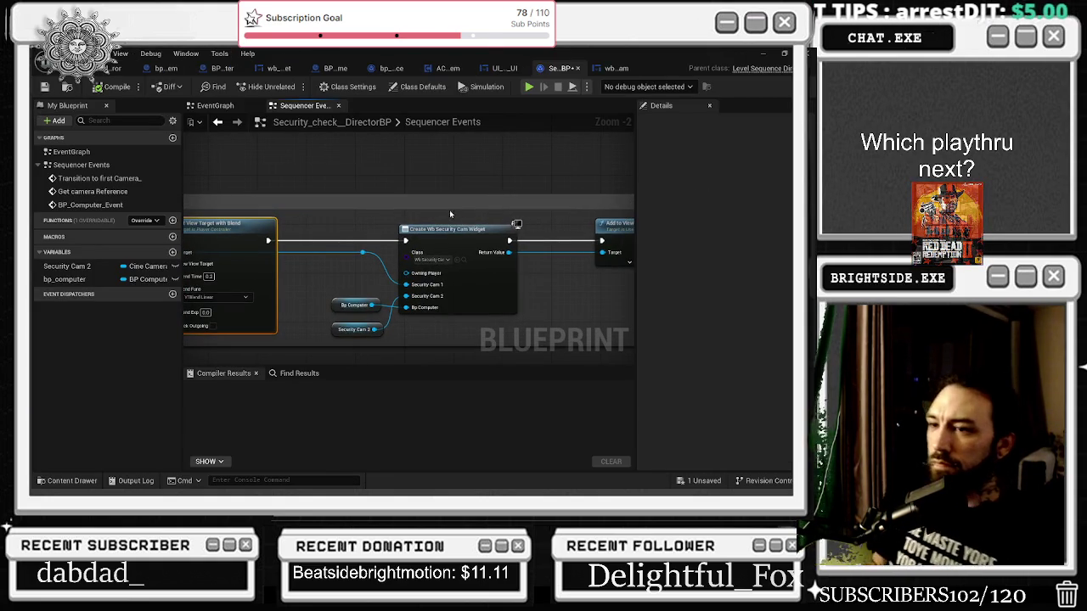
View the Transition to first Camera graph, Save All in the level editor, and launch Play-In-Editor.
drag(418, 222, 594, 237)
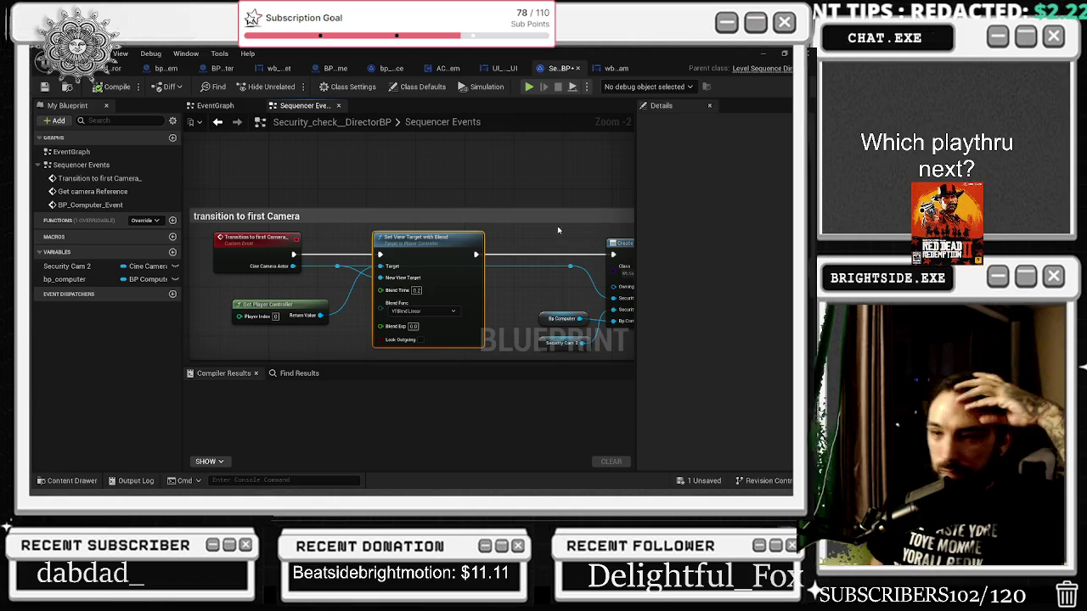
click(119, 68)
key(ctrl+s)
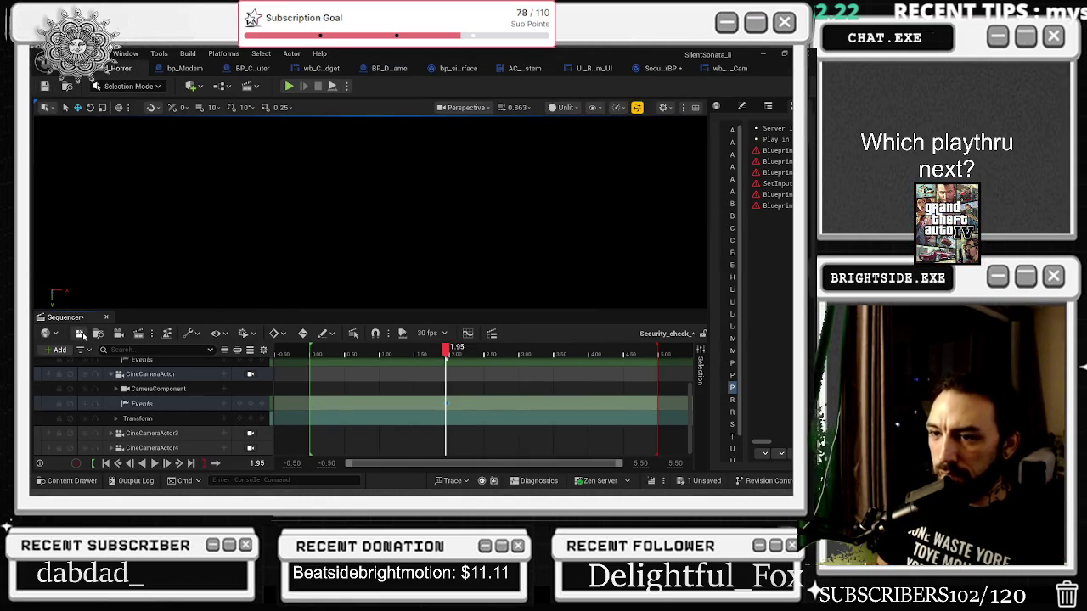
click(81, 334)
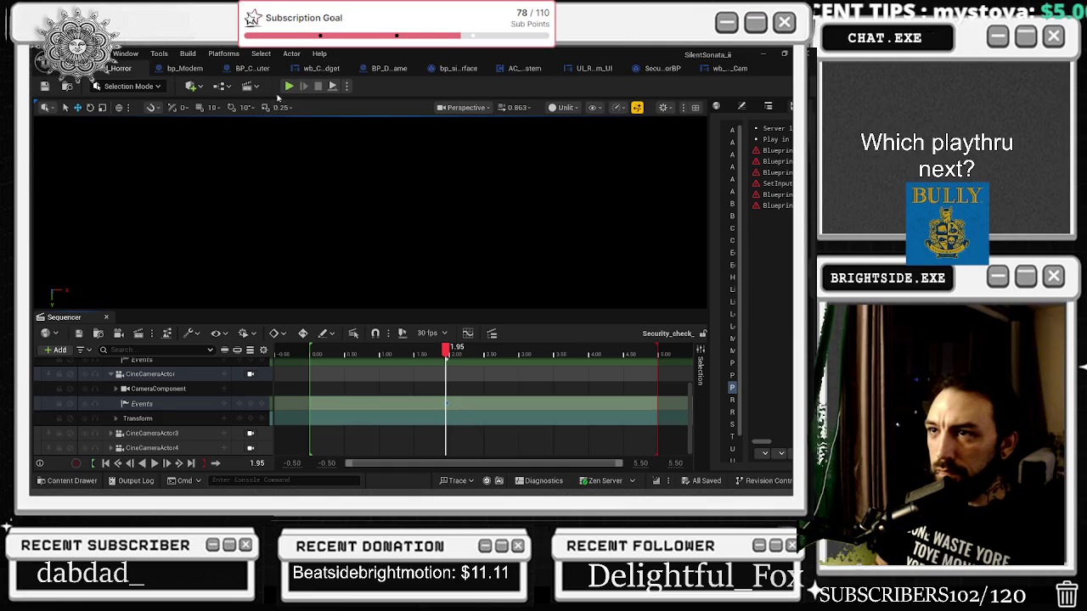
key(alt+p)
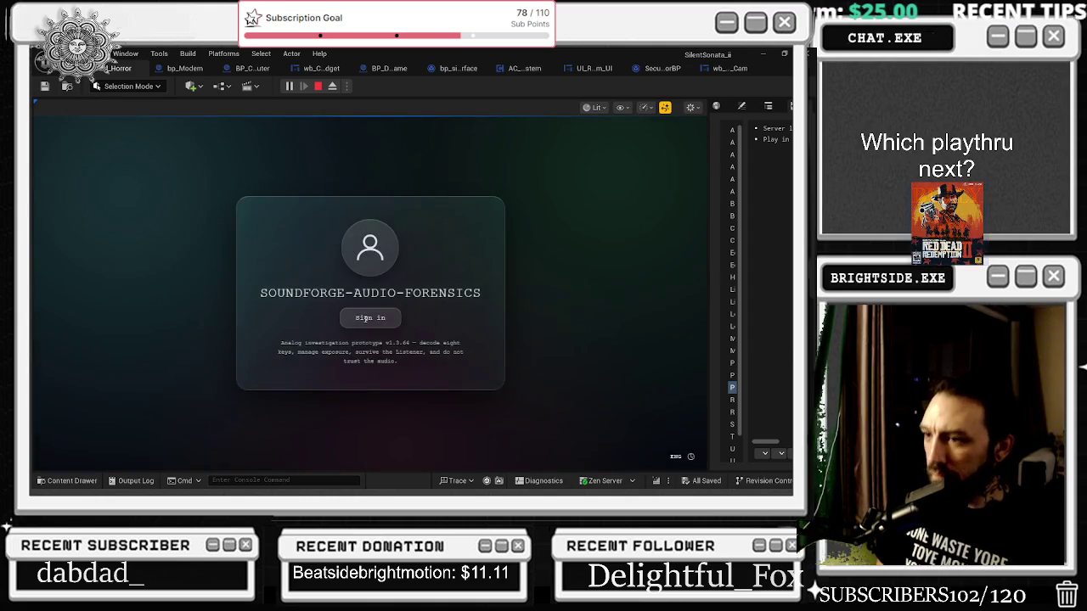
Sign in to the forensics computer, open the security camera viewer and cycle through four cameras.
click(367, 319)
click(413, 458)
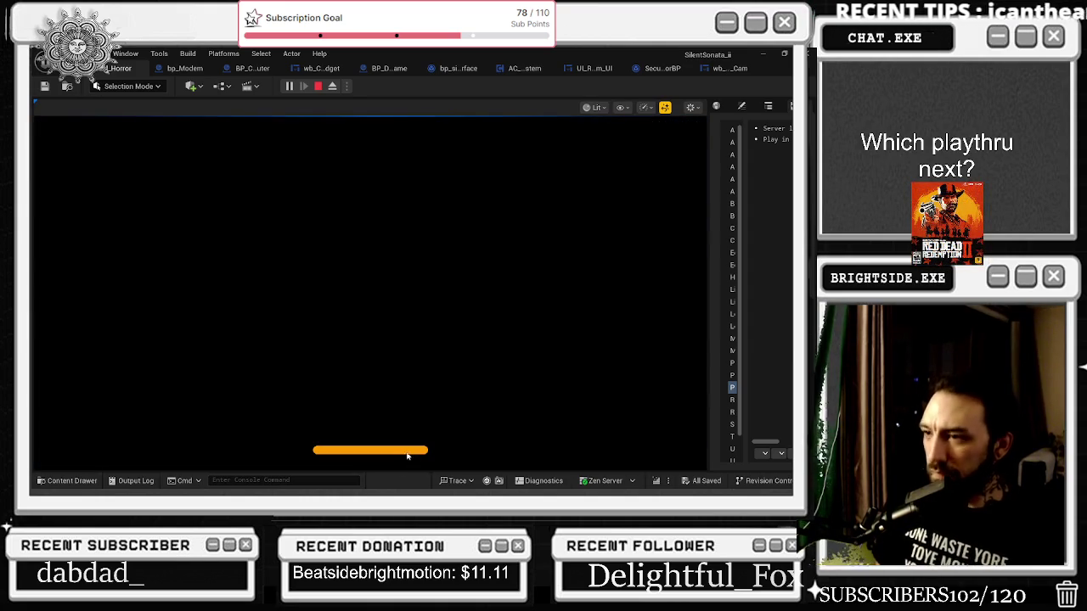
click(661, 293)
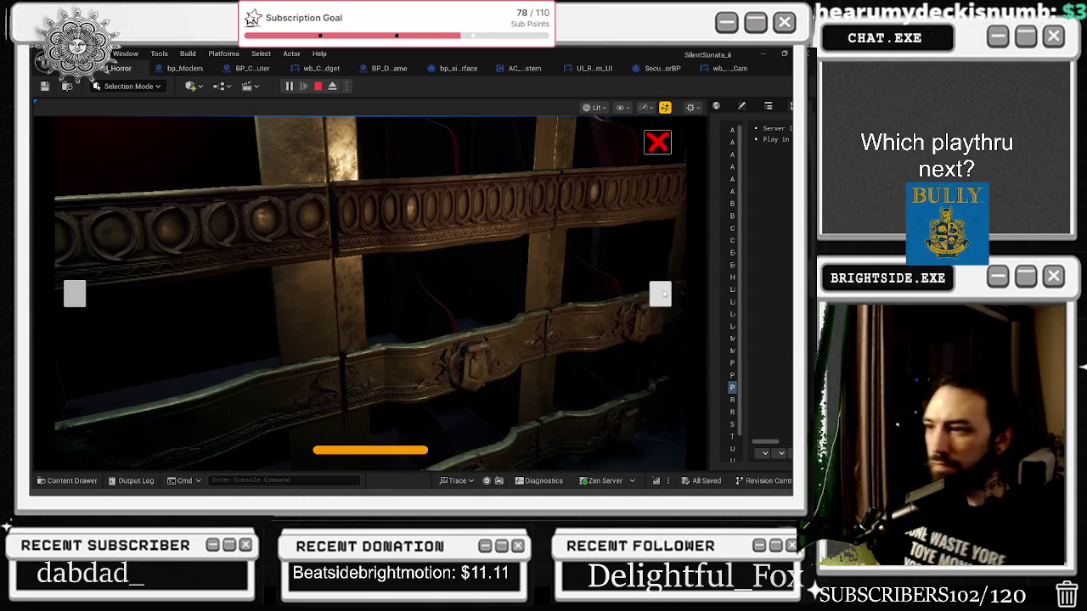
click(661, 293)
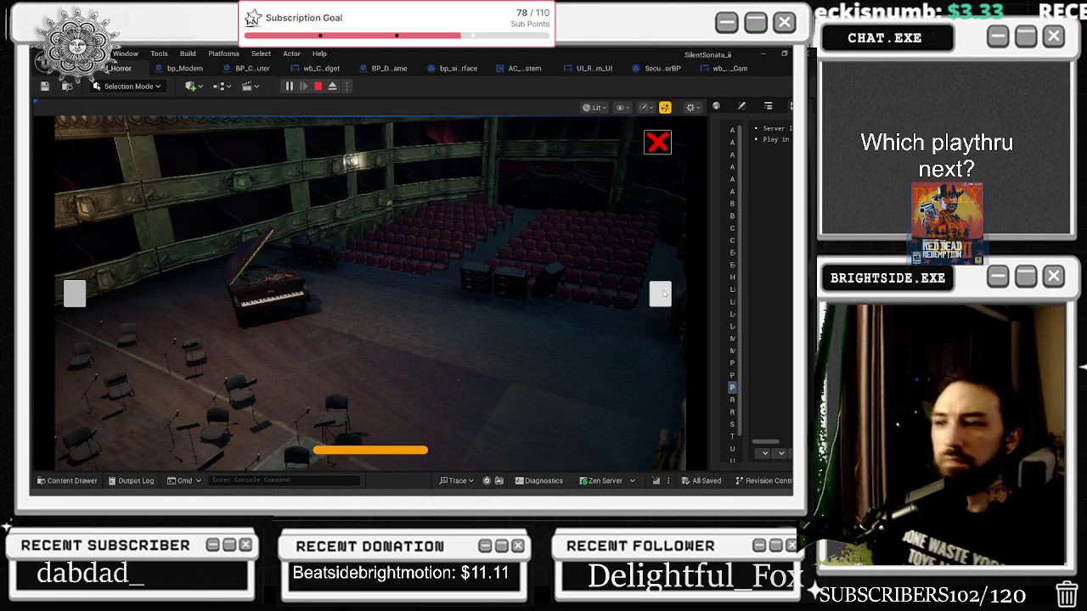
click(661, 293)
click(661, 293)
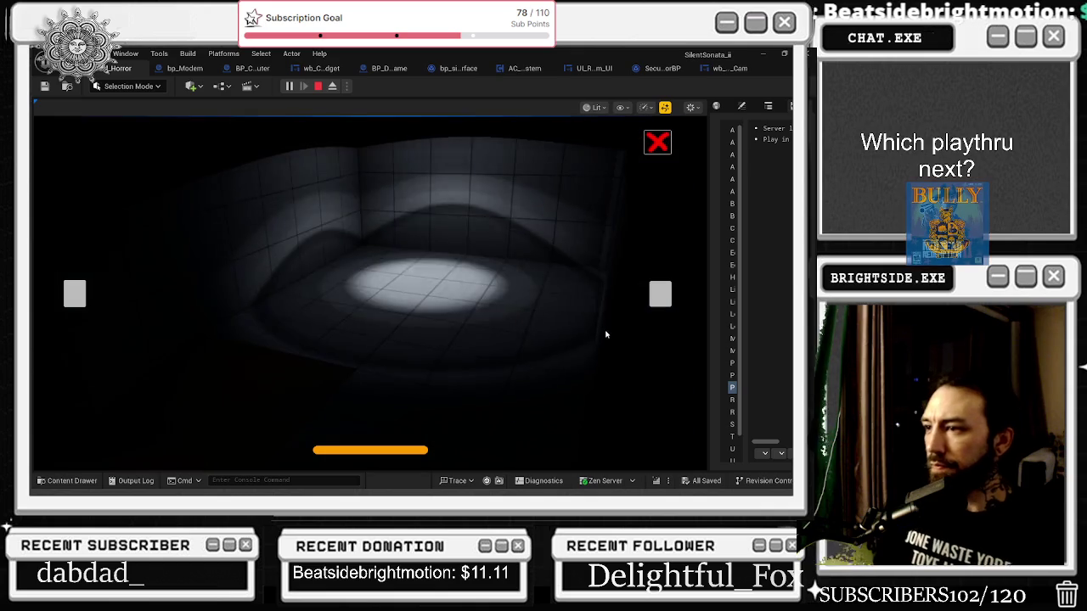
Cycle through seven more camera views, then close the viewer back to the desktop.
click(655, 296)
click(656, 296)
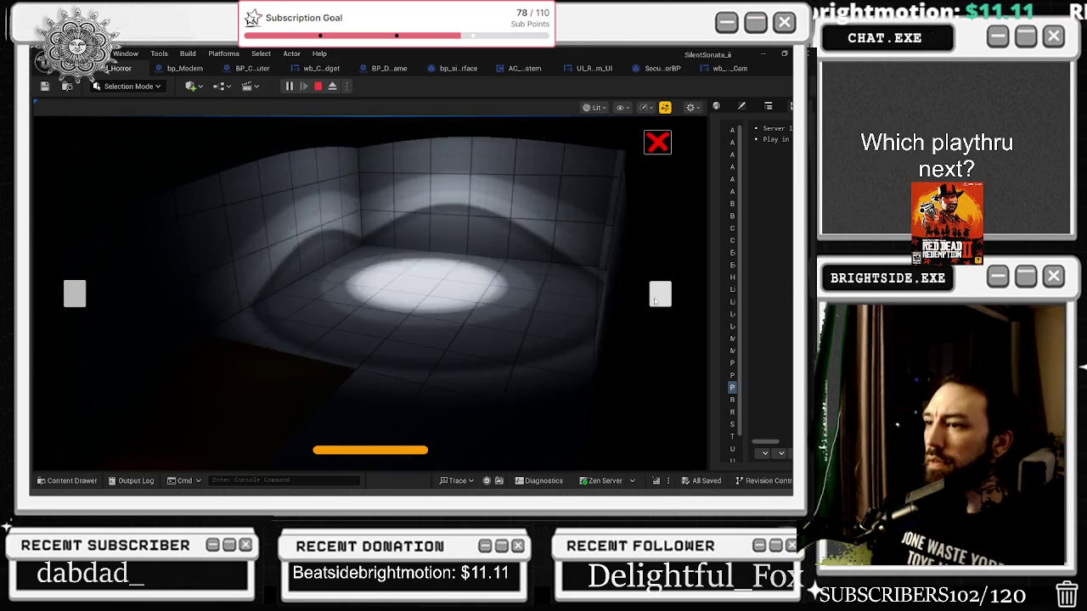
click(655, 297)
click(655, 299)
click(655, 299)
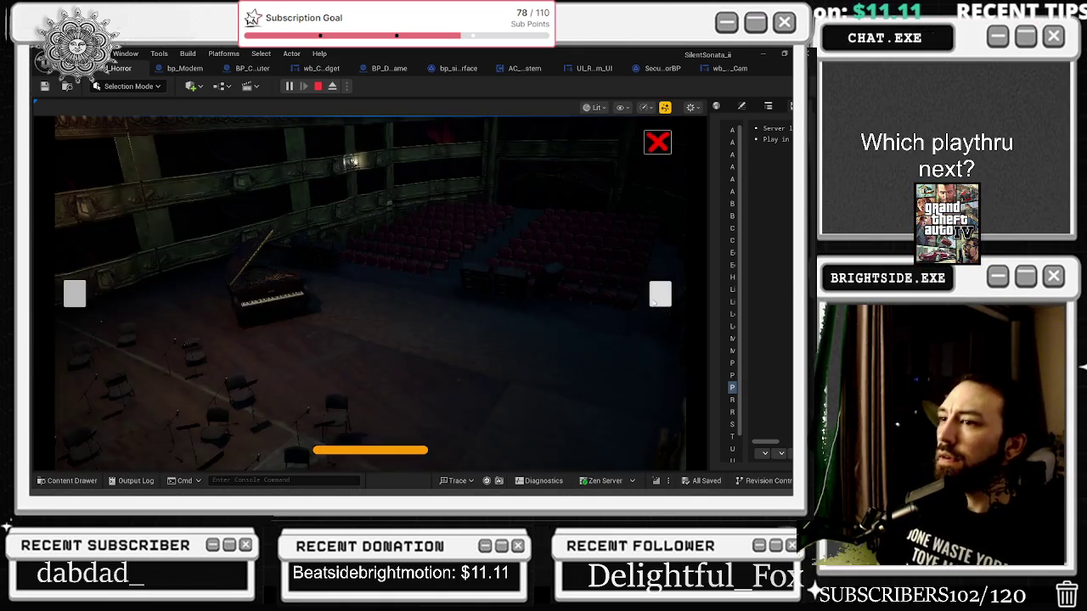
click(654, 299)
click(655, 298)
click(655, 299)
click(657, 142)
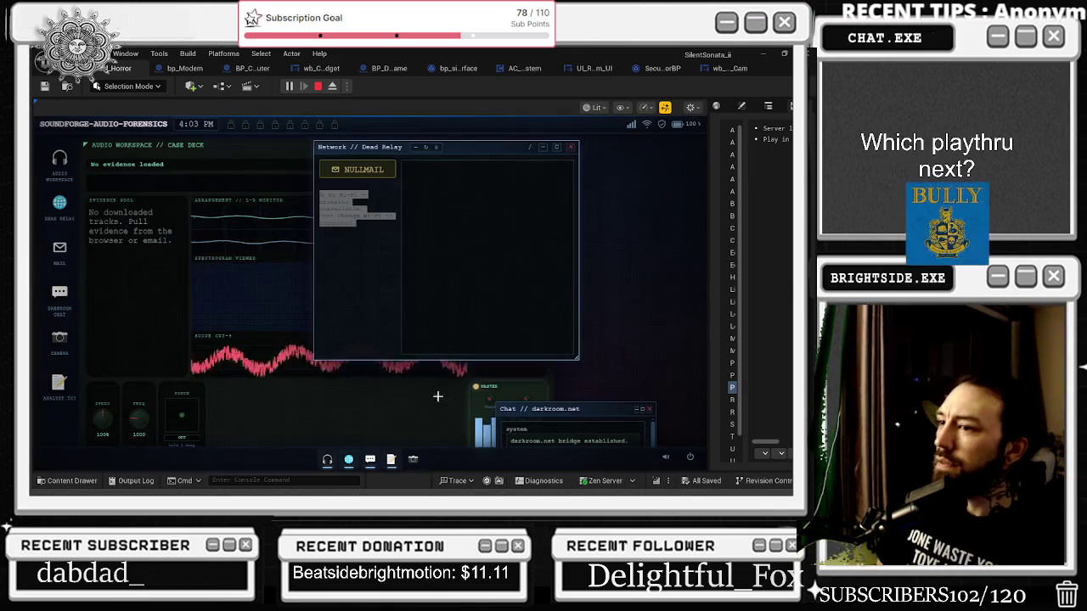
Reopen the camera viewer, step through seven cameras and close it again.
click(414, 458)
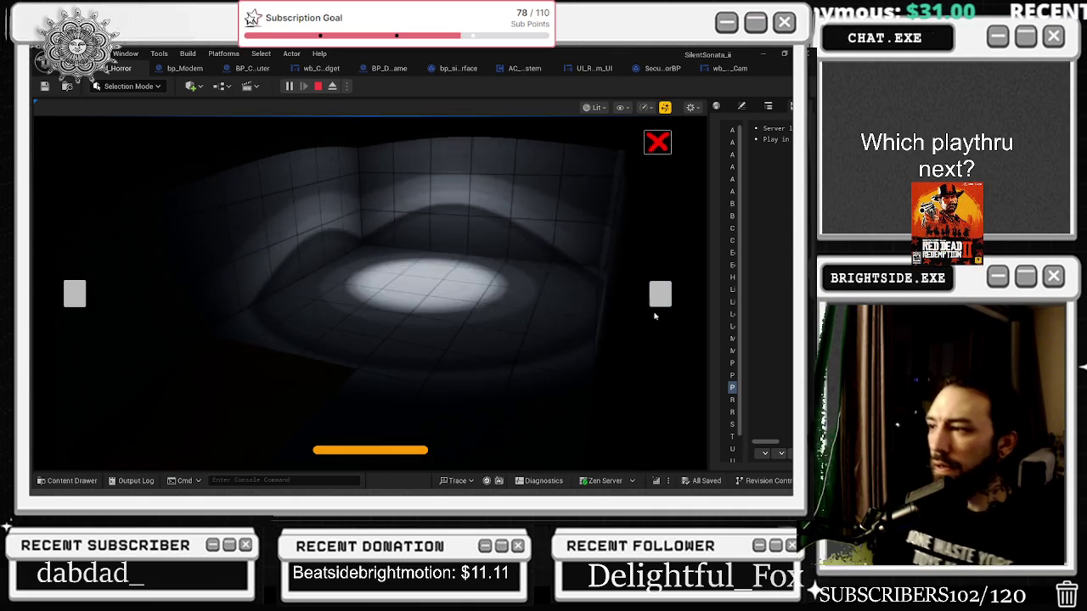
click(660, 294)
click(661, 294)
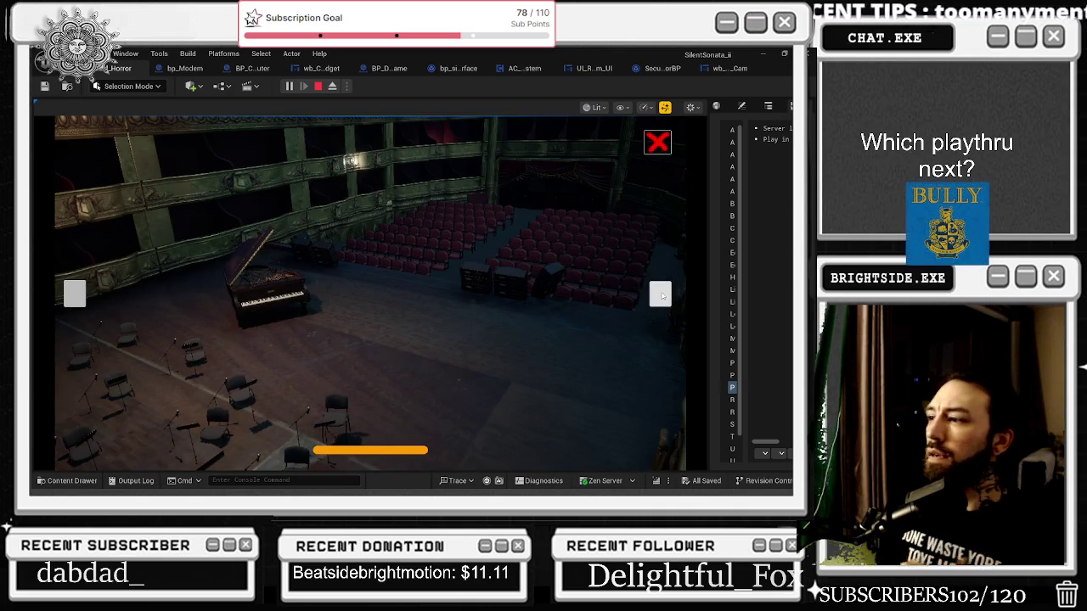
click(661, 294)
click(661, 294)
click(660, 294)
click(661, 293)
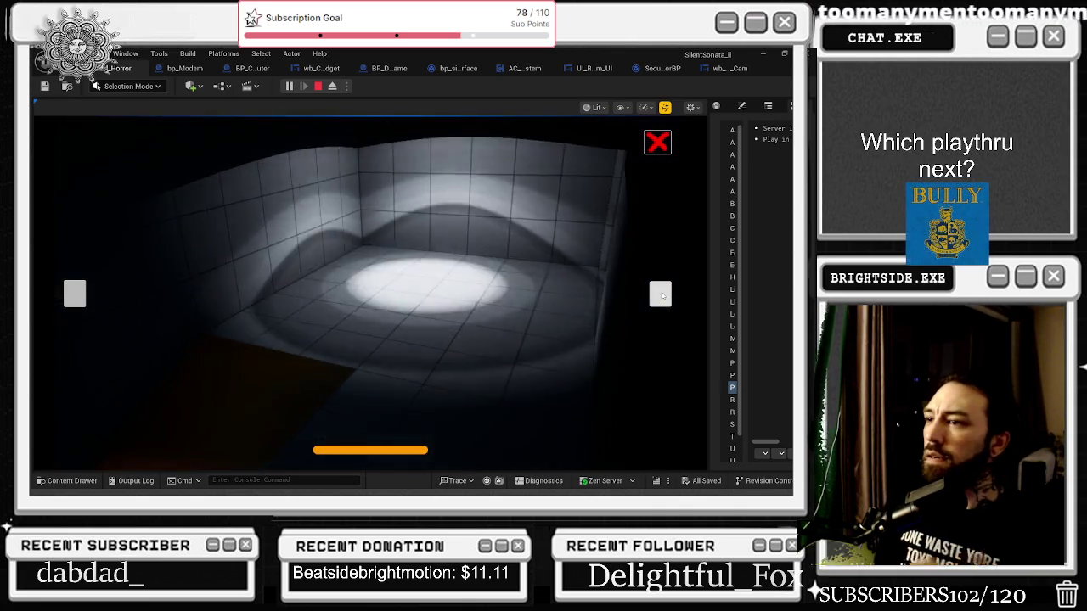
click(660, 294)
click(658, 141)
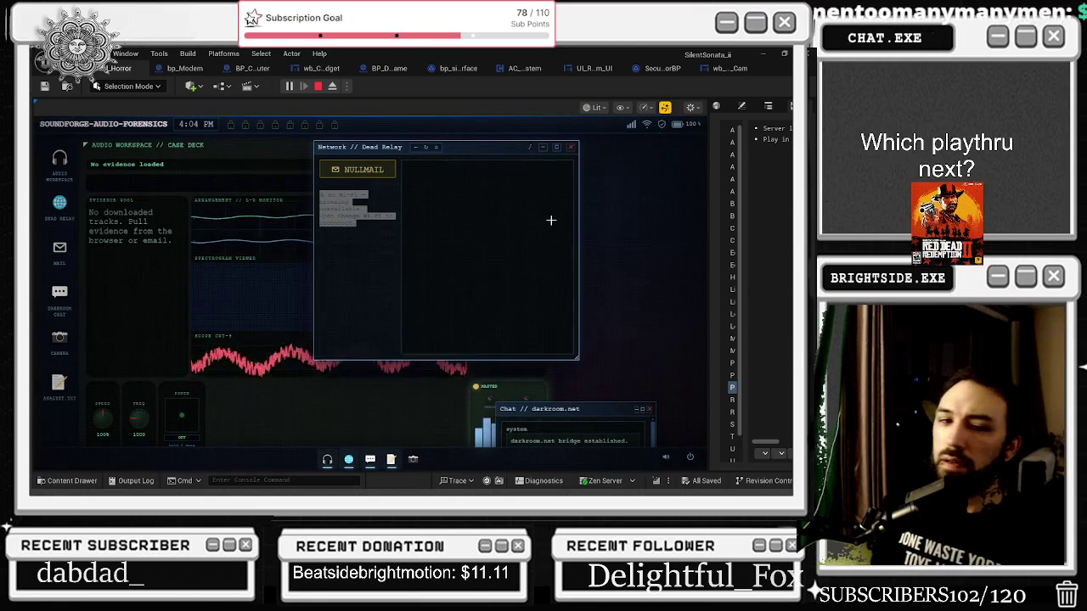
Open the viewer a third time, cycle three cameras, close it and leave the computer.
click(415, 458)
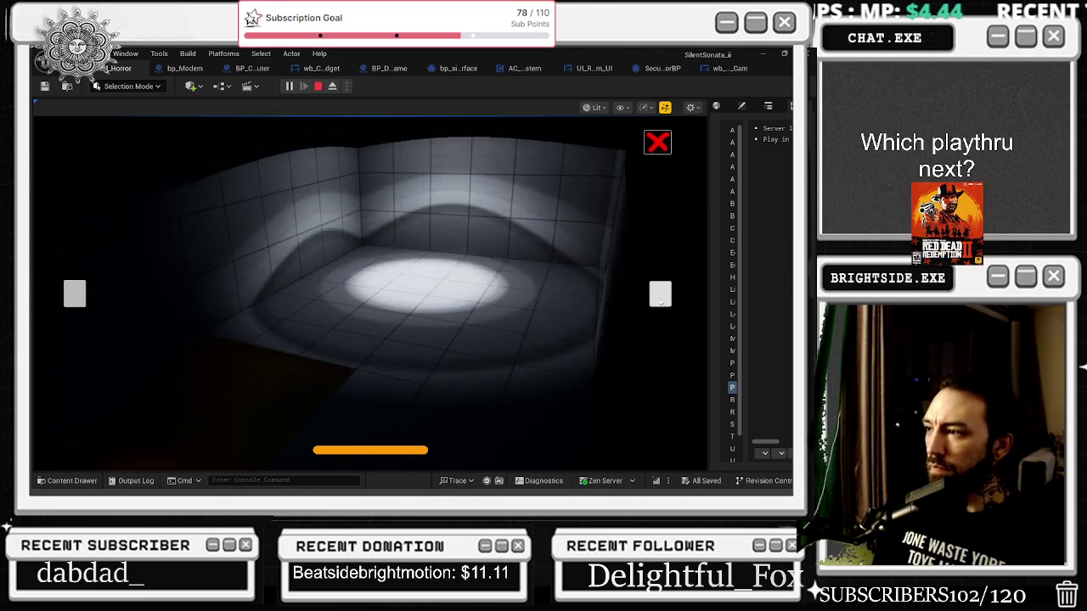
click(661, 297)
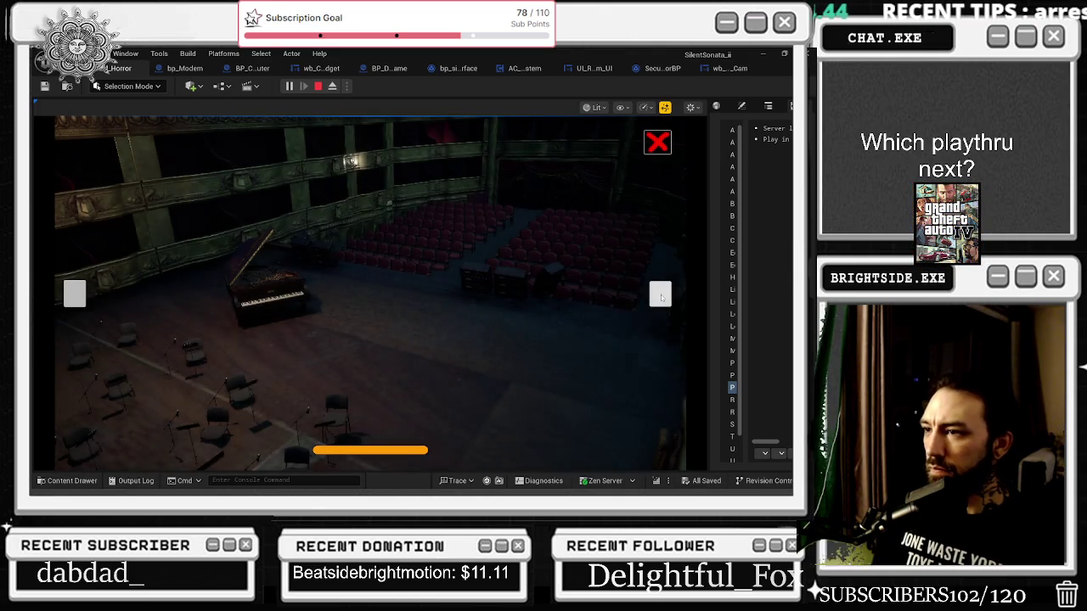
click(661, 297)
click(661, 297)
click(657, 142)
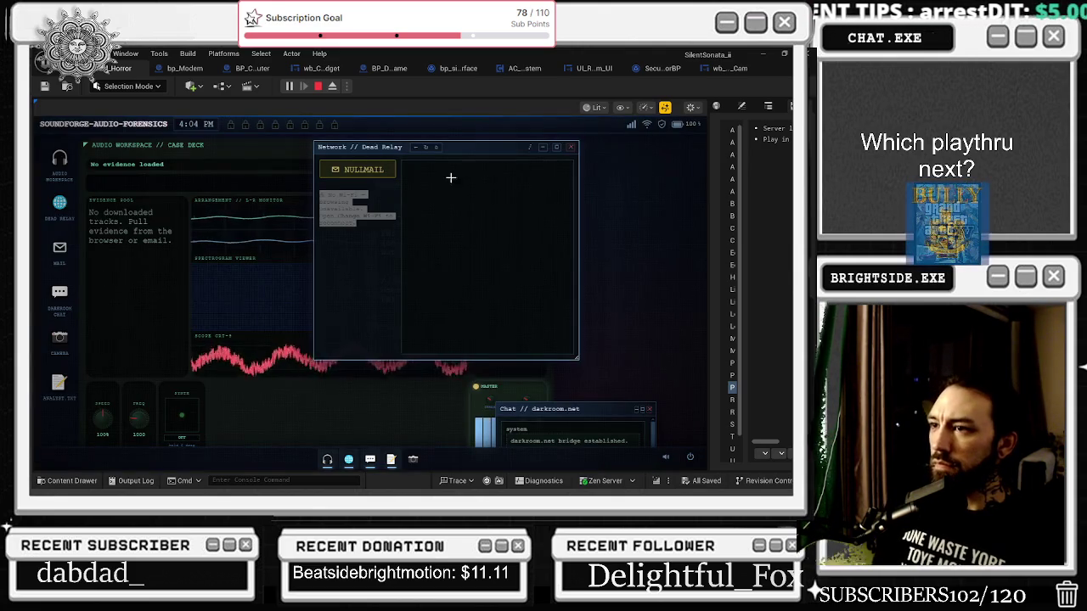
key(Escape)
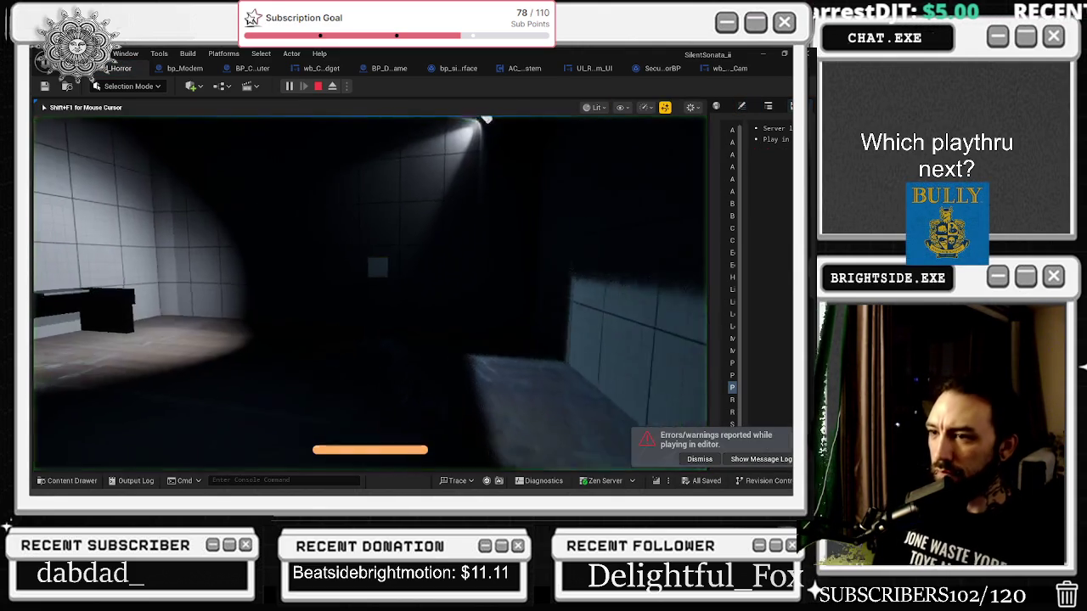
Walk to the laptop, open the security camera viewer and cycle through six cameras.
key(w)
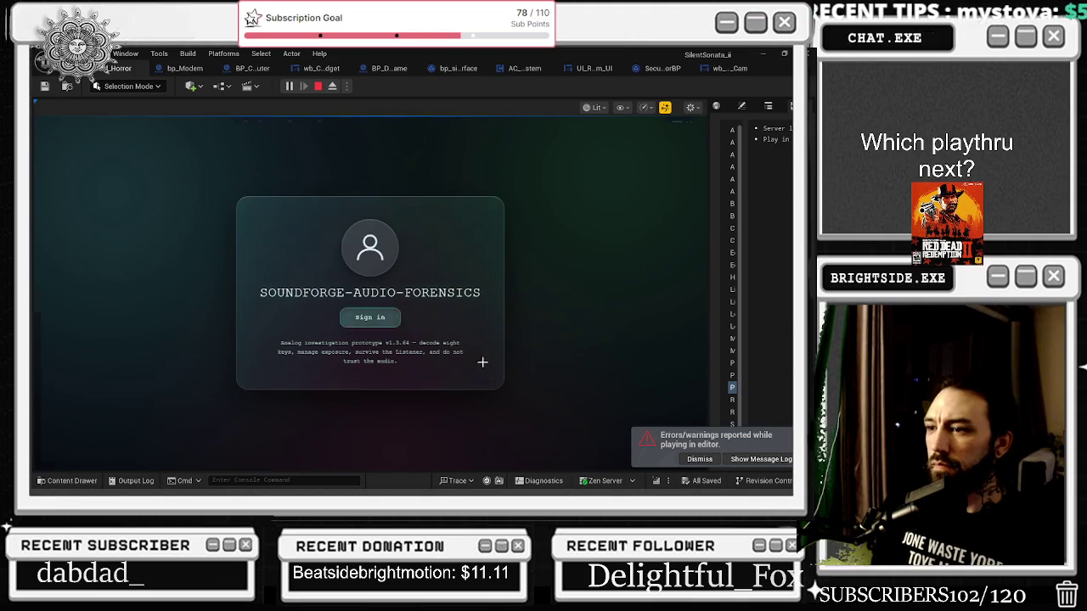
click(413, 461)
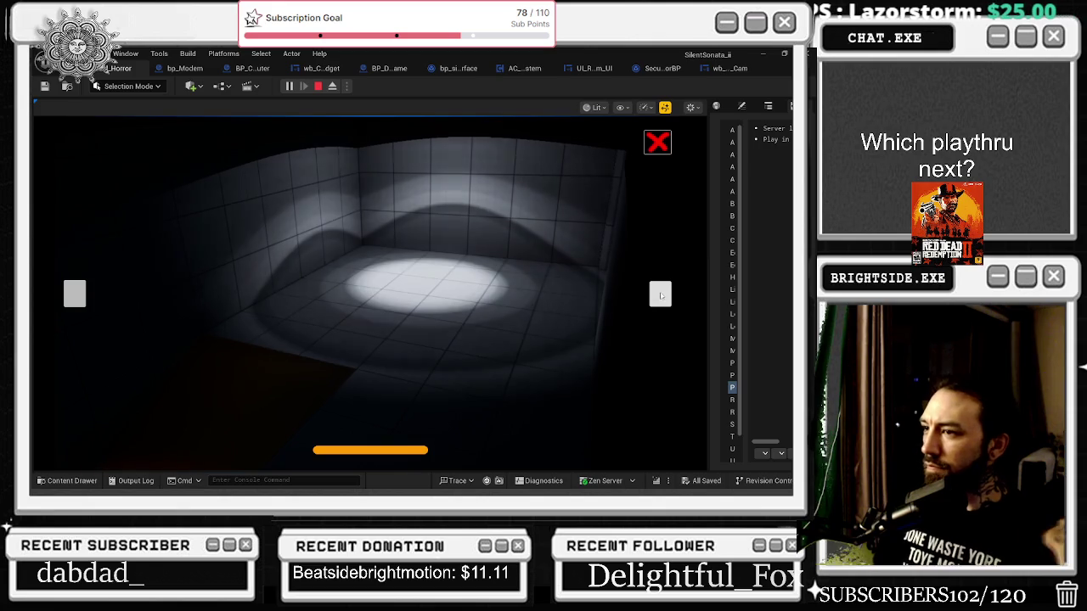
click(660, 295)
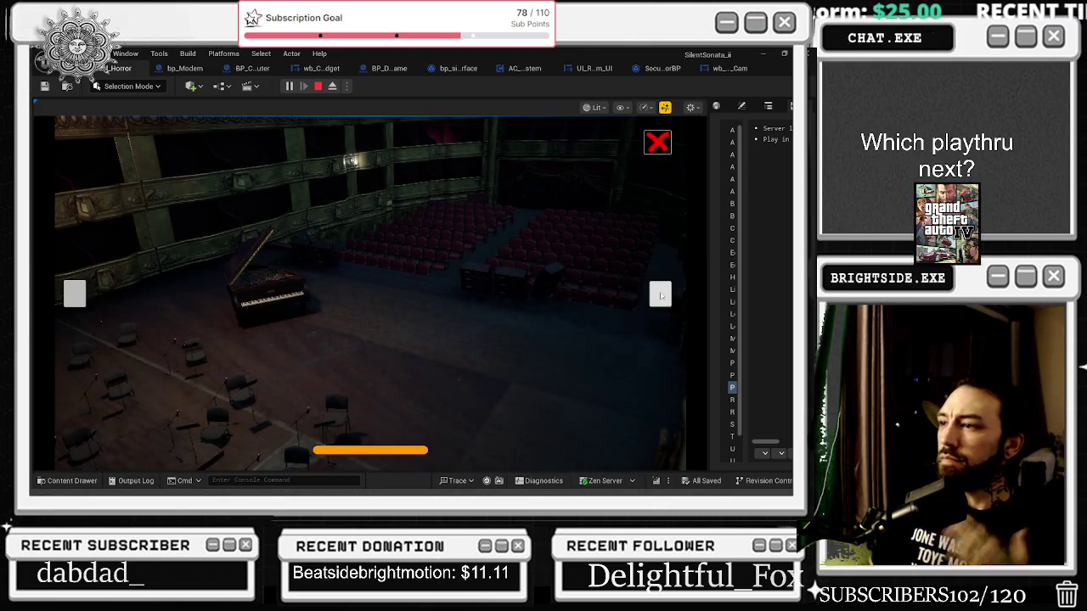
click(660, 294)
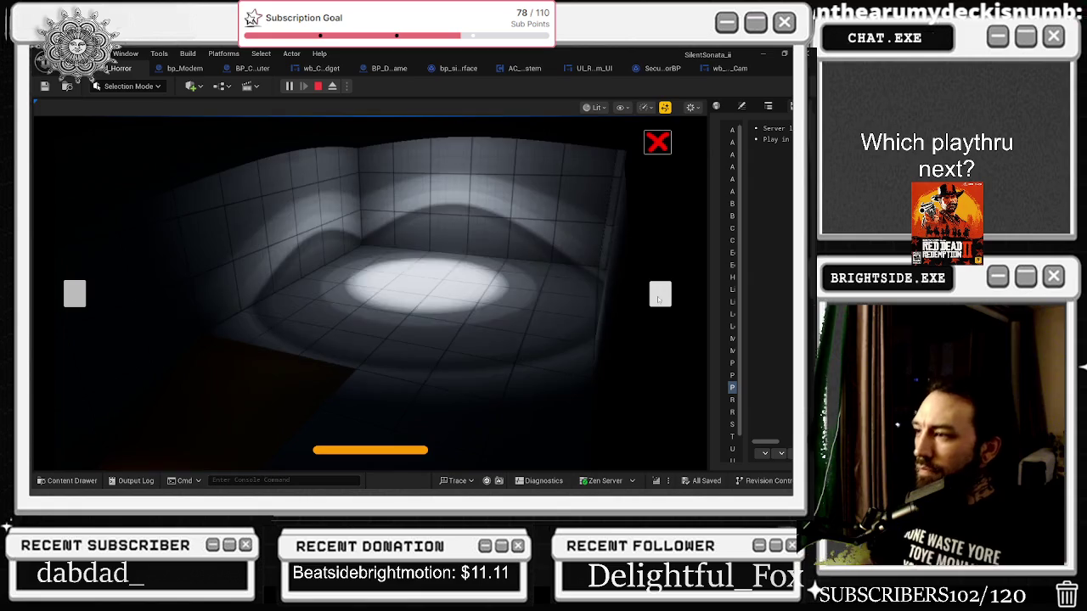
click(658, 296)
click(659, 296)
click(658, 297)
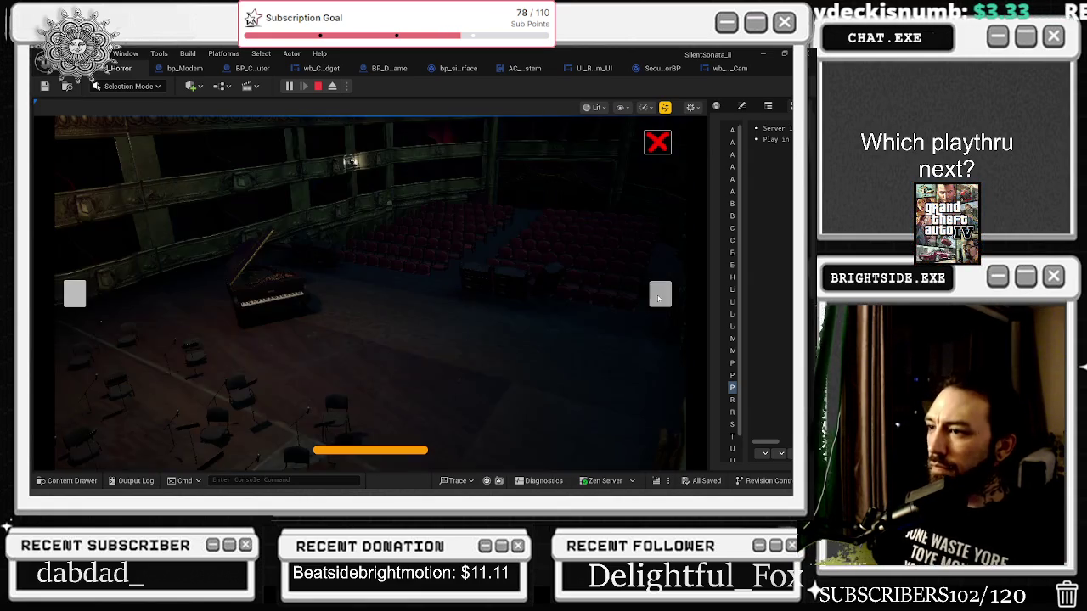
click(659, 296)
Keep cycling camera views until the theatre camera replaces the tiled room.
click(659, 296)
click(659, 297)
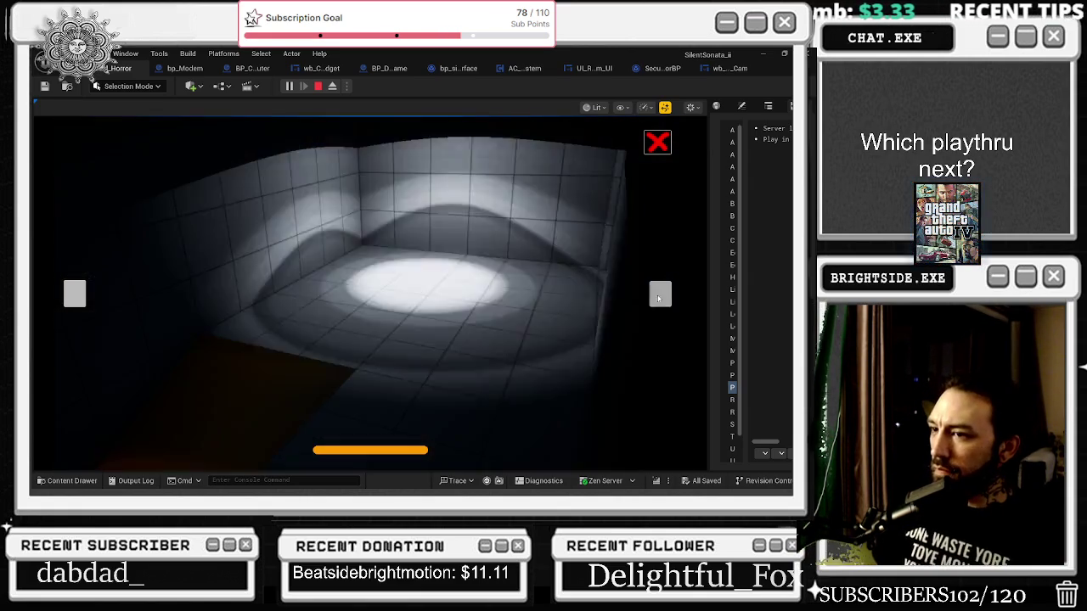
click(659, 296)
click(659, 296)
click(659, 296)
click(659, 296)
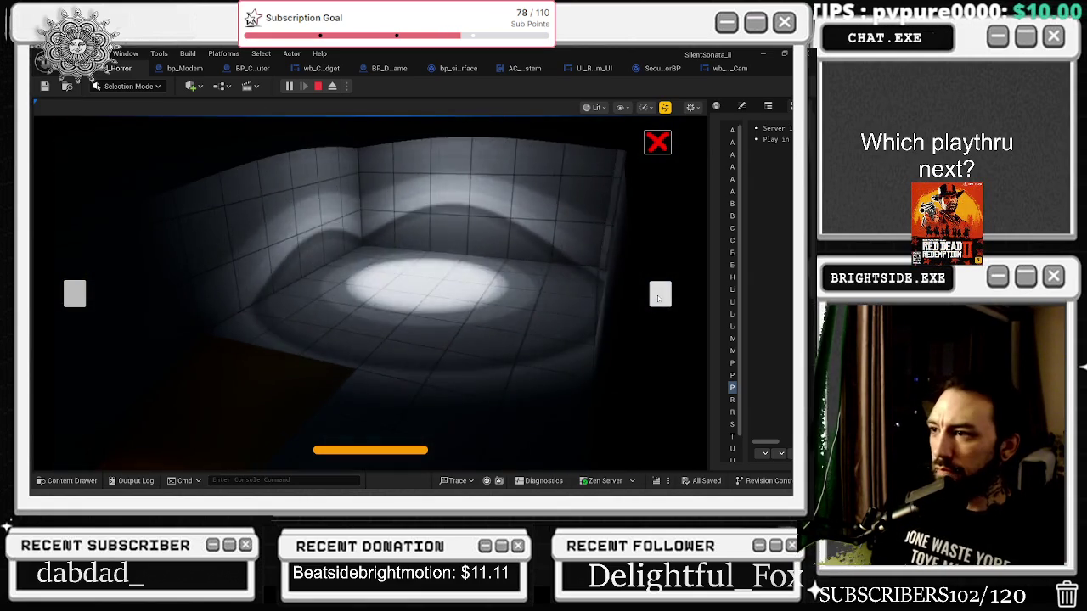
click(658, 298)
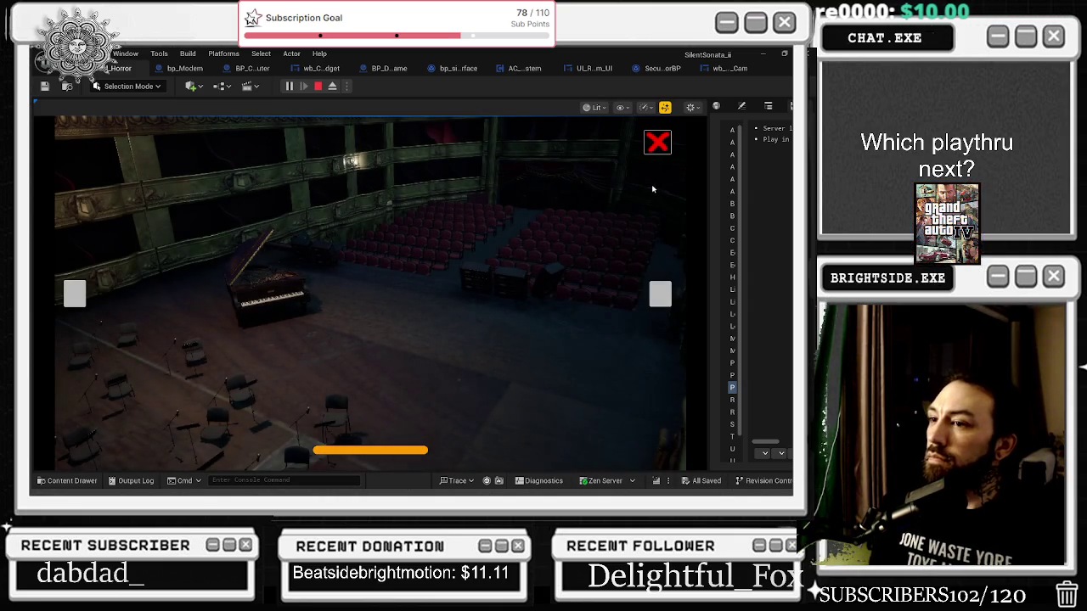
Close the camera view, open analyst.txt on the desktop and stop the play test.
click(650, 146)
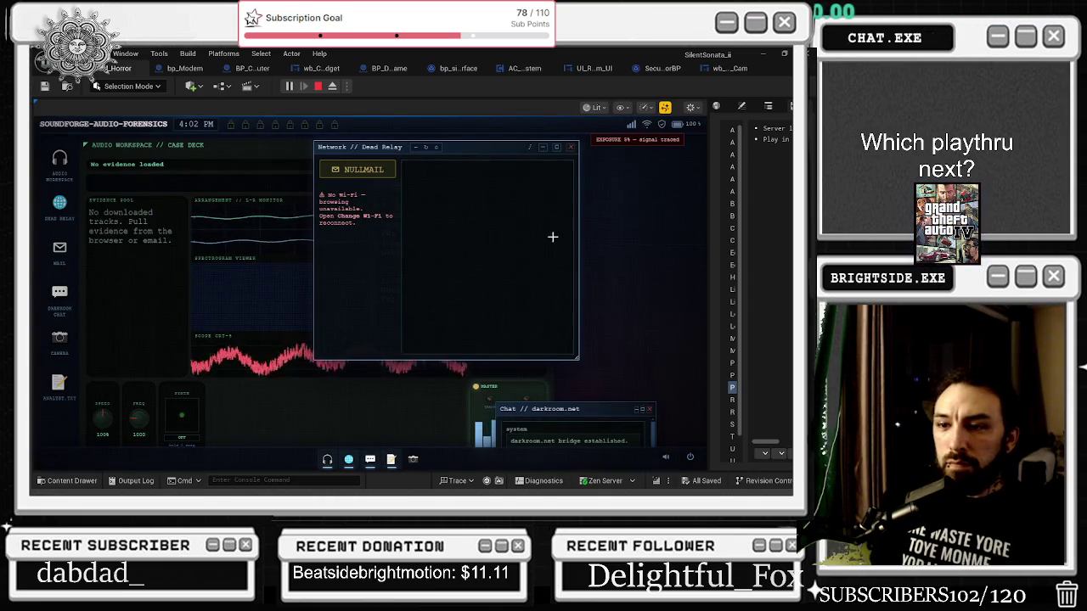
click(571, 147)
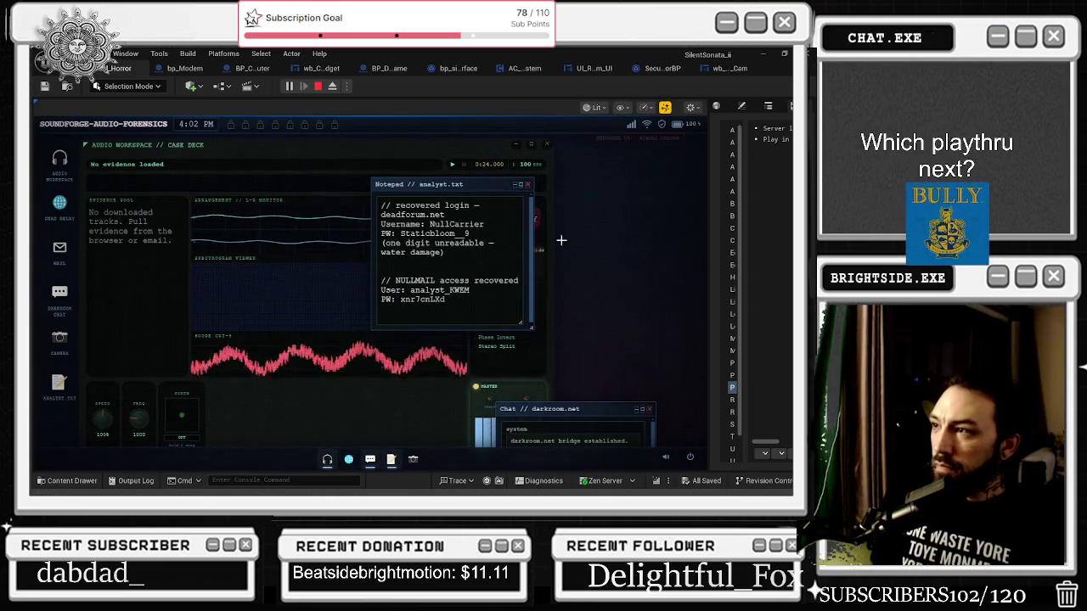
key(Escape)
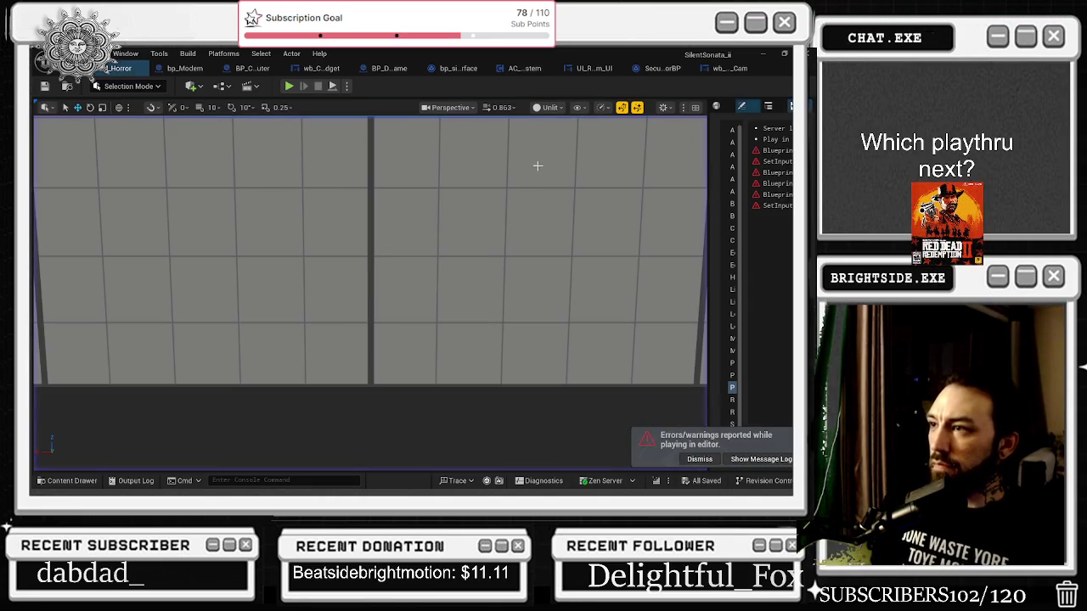
Set Blend Time on wb_Security_Cam's Set View Target with Blend to 0.01, then return to the level.
click(730, 68)
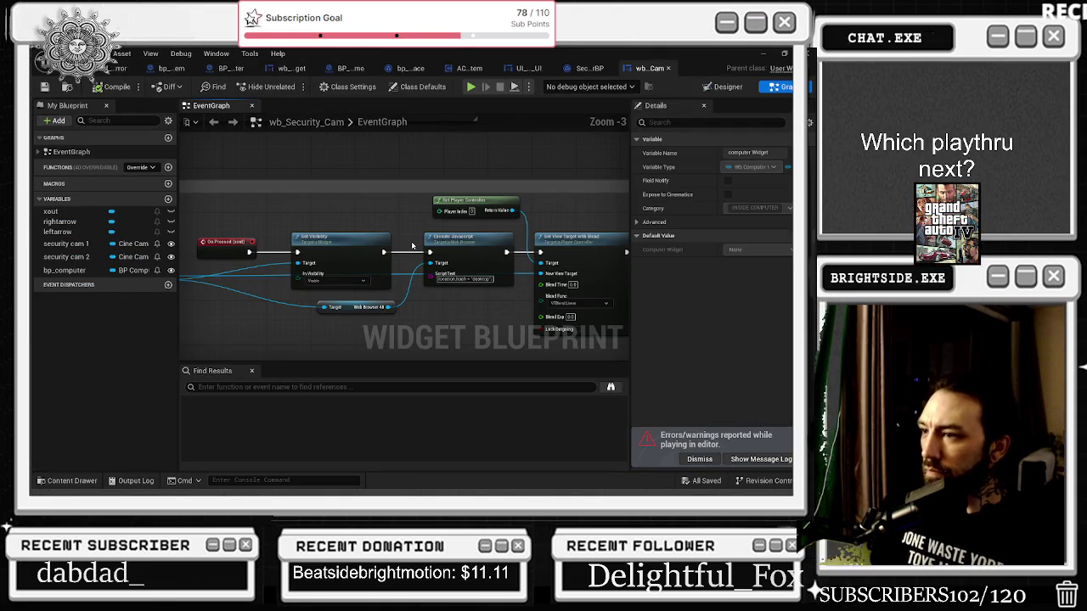
mouse_move(412, 245)
mouse_down()
mouse_move(494, 291)
mouse_move(580, 245)
mouse_up()
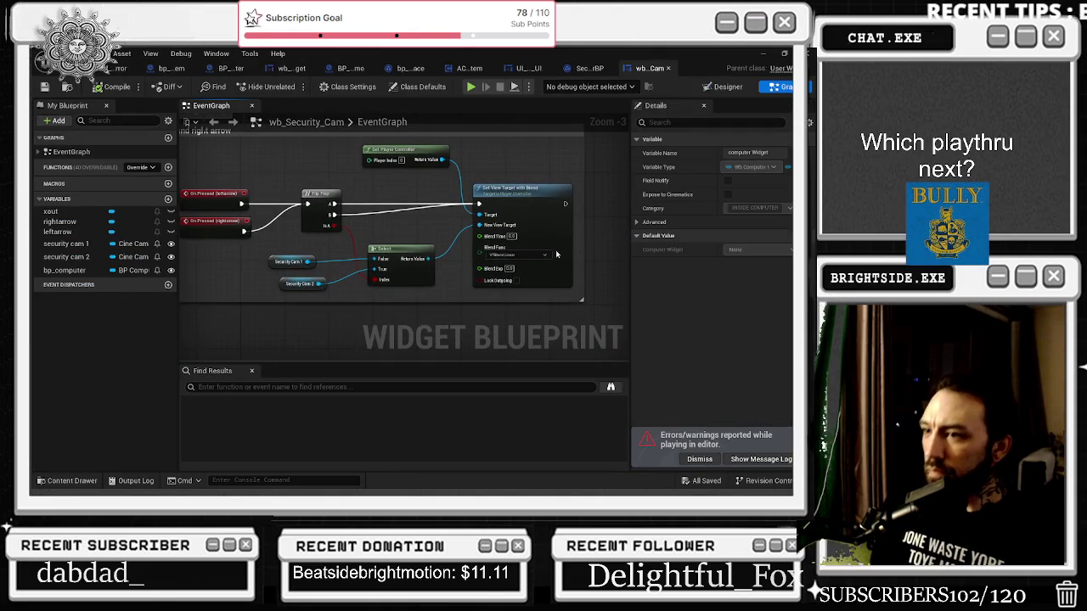
drag(403, 257, 412, 254)
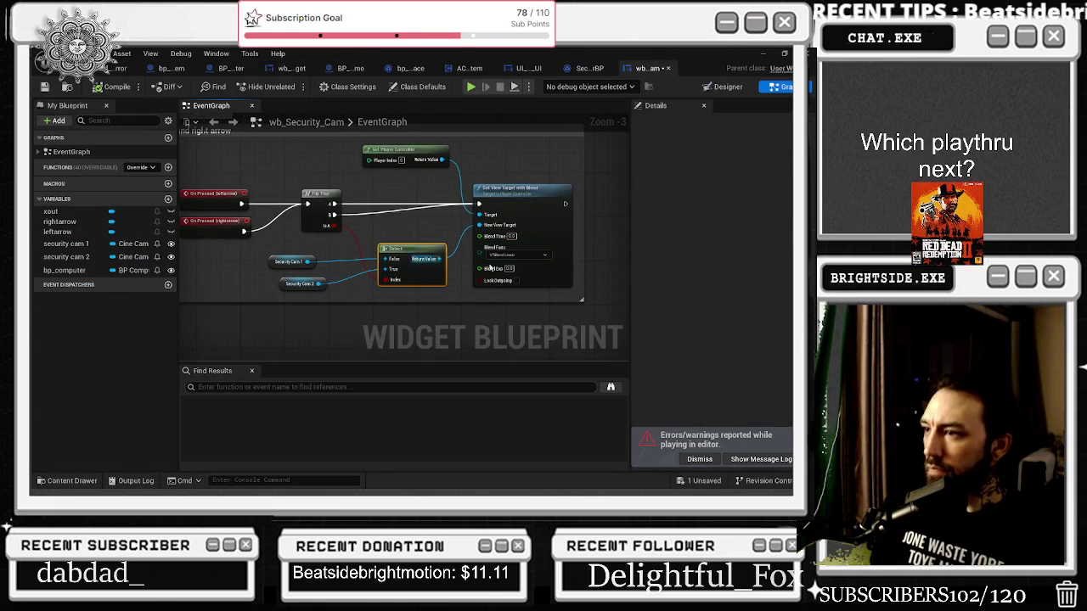
scroll(540, 259, up, 2)
text(1)
key(Return)
drag(380, 237, 427, 245)
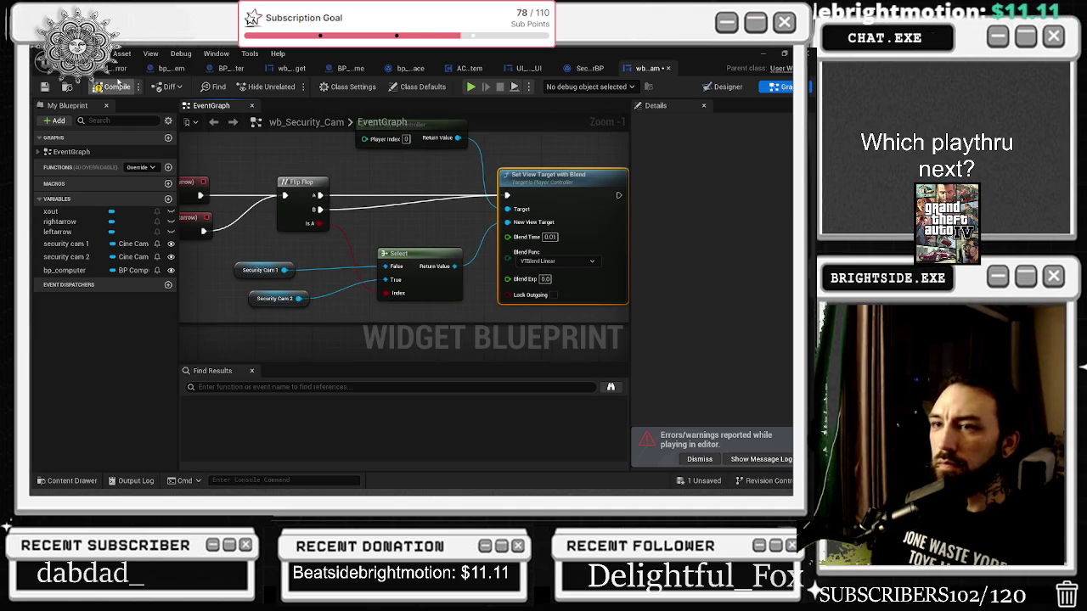
click(118, 68)
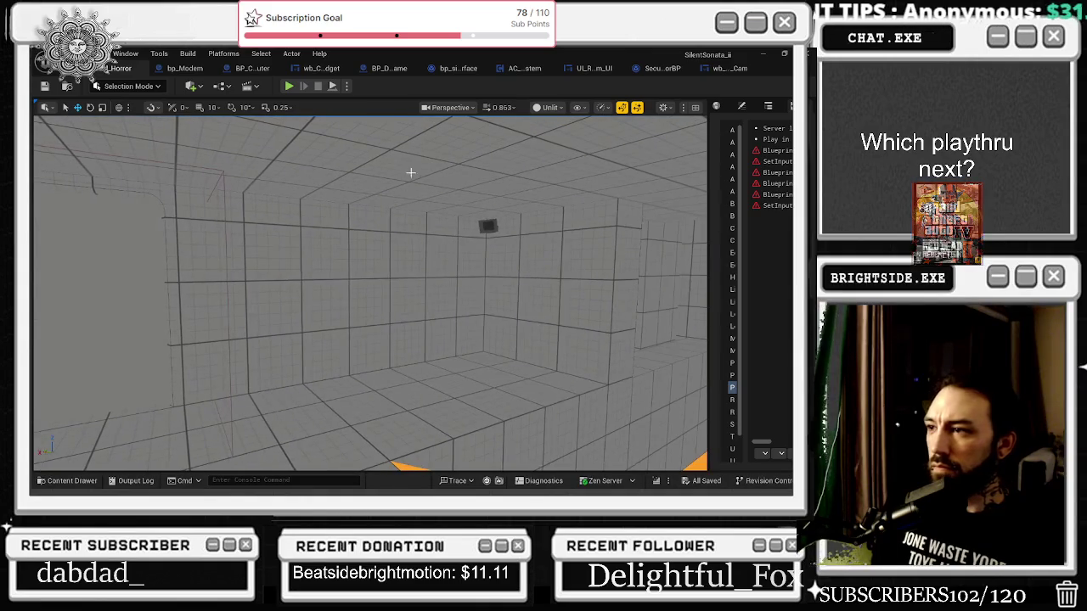
Select the security camera actor, then open wb_Security_Cam and the Security_check_DirectorBP Sequencer Events graph.
click(487, 226)
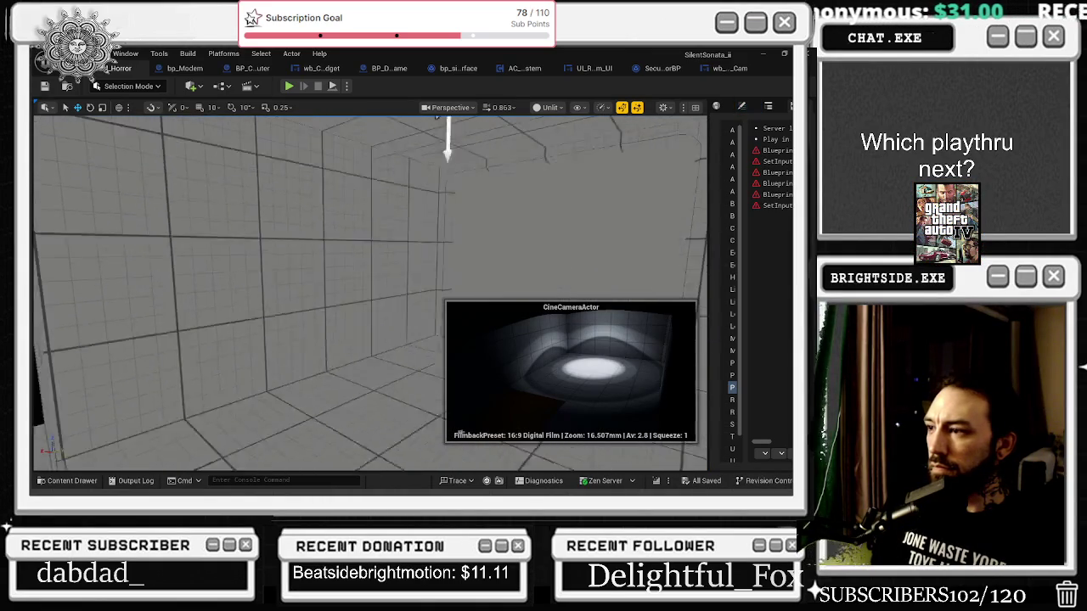
drag(434, 276, 434, 276)
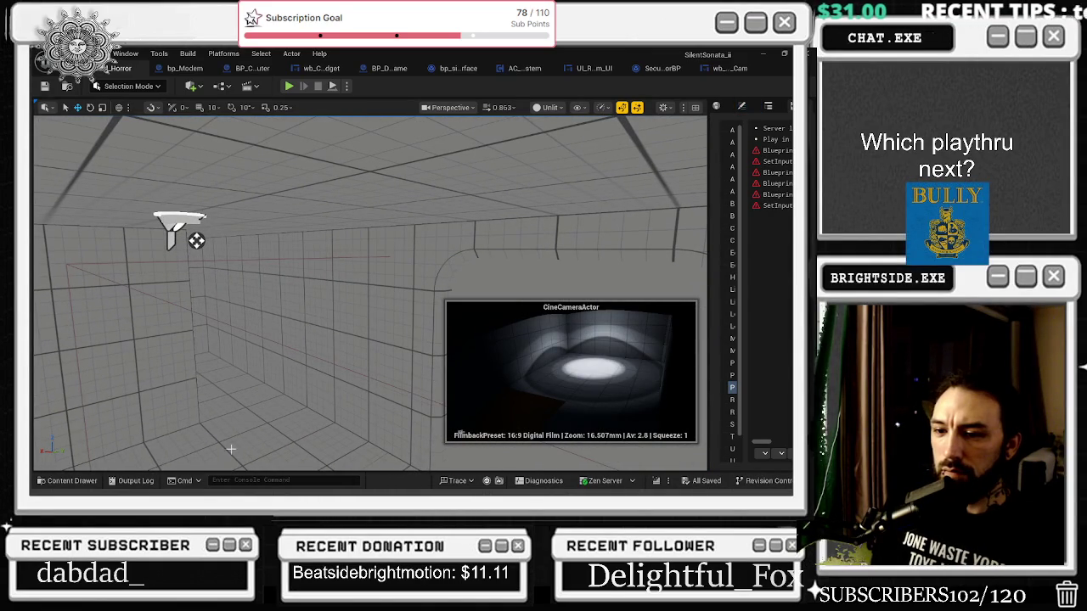
click(68, 481)
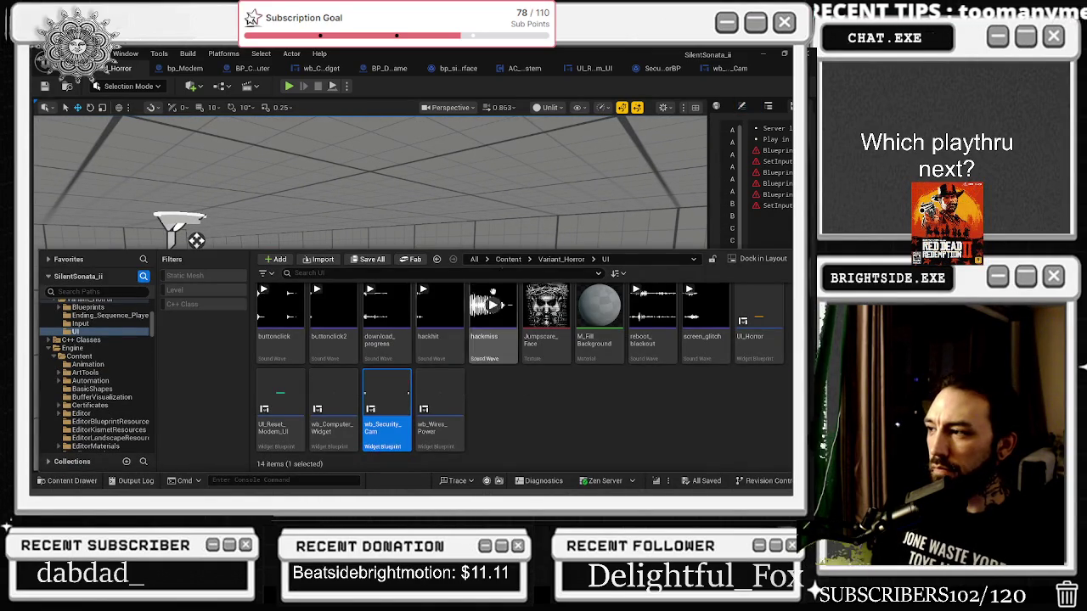
click(707, 68)
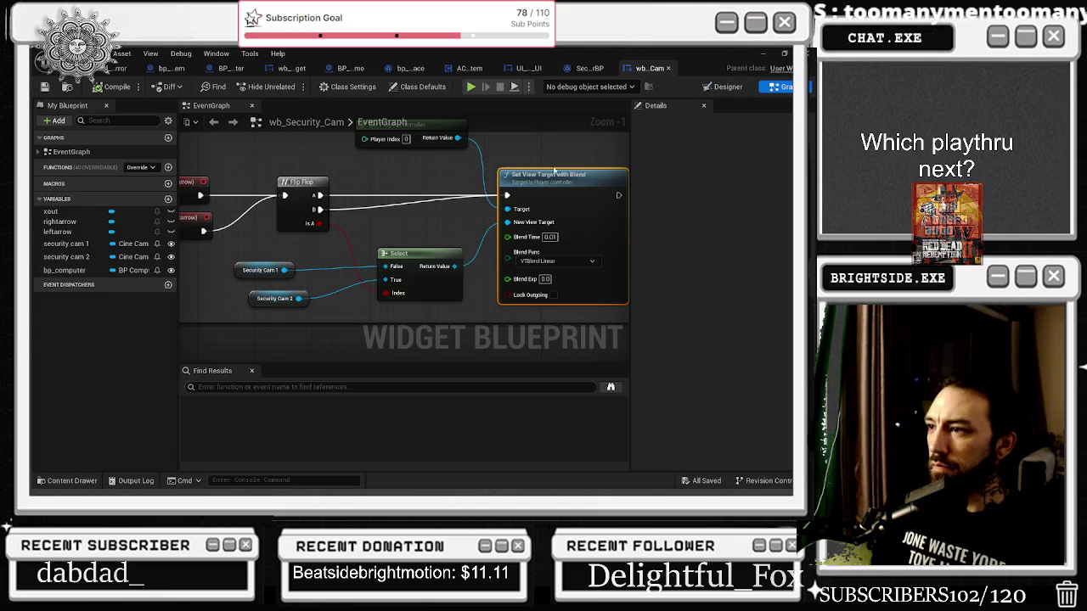
click(589, 68)
drag(339, 179, 414, 214)
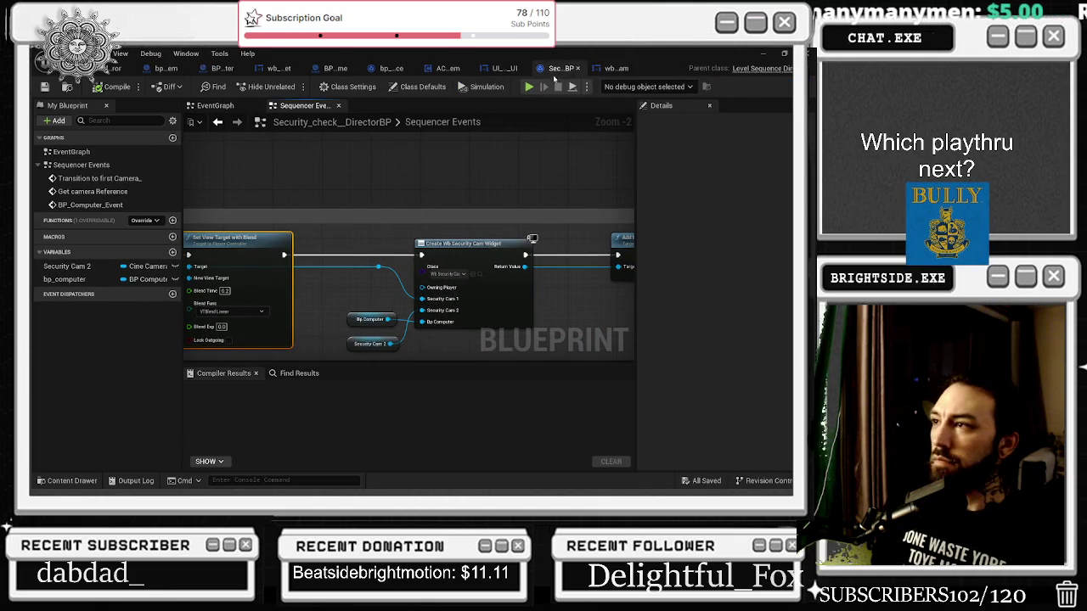
Look through the UI_Reset_Modem_UI and AC_BuildingSystem blueprints, then glance around the level.
click(502, 70)
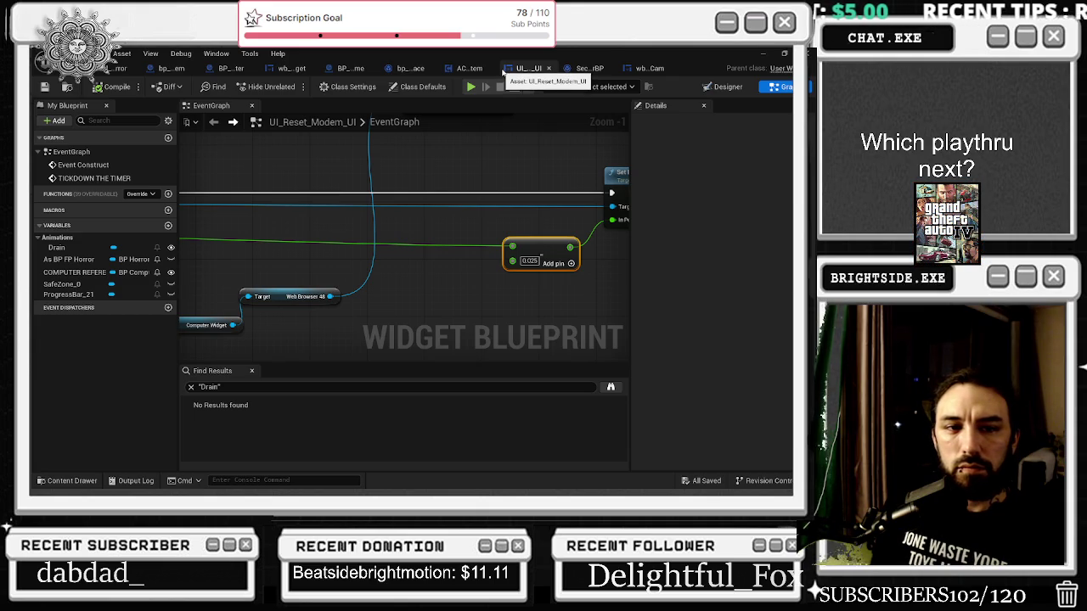
scroll(355, 248, down, 2)
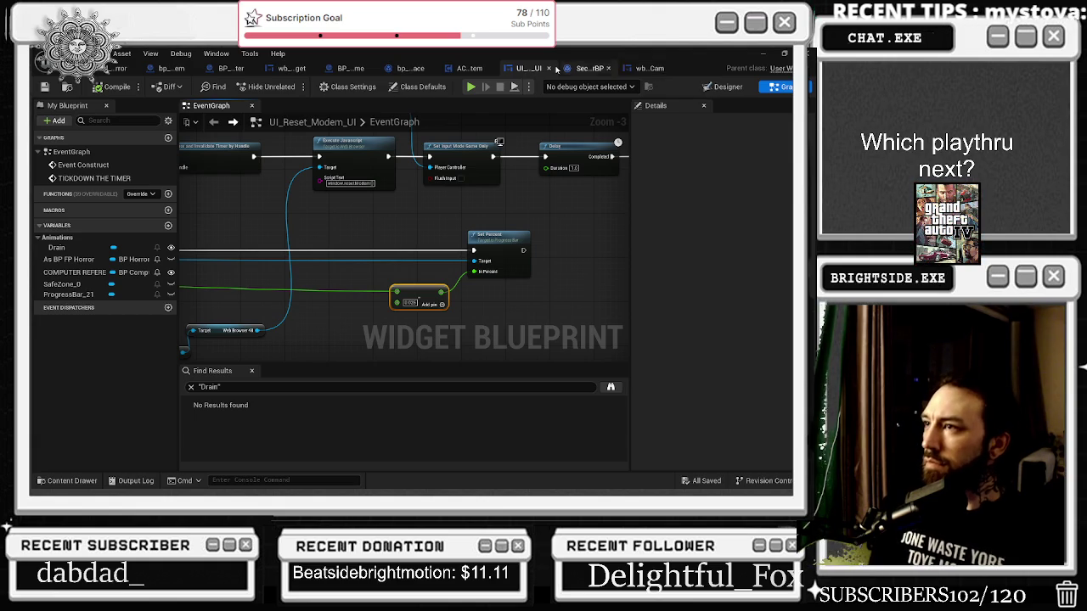
click(469, 67)
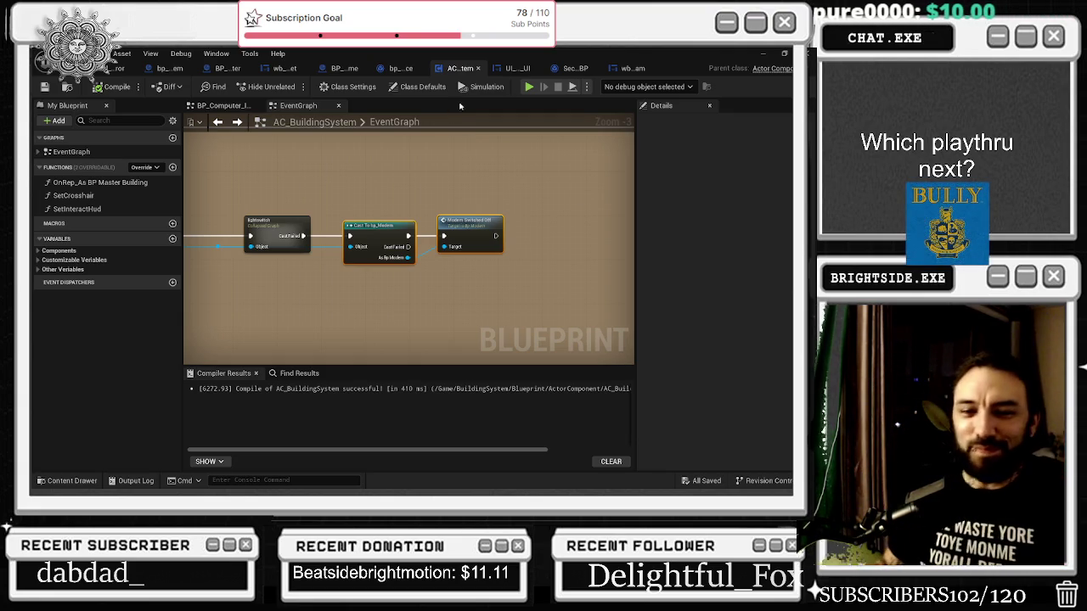
click(117, 68)
mouse_move(376, 144)
mouse_down()
mouse_move(230, 166)
mouse_move(366, 78)
mouse_up()
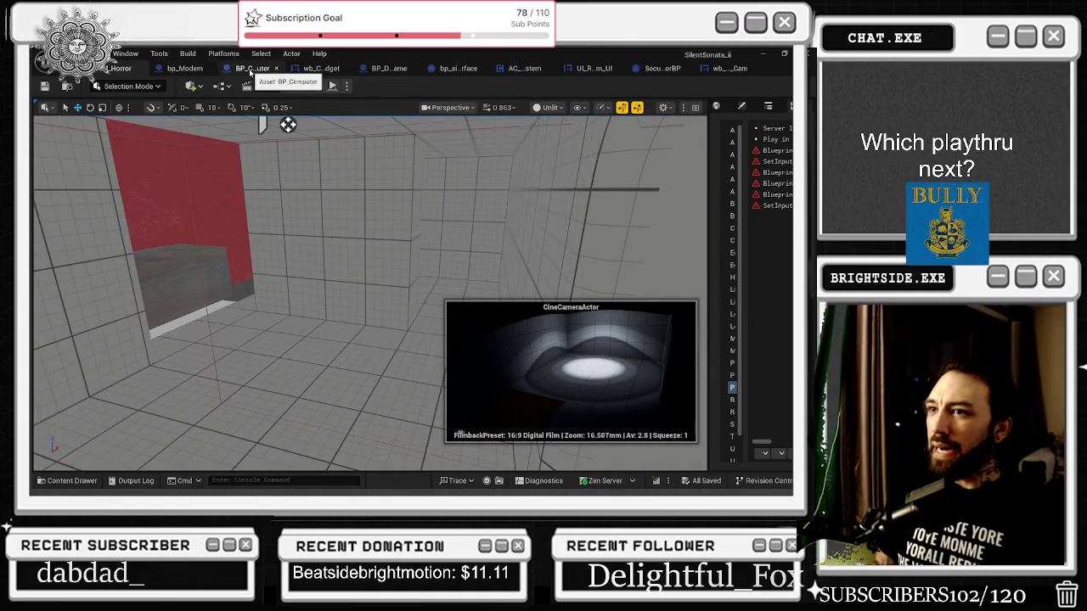
Open the Security_check sequence from Ending_Sequence_Players and return to the level to show it in Sequencer.
click(720, 75)
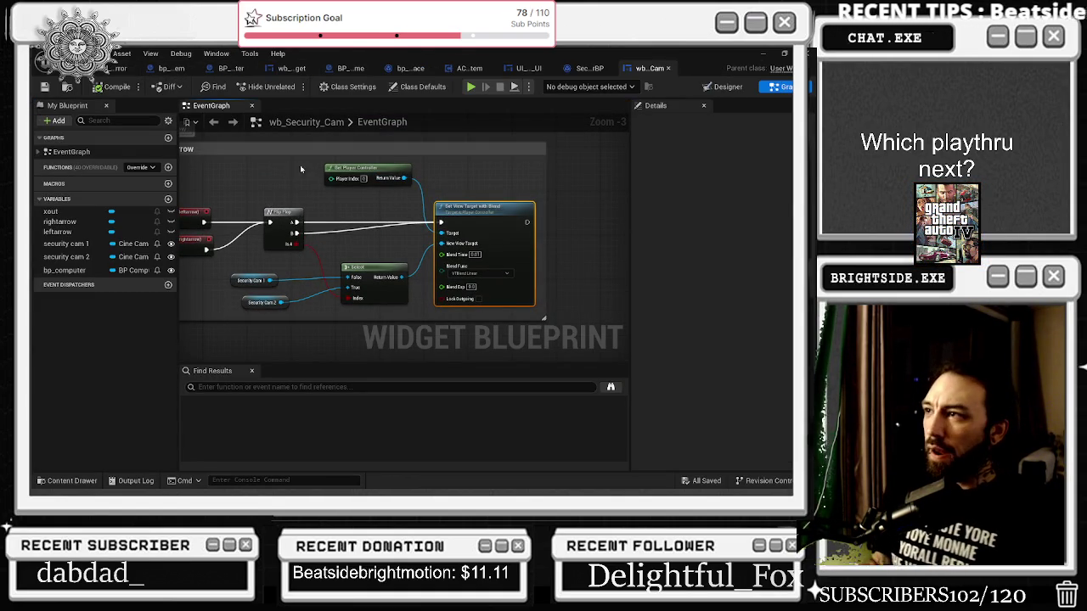
click(597, 68)
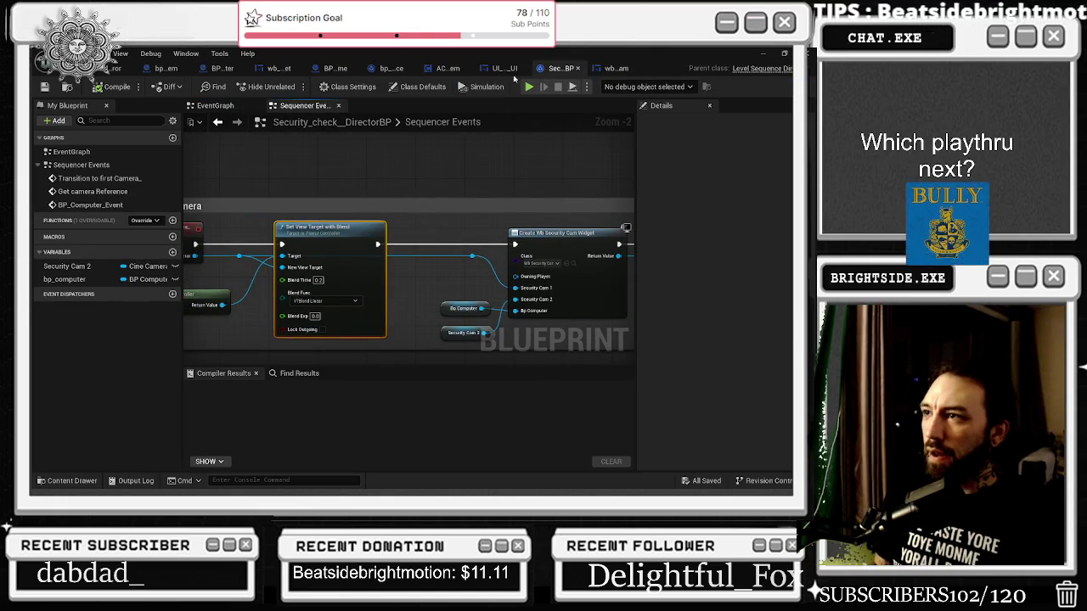
click(504, 68)
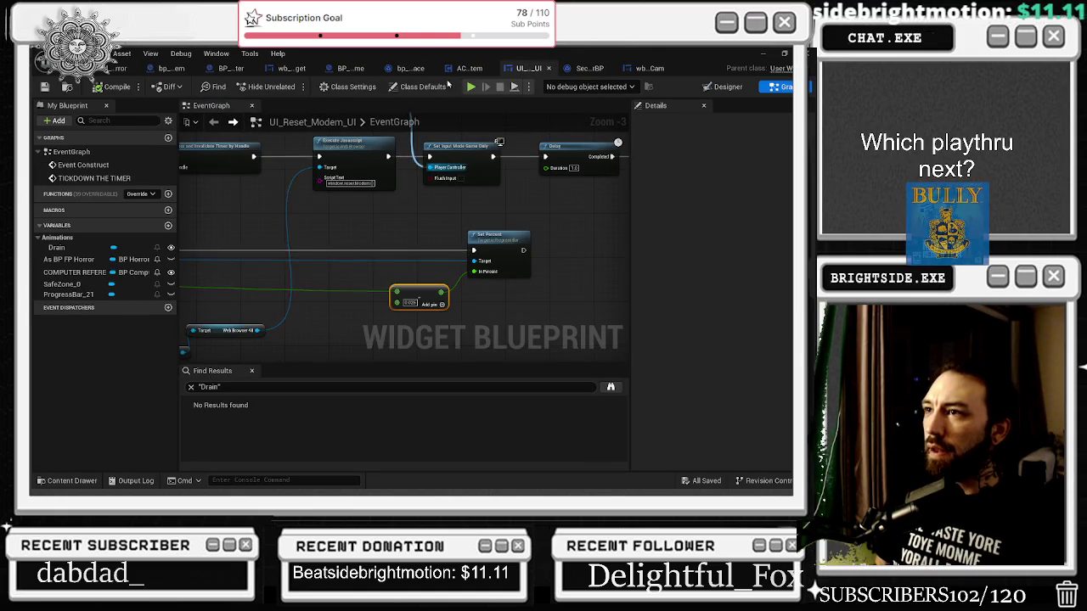
click(461, 73)
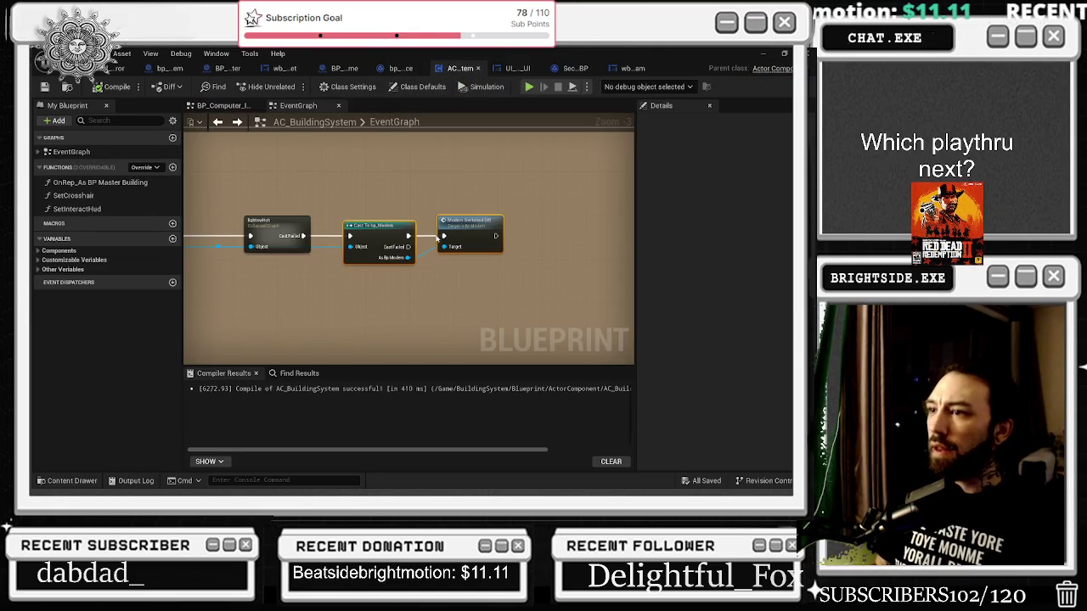
click(403, 68)
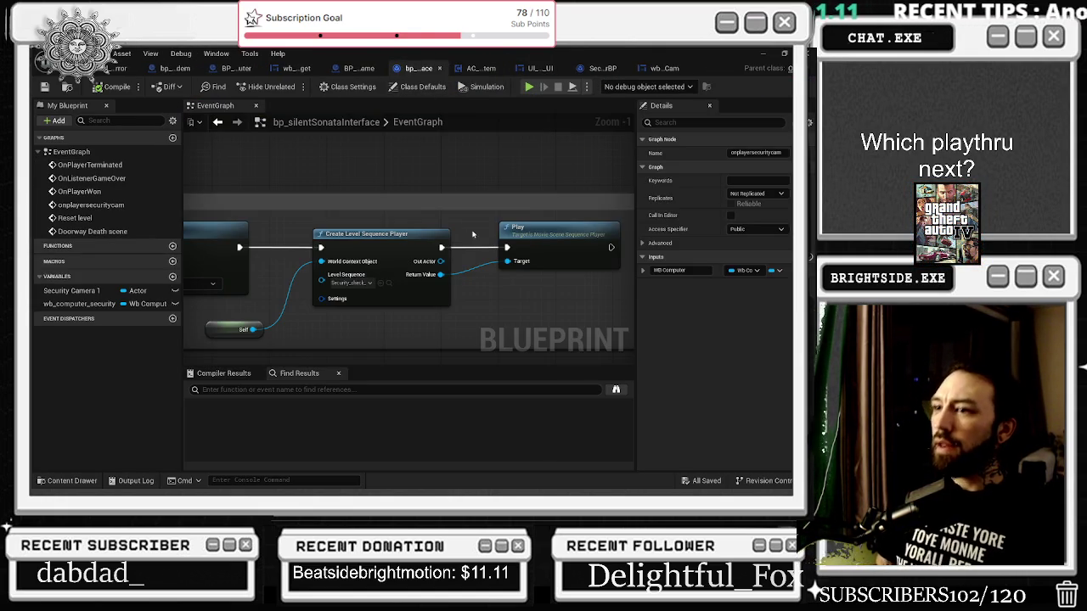
click(389, 284)
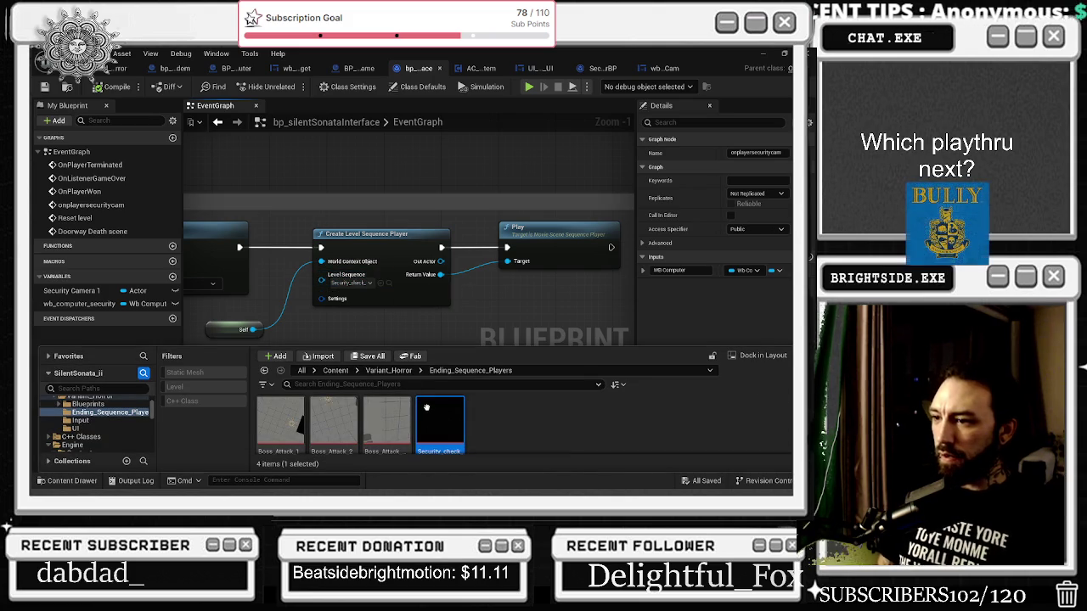
click(328, 328)
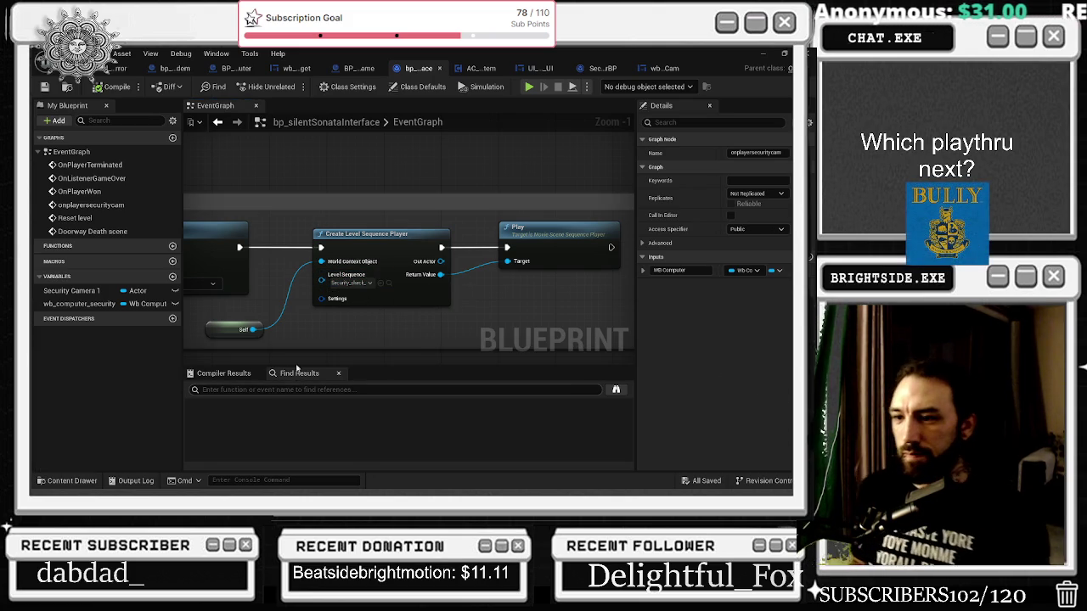
click(119, 68)
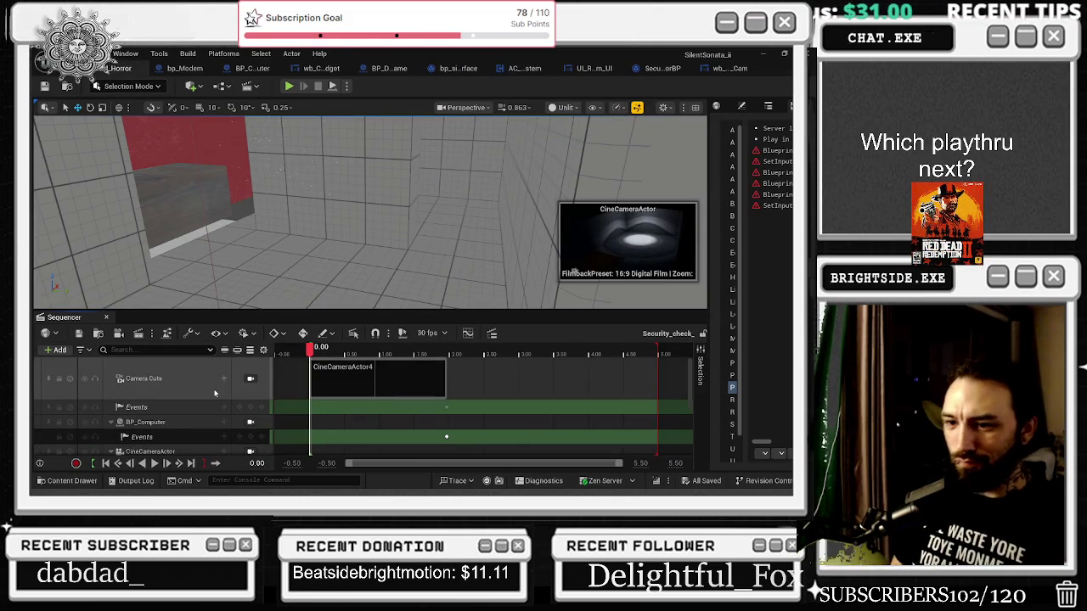
Select the CineCameraActor4 track, focus on it and fly the view around the room toward the orange object.
click(348, 377)
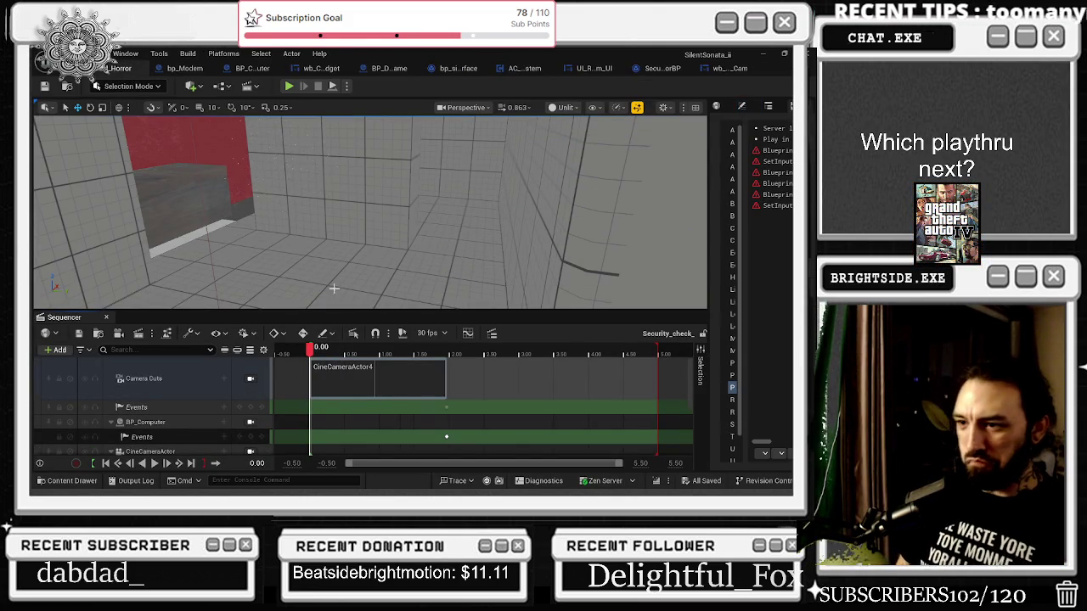
scroll(206, 420, down, 3)
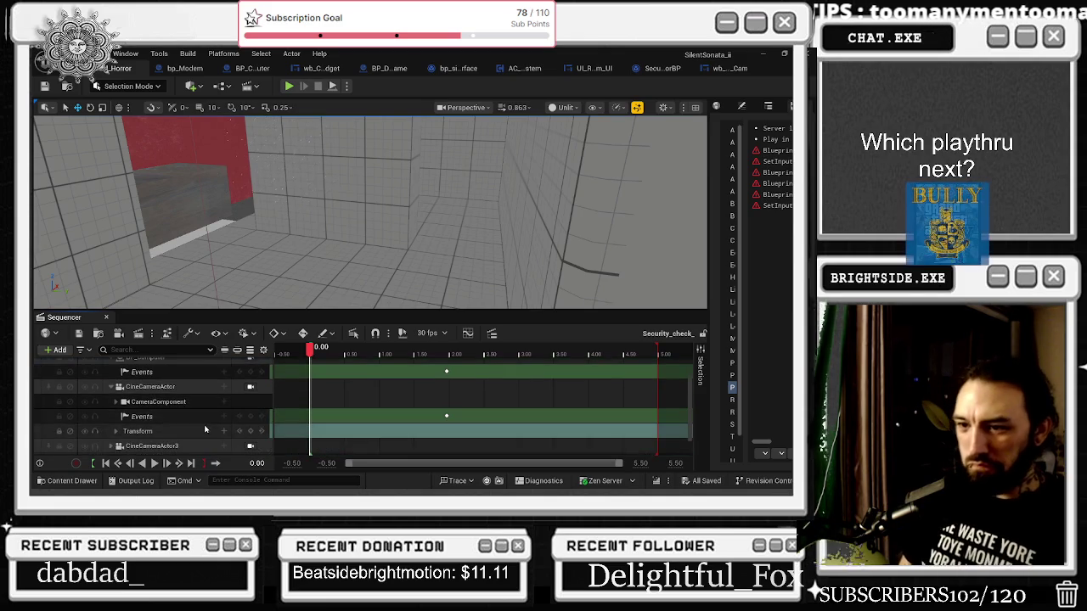
click(203, 447)
click(250, 448)
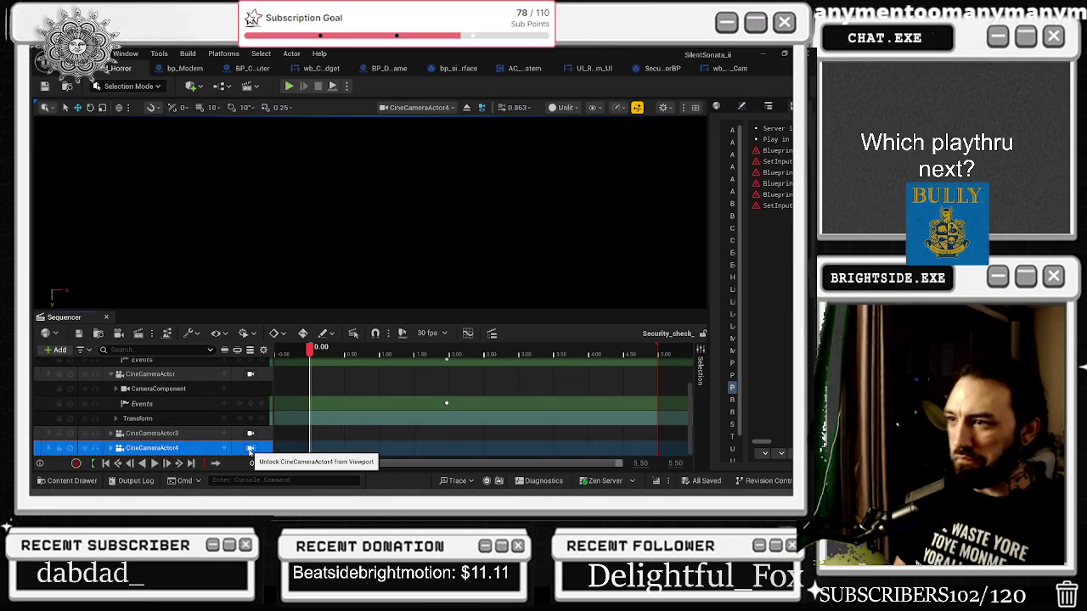
click(250, 448)
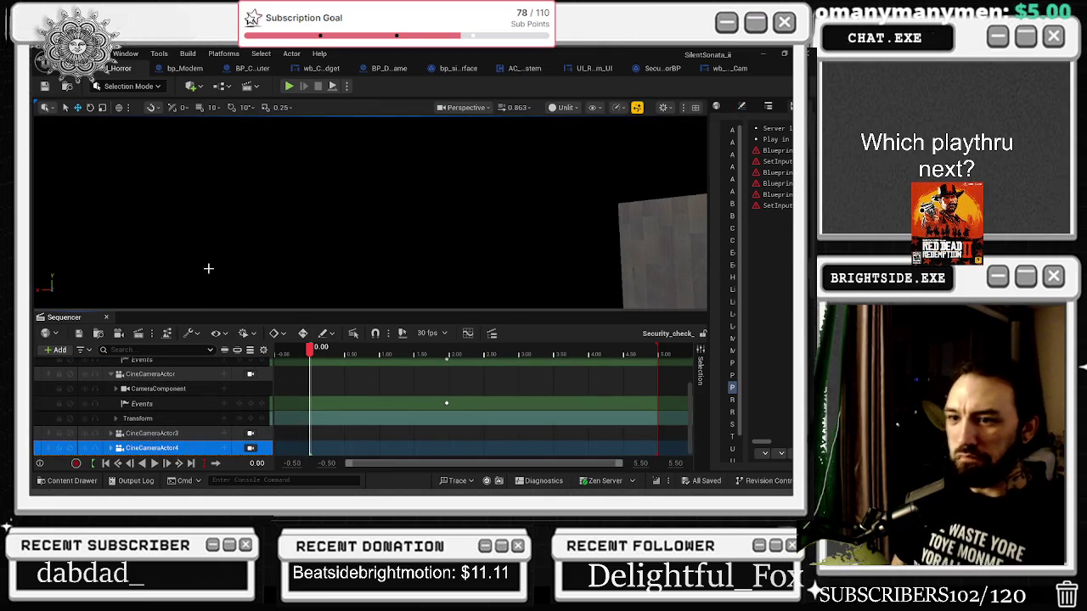
key(f)
mouse_move(244, 278)
mouse_down()
mouse_move(272, 280)
mouse_move(264, 263)
mouse_move(289, 267)
mouse_move(267, 273)
mouse_move(284, 267)
mouse_move(331, 197)
mouse_up()
mouse_move(519, 151)
mouse_down()
mouse_move(475, 169)
mouse_move(493, 178)
mouse_up()
drag(182, 121, 404, 118)
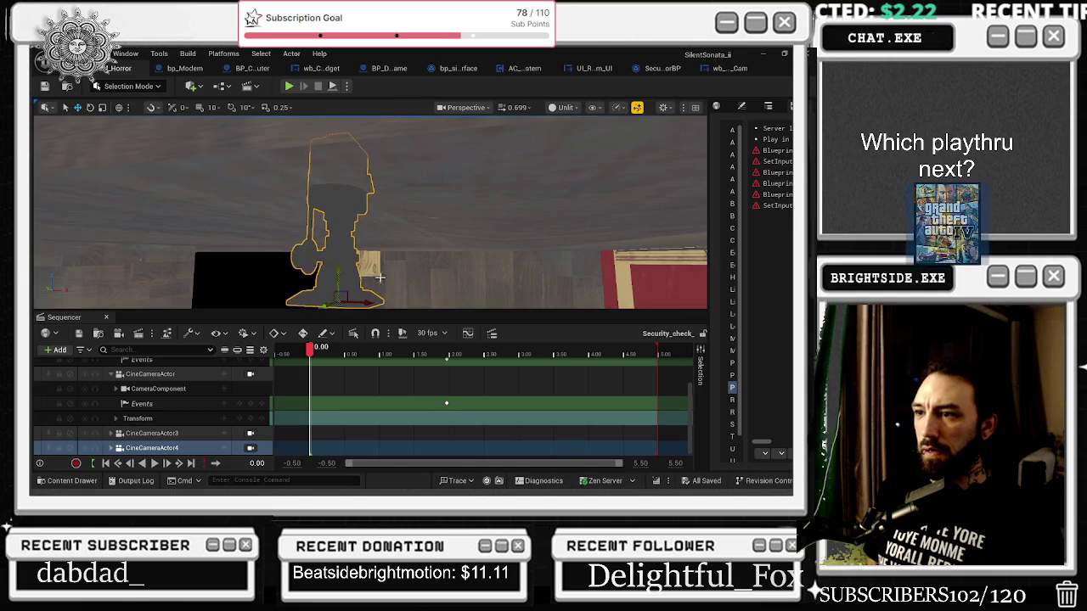
Move CineCameraActor4 to the orange panel's centre and adjust its height, then nudge the character left and up.
click(347, 274)
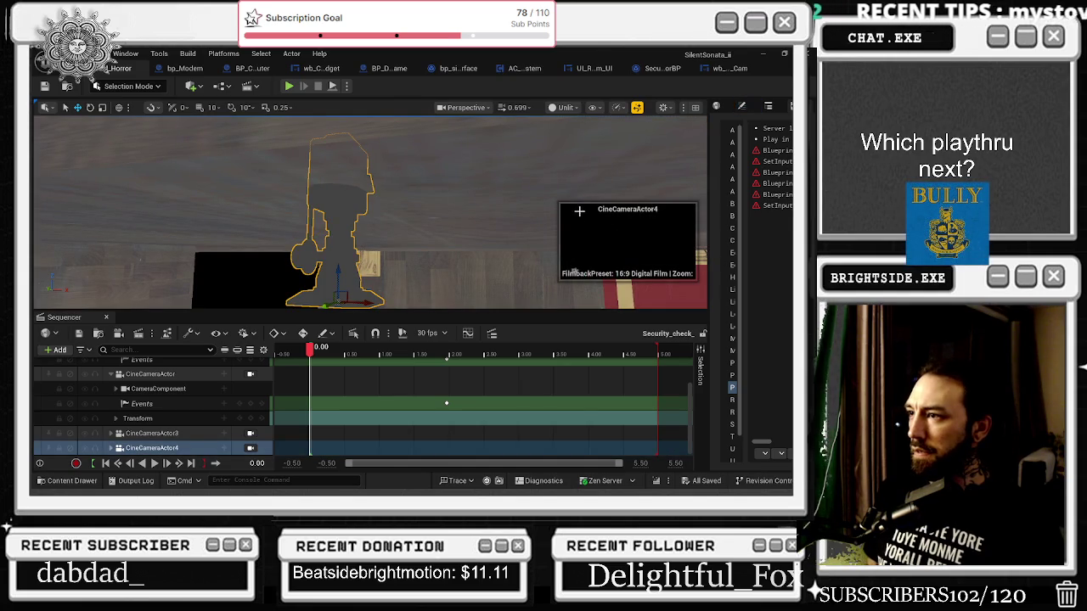
mouse_move(575, 270)
mouse_down()
mouse_move(510, 226)
mouse_move(512, 247)
mouse_move(509, 213)
mouse_move(518, 229)
mouse_move(339, 153)
mouse_move(226, 121)
mouse_up()
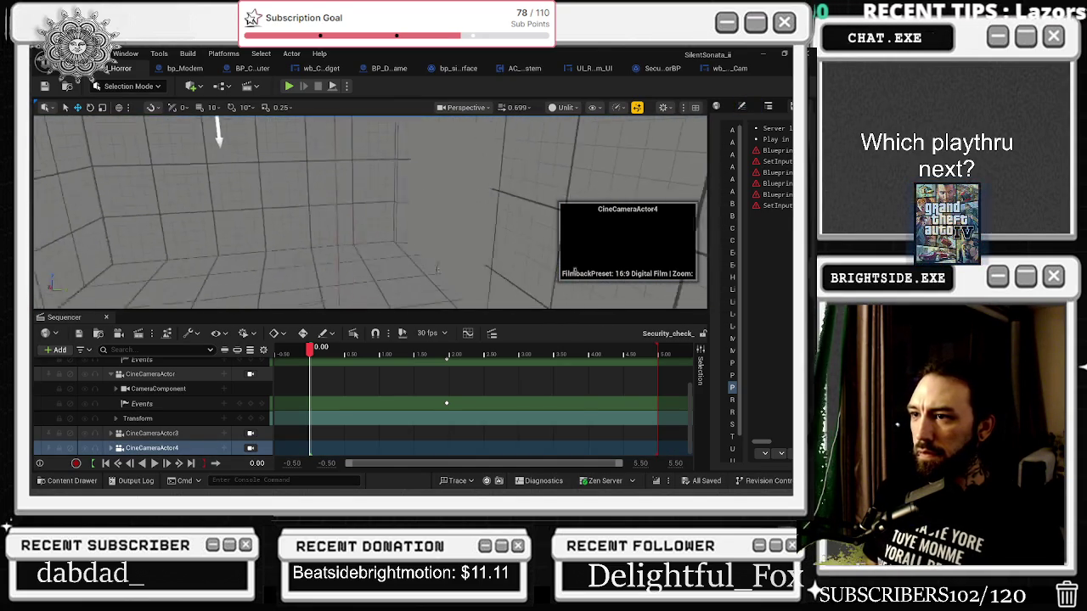
drag(466, 231, 465, 231)
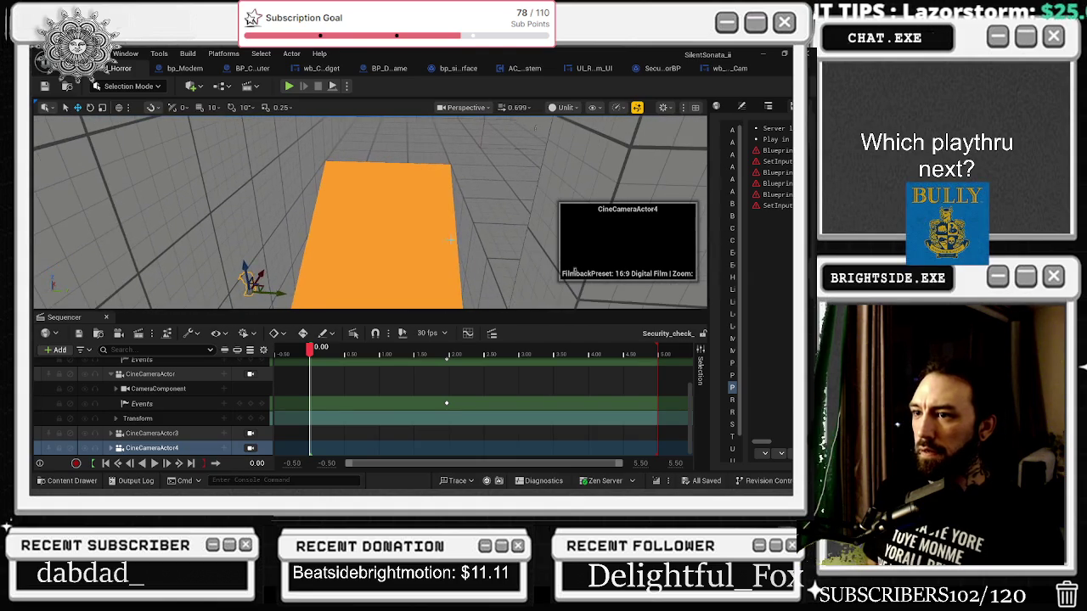
mouse_move(287, 294)
mouse_down()
mouse_move(413, 280)
mouse_move(390, 280)
mouse_up()
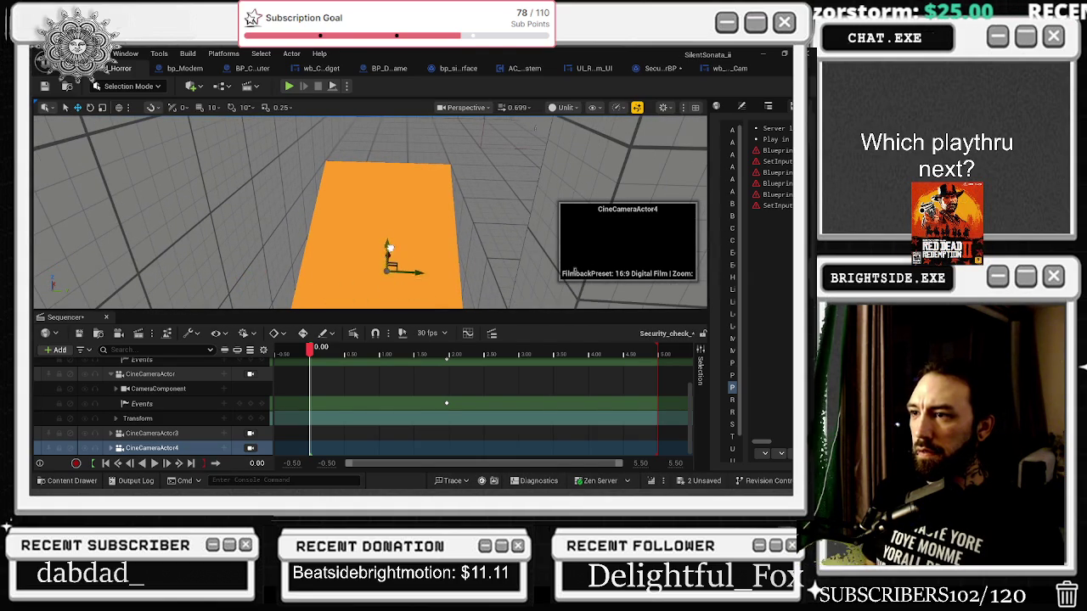
drag(574, 270, 573, 255)
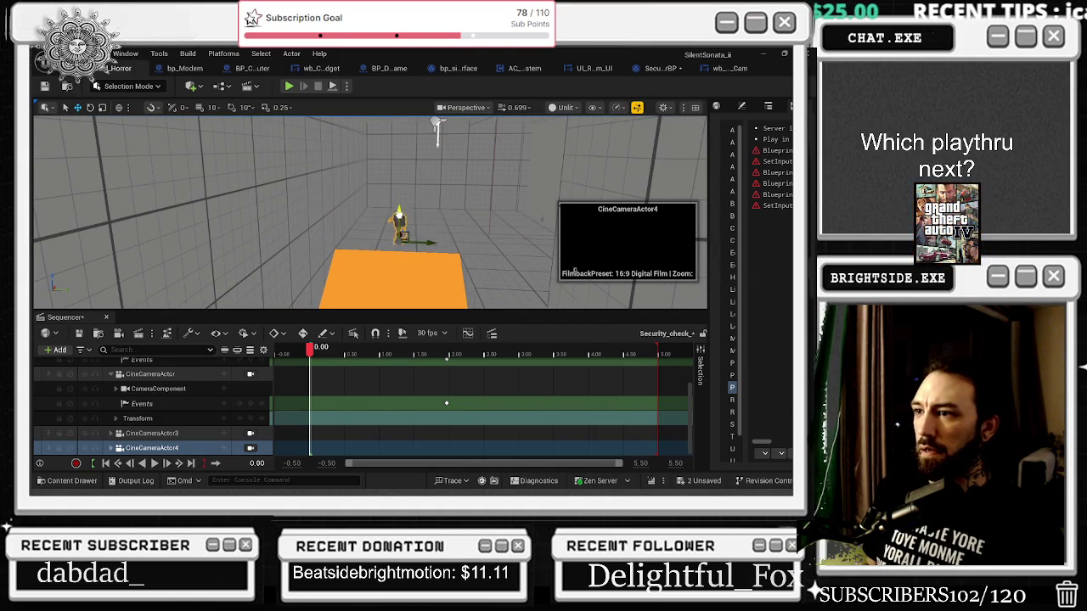
mouse_move(396, 280)
mouse_down()
mouse_move(399, 180)
mouse_move(388, 158)
mouse_move(399, 231)
mouse_up()
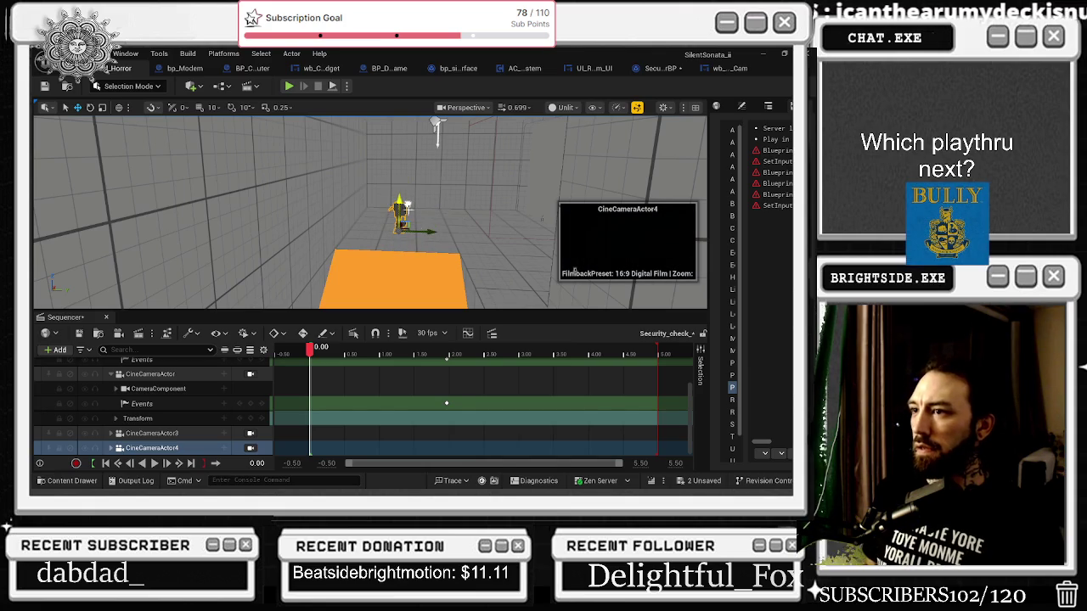
mouse_move(574, 270)
mouse_down()
mouse_move(598, 270)
mouse_move(573, 270)
mouse_up()
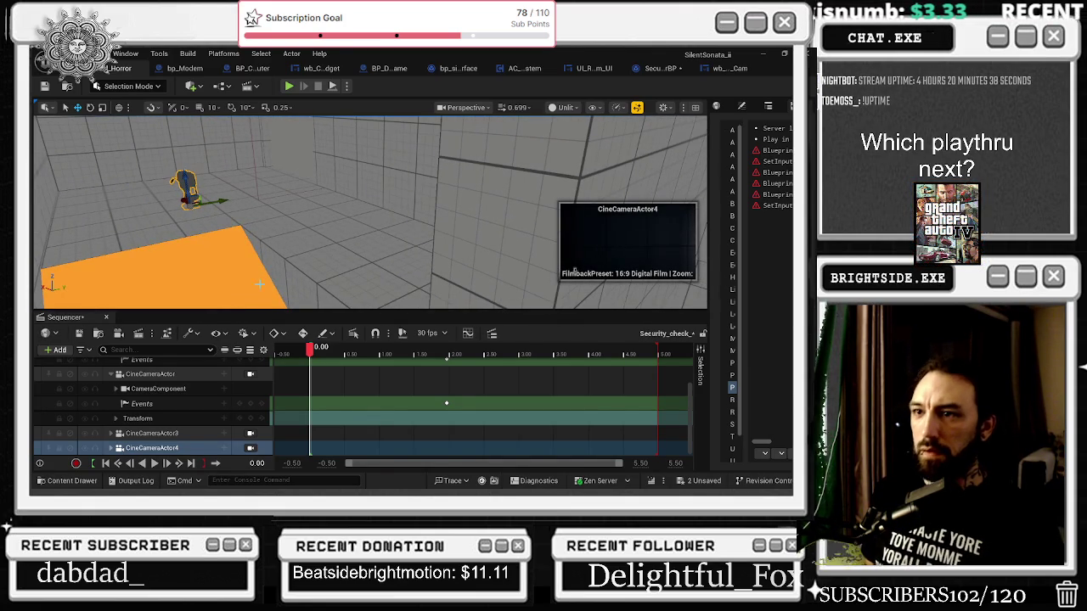
drag(575, 270, 574, 270)
mouse_move(299, 238)
mouse_down()
mouse_move(357, 231)
mouse_move(363, 217)
mouse_move(373, 228)
mouse_up()
key(f)
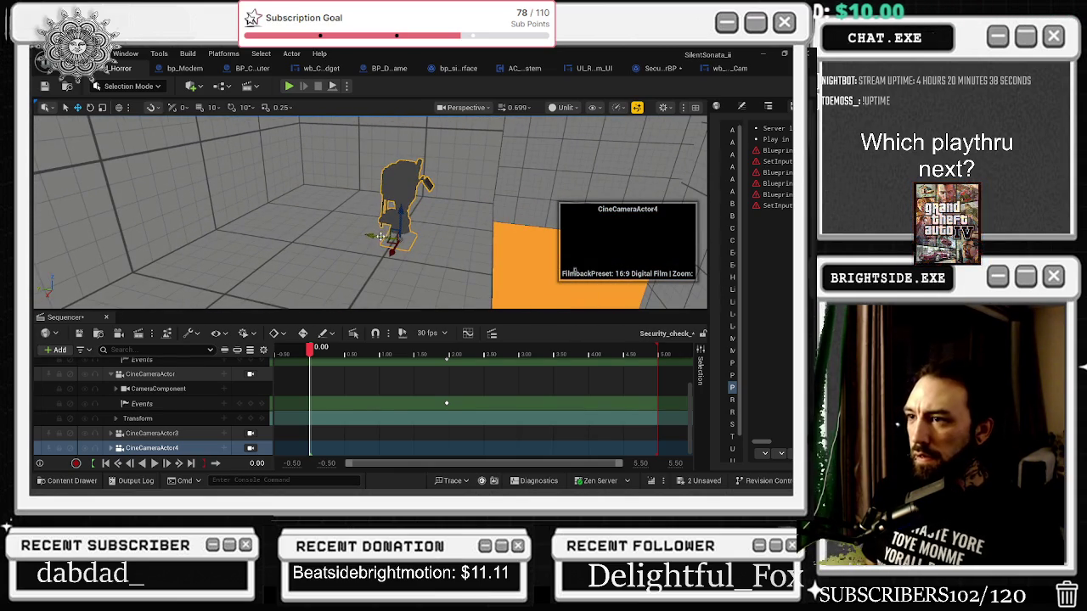
mouse_move(352, 231)
mouse_down()
mouse_move(319, 228)
mouse_move(342, 167)
mouse_move(357, 180)
mouse_move(363, 145)
mouse_move(350, 134)
mouse_up()
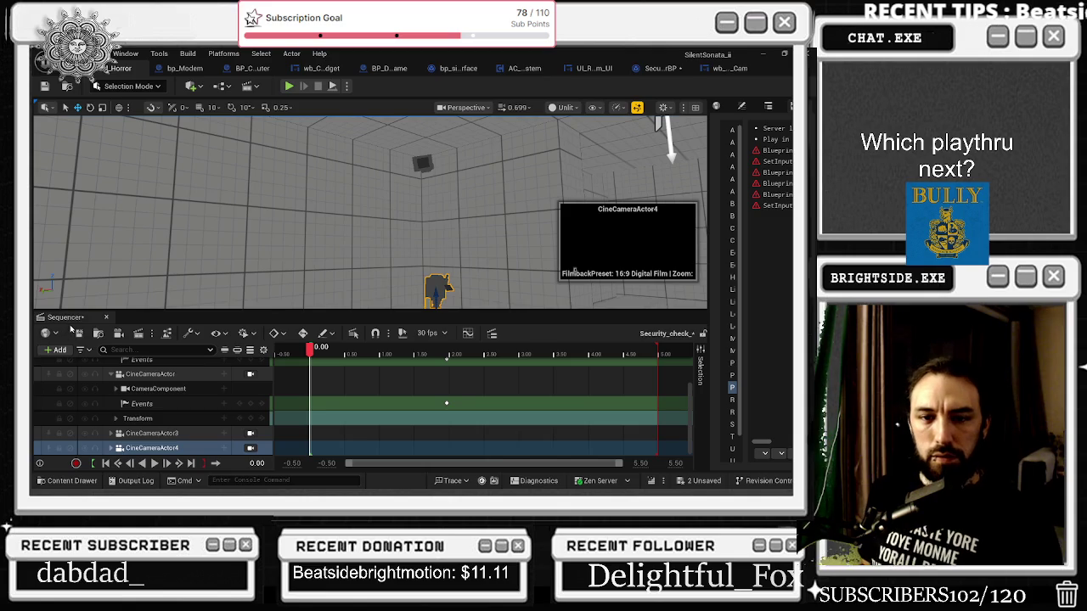
Save the Security_check sequence, CineCameraActor4 and all packages, then start a play test.
click(98, 334)
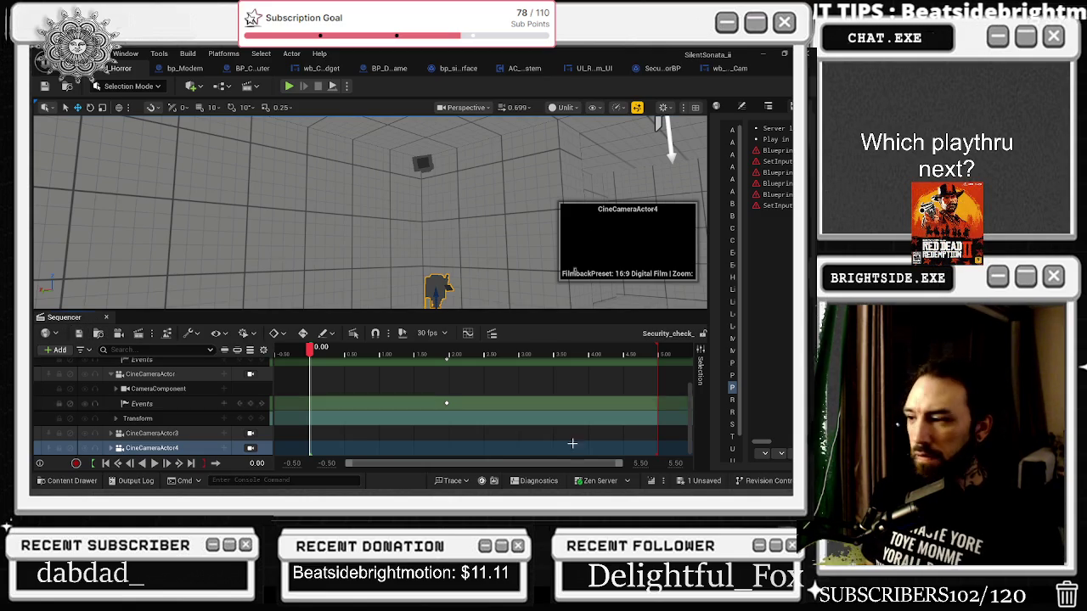
click(698, 481)
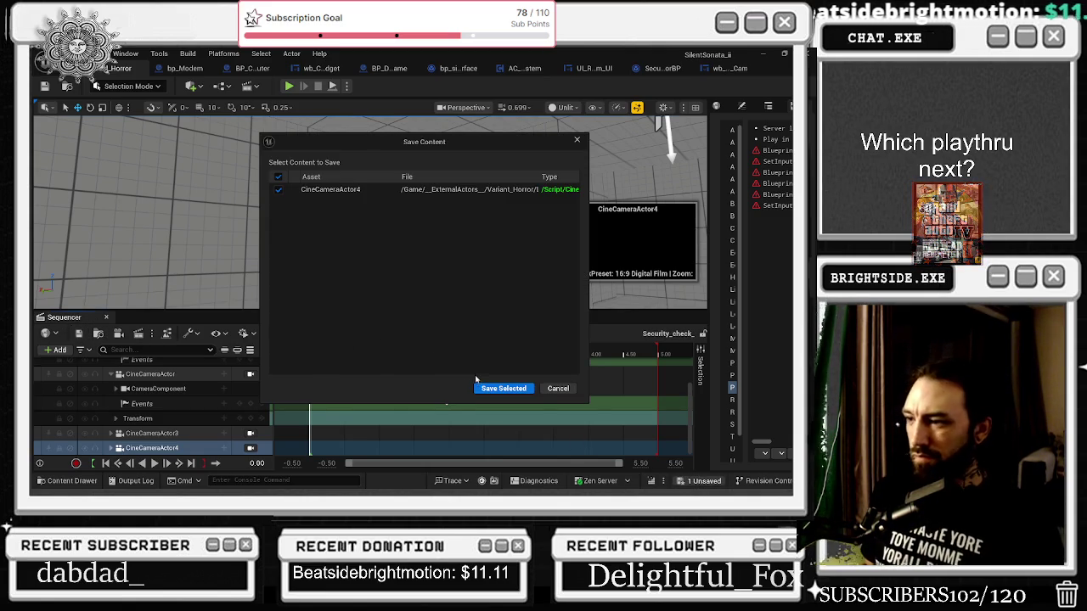
click(497, 388)
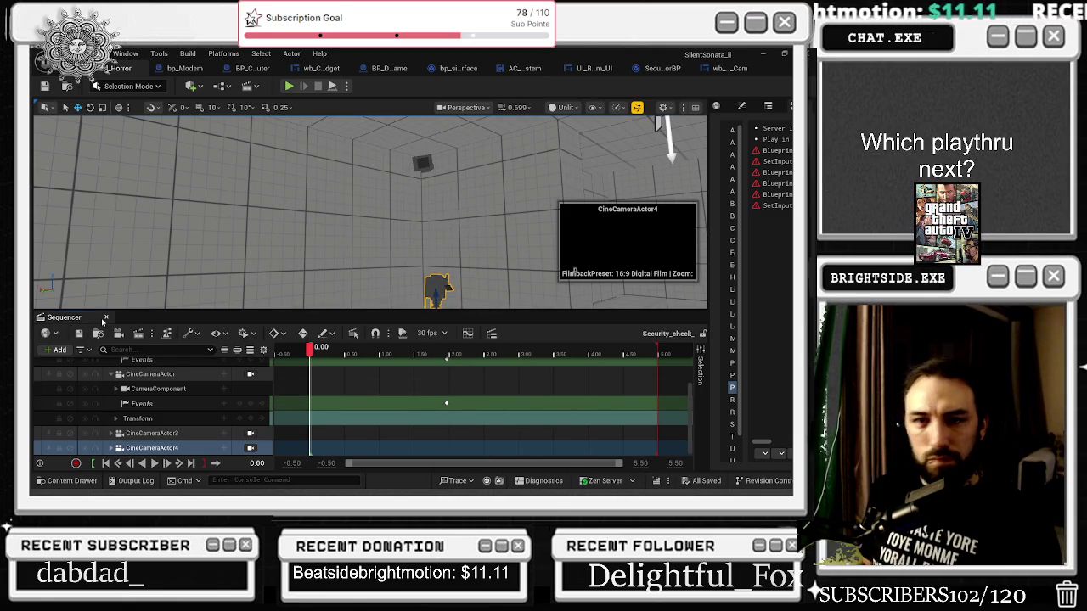
click(103, 318)
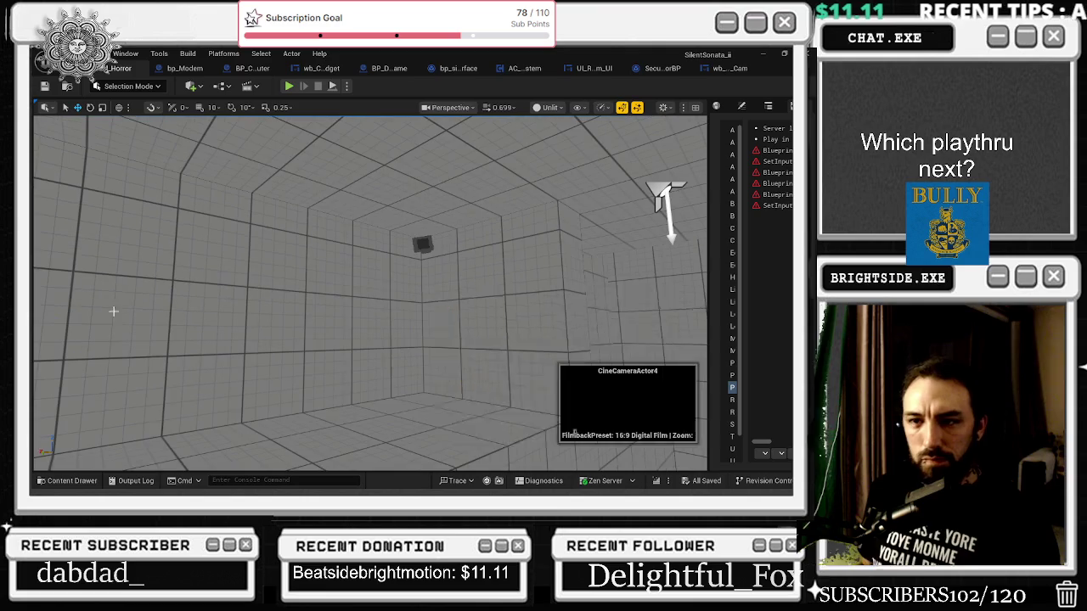
click(45, 86)
click(46, 87)
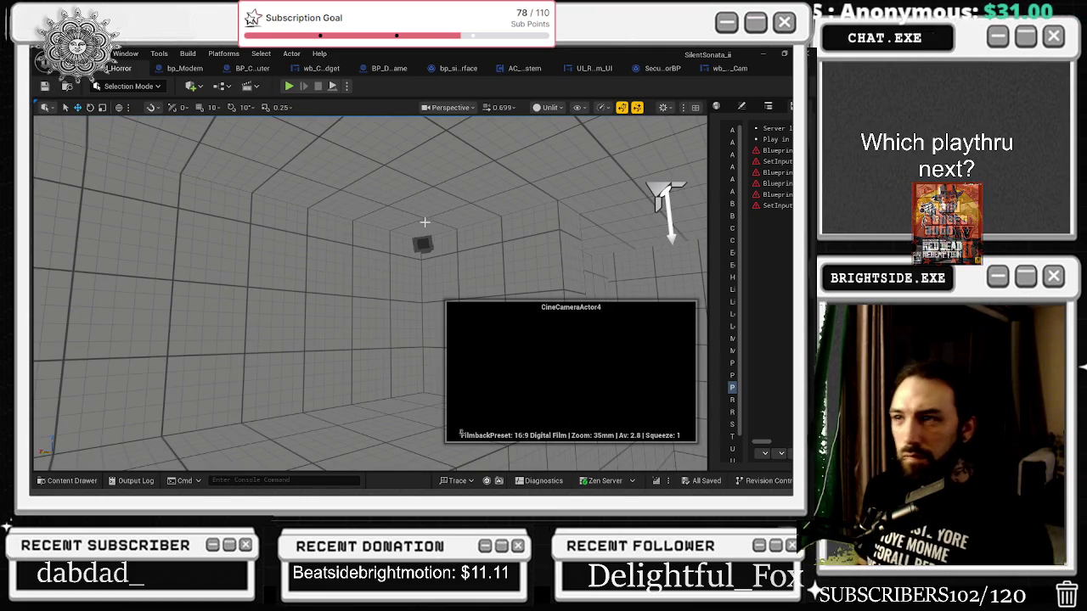
click(288, 85)
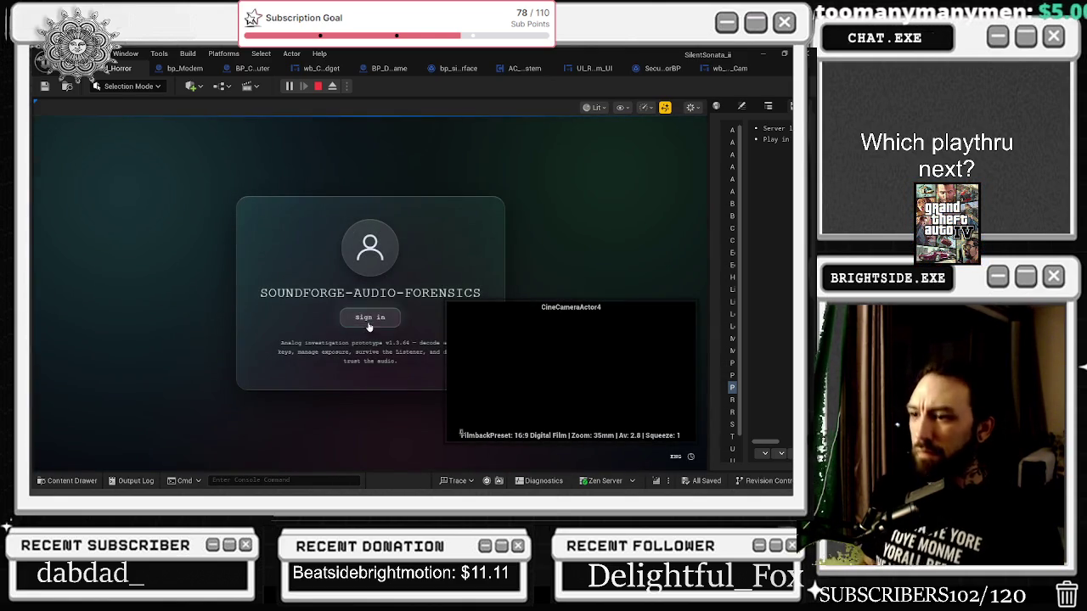
Sign in, open the security camera view, close it to the desktop, reopen it, then stop the play test.
click(365, 319)
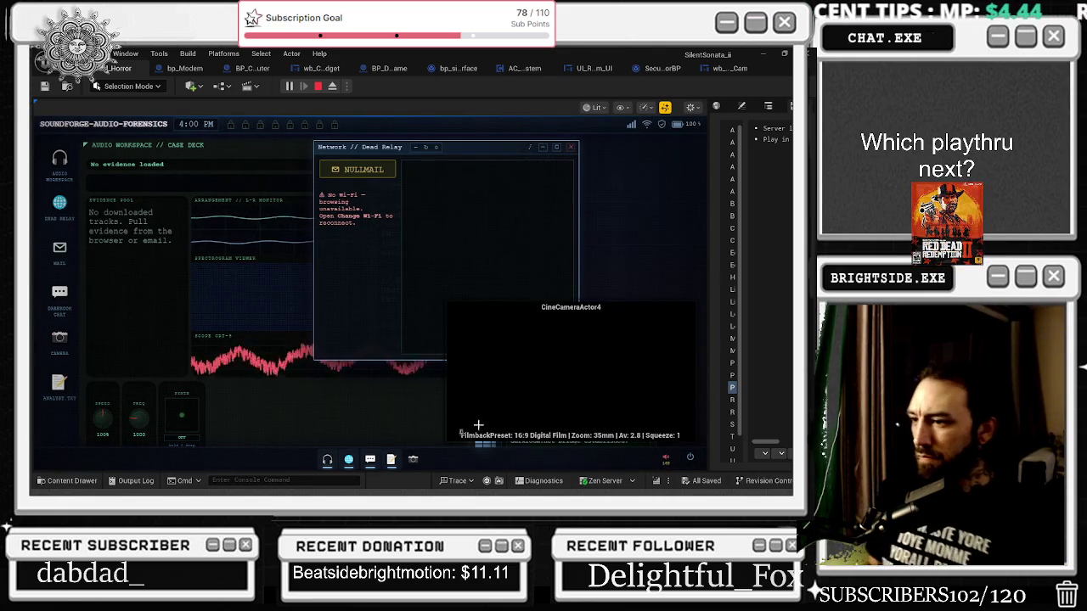
click(412, 461)
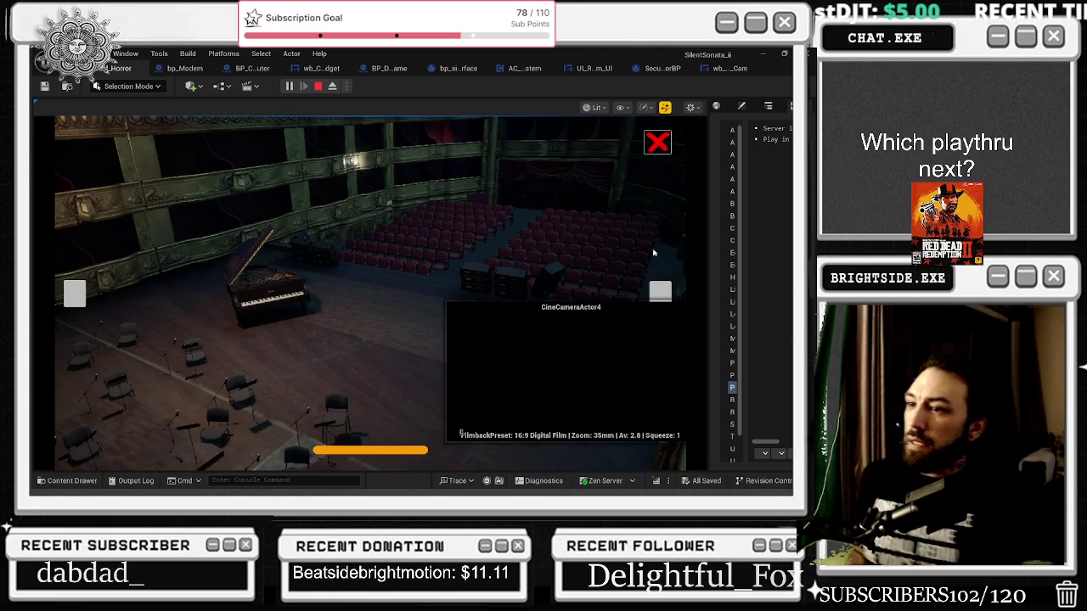
click(658, 142)
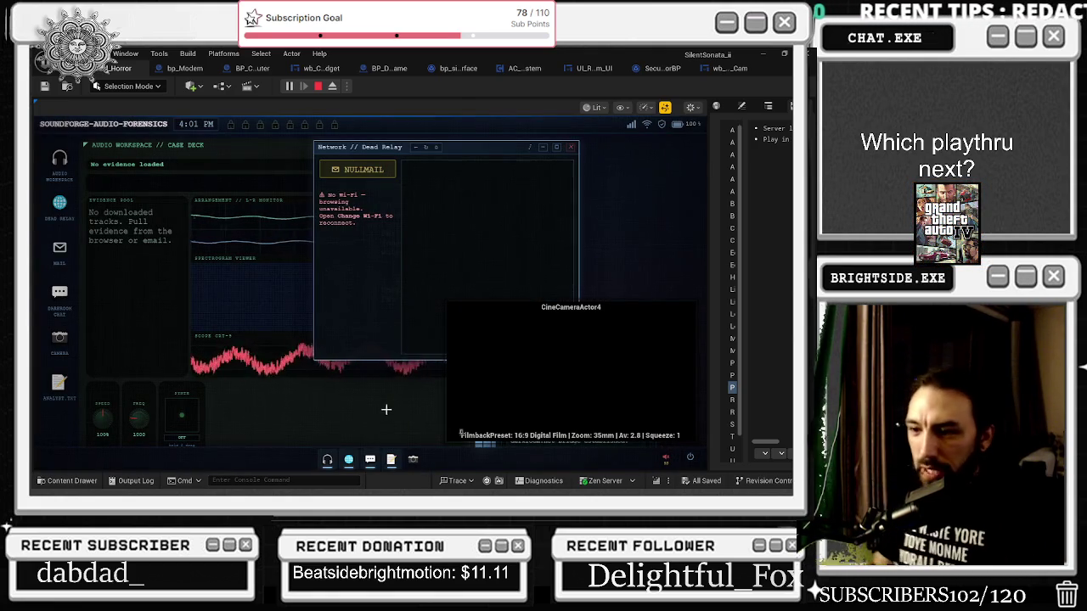
click(413, 460)
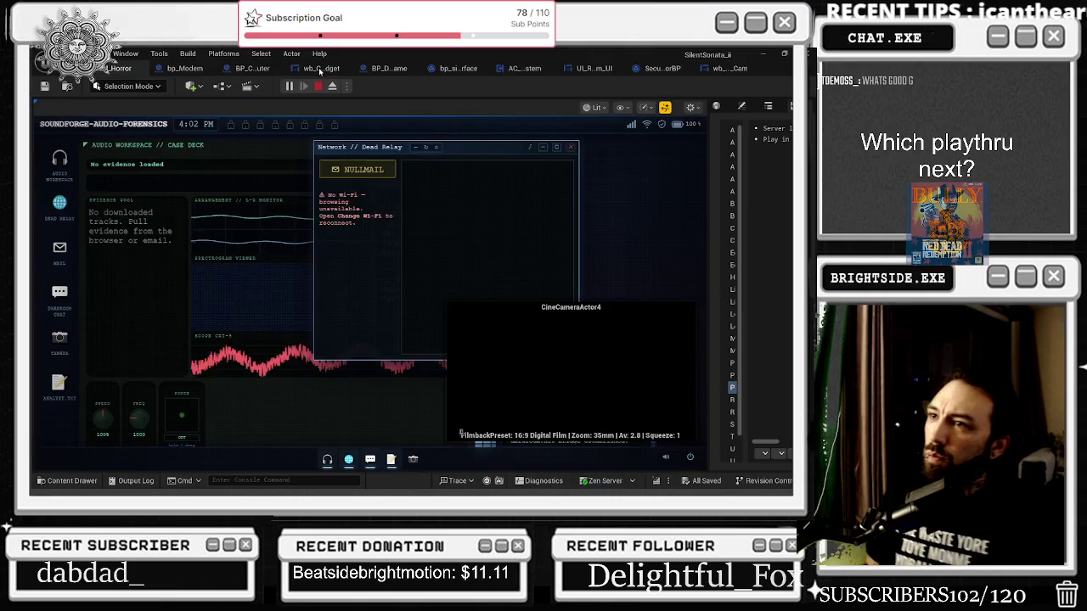
click(318, 86)
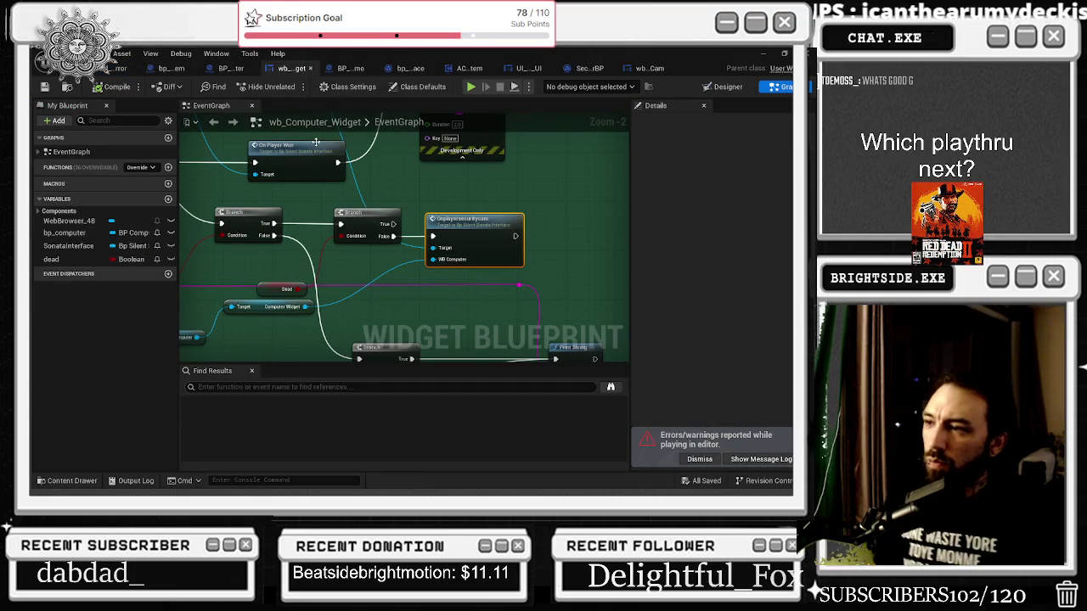
Pan the widget Event Graph to the security-cam call and jump to its event in the interface blueprint.
drag(315, 142, 523, 210)
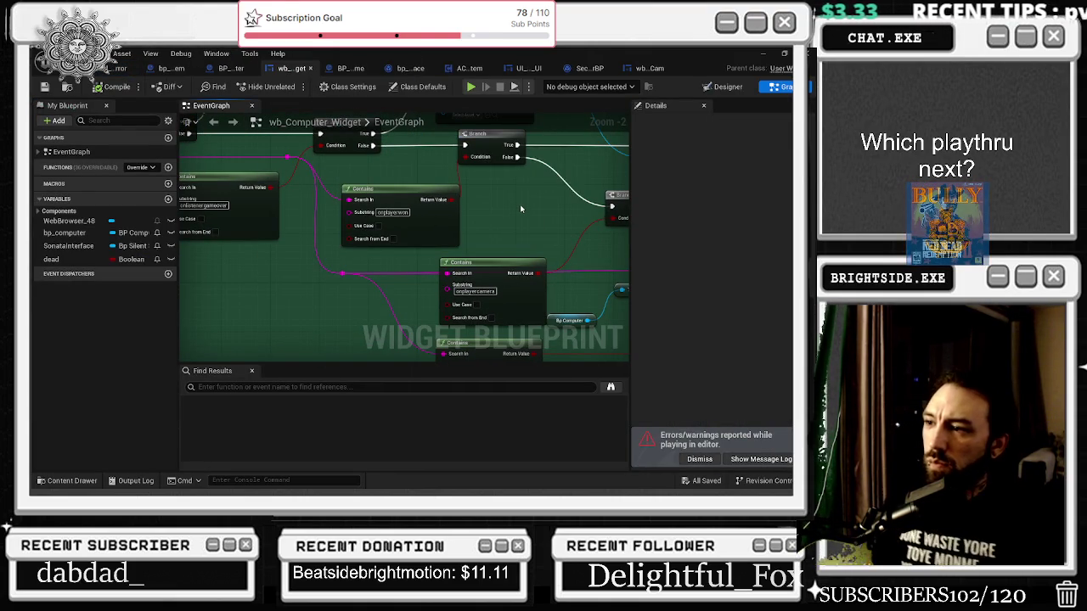
drag(522, 209, 655, 224)
mouse_move(481, 266)
mouse_down()
mouse_move(624, 290)
mouse_move(207, 307)
mouse_up()
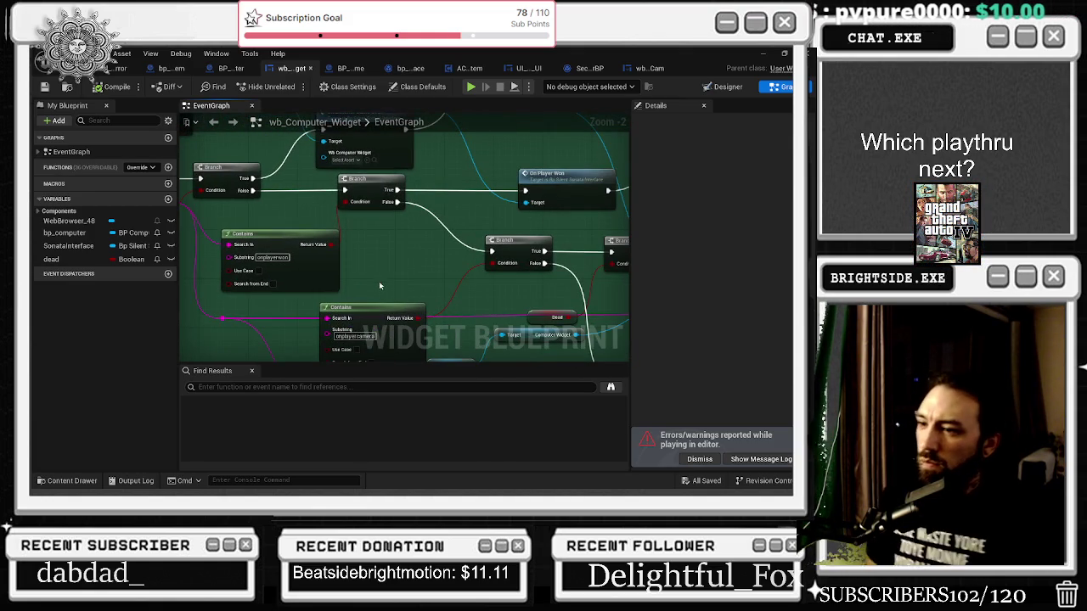
mouse_move(370, 280)
mouse_down()
mouse_move(414, 247)
mouse_move(183, 233)
mouse_up()
double_click(433, 254)
Locate the security-check level sequence assigned to the Play node, then return to the level's Sequencer.
drag(374, 202, 225, 223)
mouse_move(345, 272)
mouse_down()
mouse_move(483, 256)
mouse_move(371, 274)
mouse_move(594, 297)
mouse_up()
mouse_move(382, 297)
mouse_down()
mouse_move(504, 305)
mouse_move(196, 299)
mouse_up()
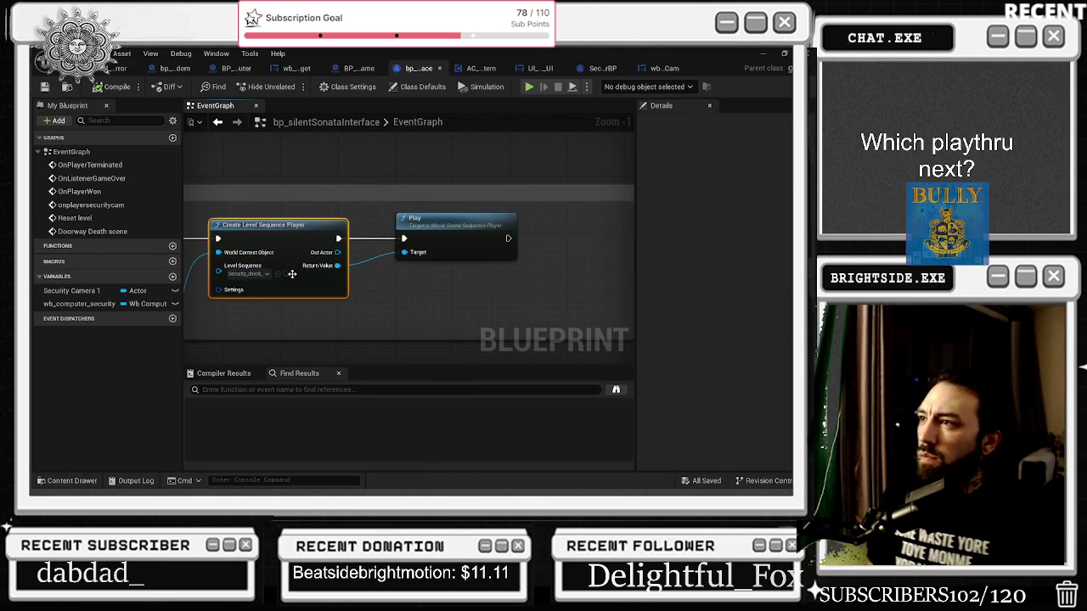
click(285, 274)
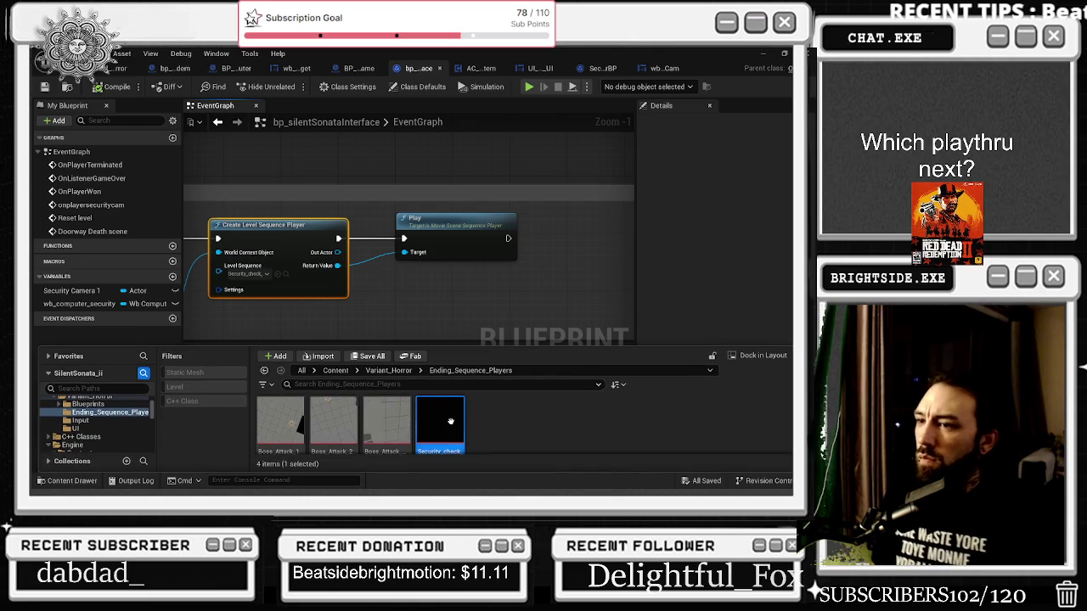
key(ctrl+space)
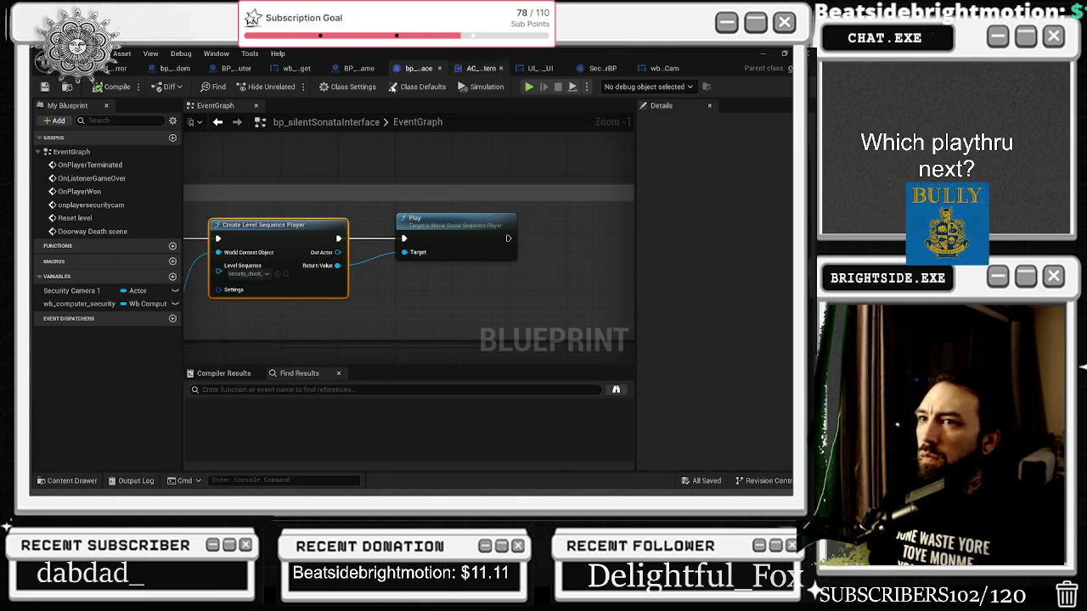
click(121, 68)
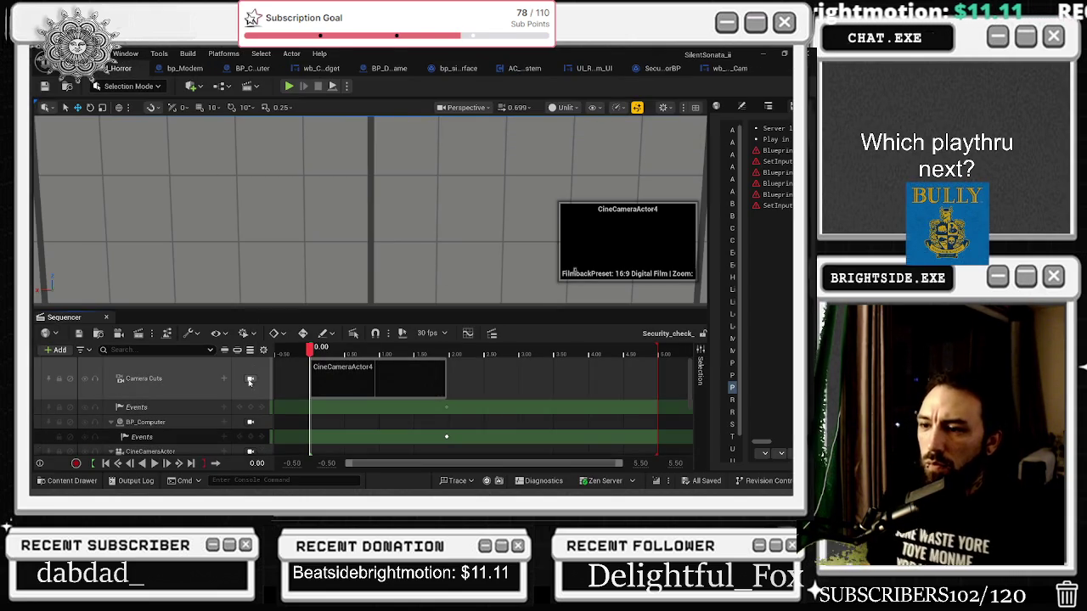
Scrub and play the Security_check sequence in lit view, then close Sequencer to enlarge the viewport.
mouse_move(389, 352)
mouse_down()
mouse_move(498, 352)
mouse_move(326, 361)
mouse_up()
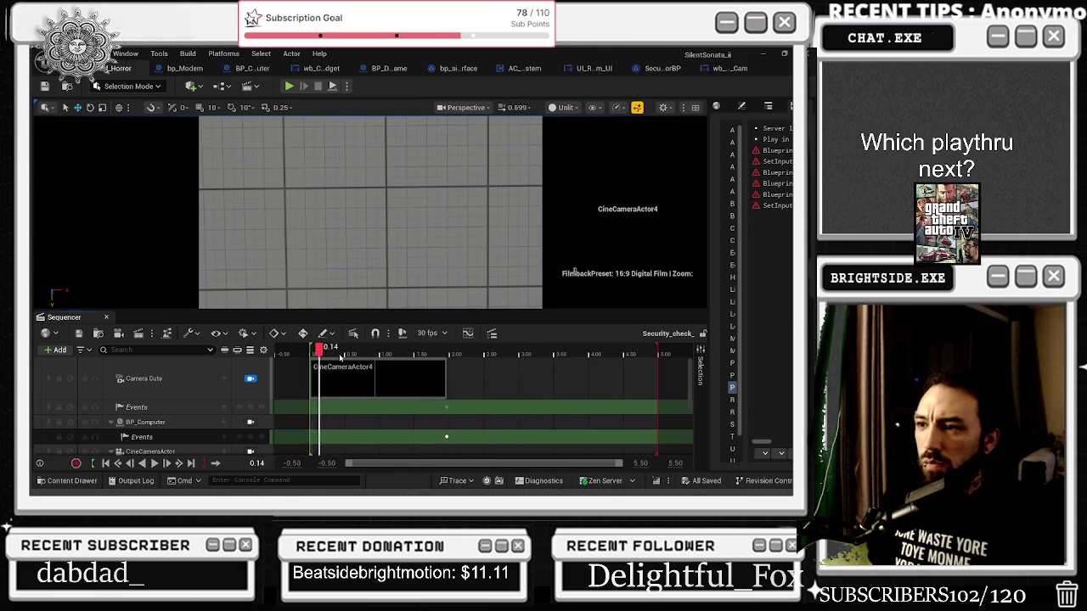
mouse_move(445, 361)
mouse_down()
mouse_move(303, 355)
mouse_move(341, 355)
mouse_up()
key(alt+4)
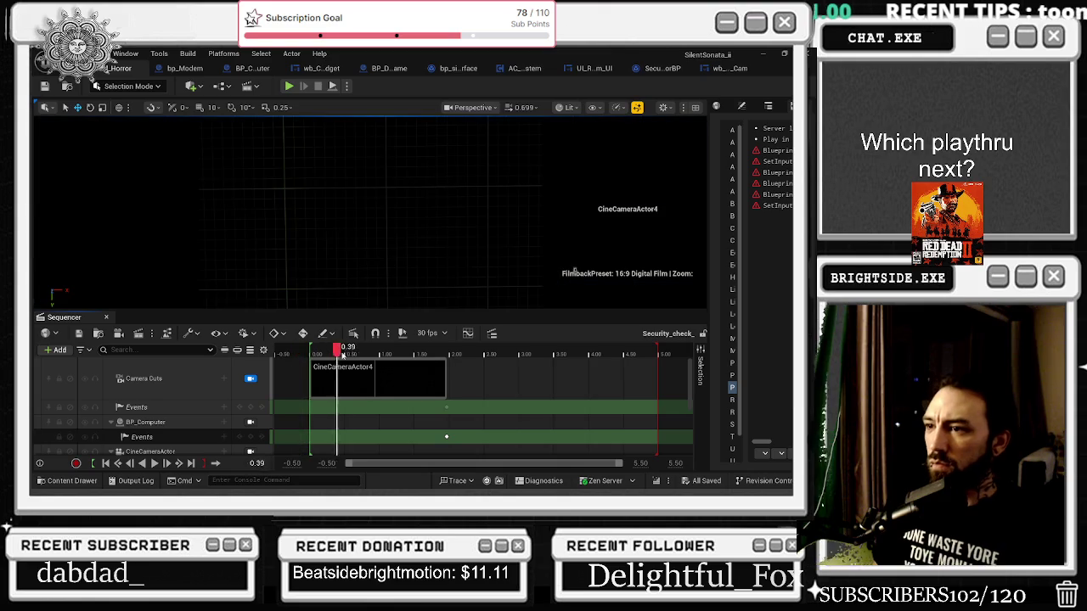
mouse_move(427, 356)
mouse_down()
mouse_move(467, 355)
mouse_move(409, 355)
mouse_move(480, 353)
mouse_move(311, 353)
mouse_move(337, 350)
mouse_up()
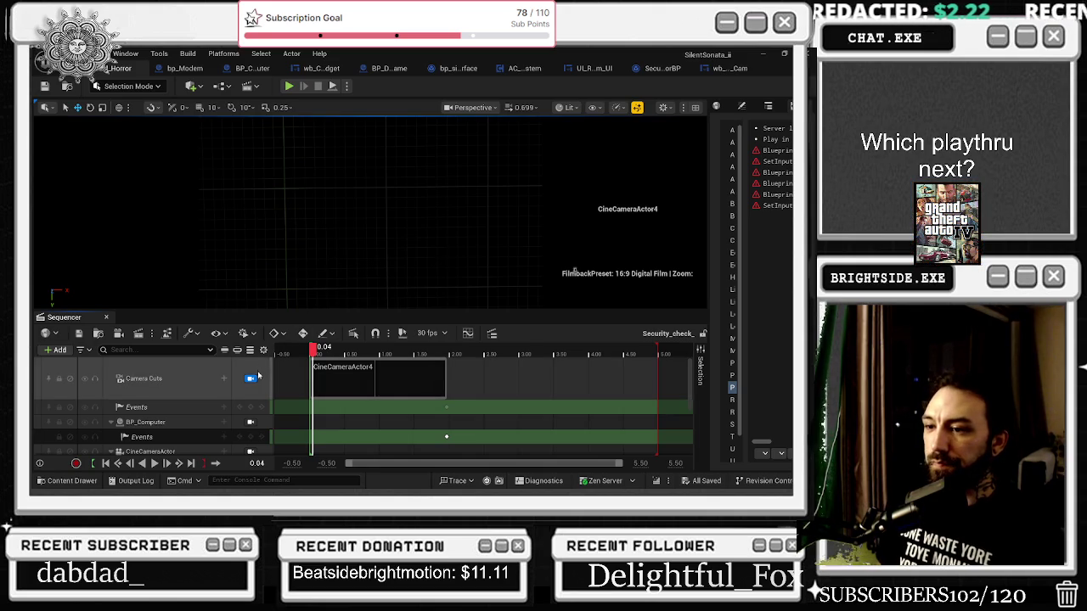
key(space)
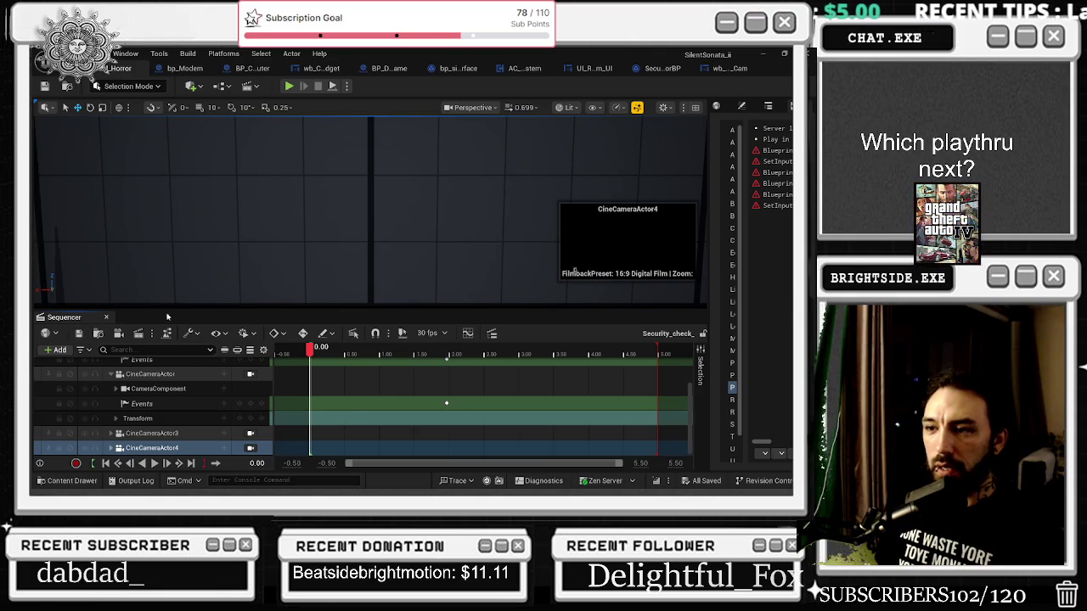
click(106, 317)
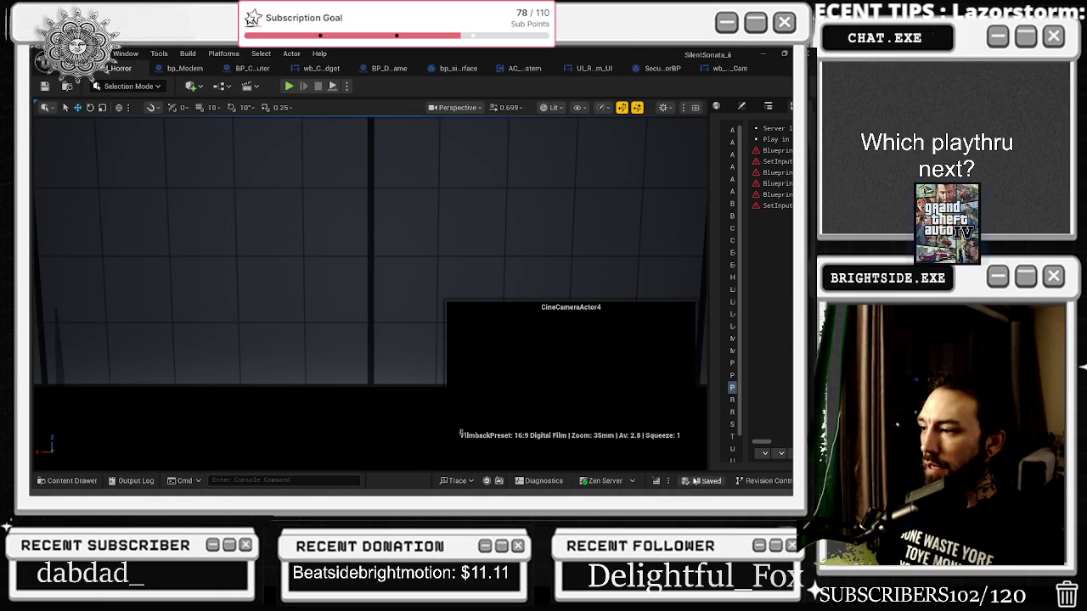
Play-test from sign-in, closing Dead Relay and analyst.txt, to the security camera feed, then stop.
click(290, 86)
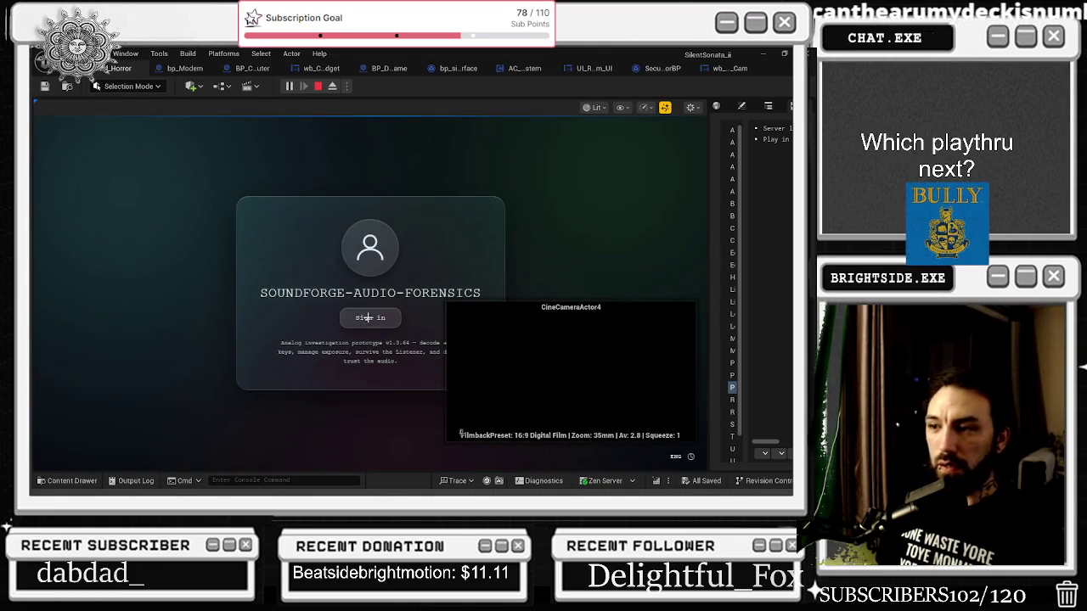
click(368, 318)
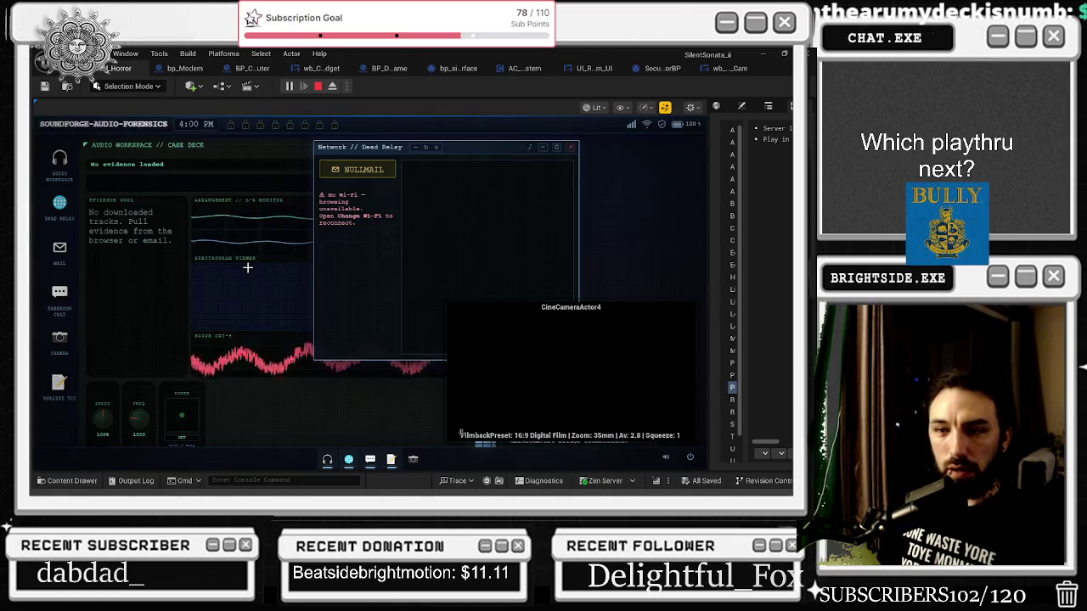
click(574, 145)
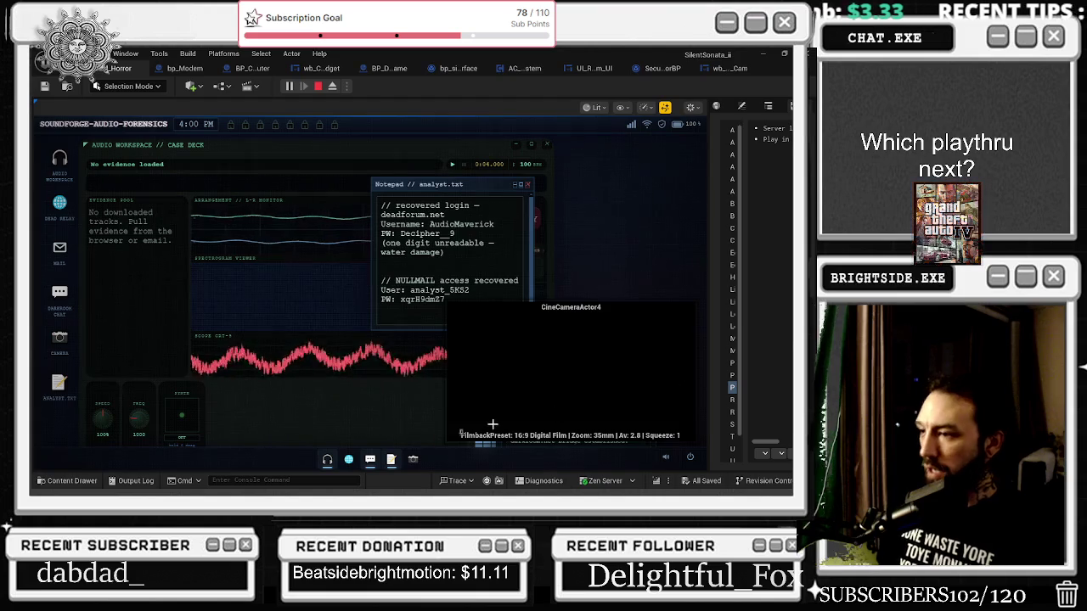
click(391, 458)
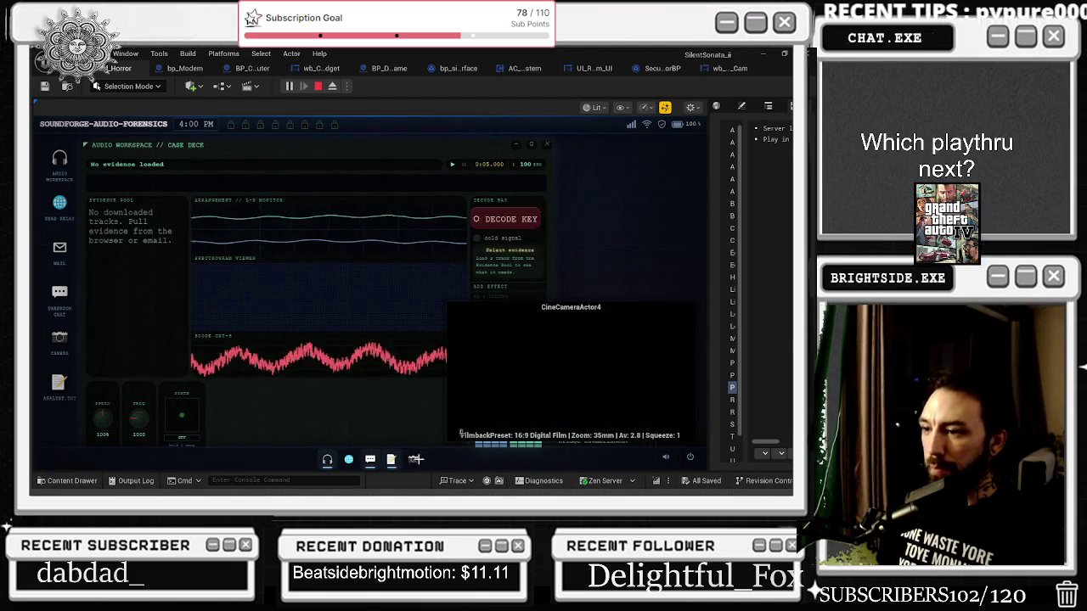
click(414, 459)
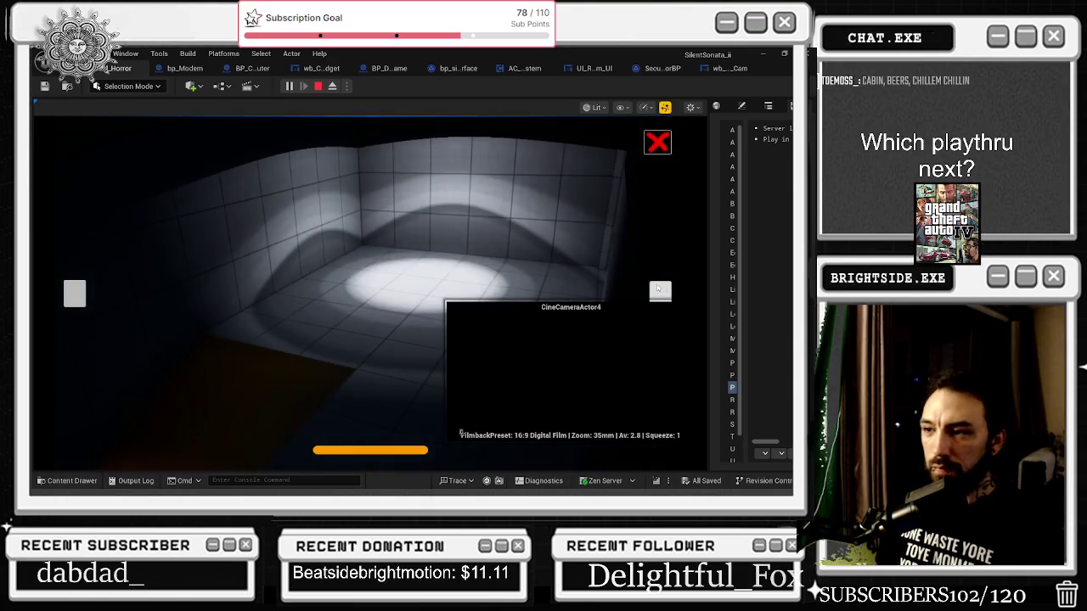
key(Escape)
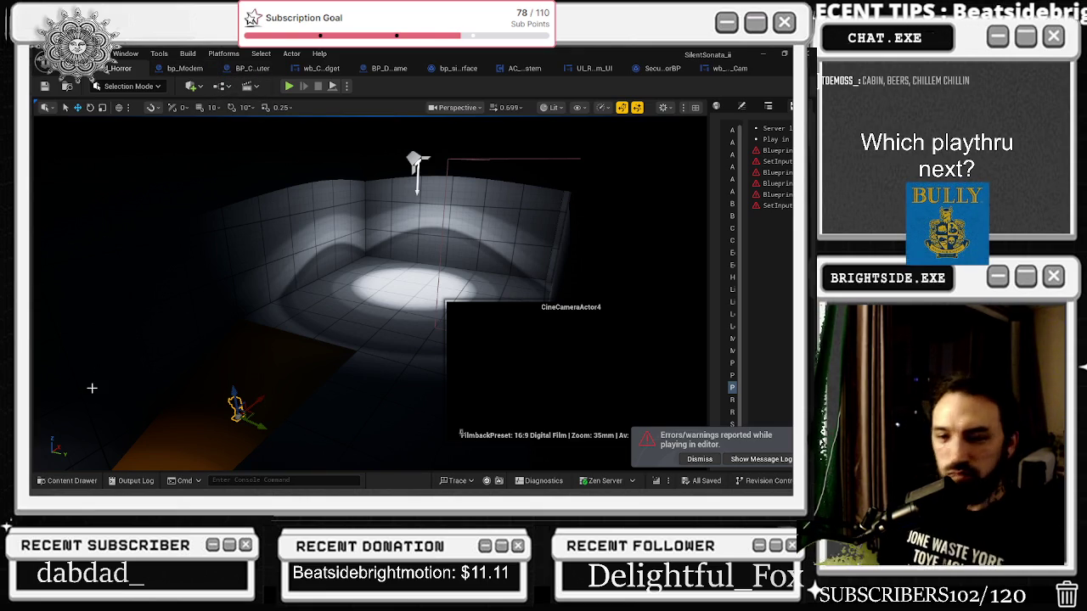
Orbit the level view into Unlit shading, then bring up the UI_Reset_Modem_UI event graph.
click(71, 482)
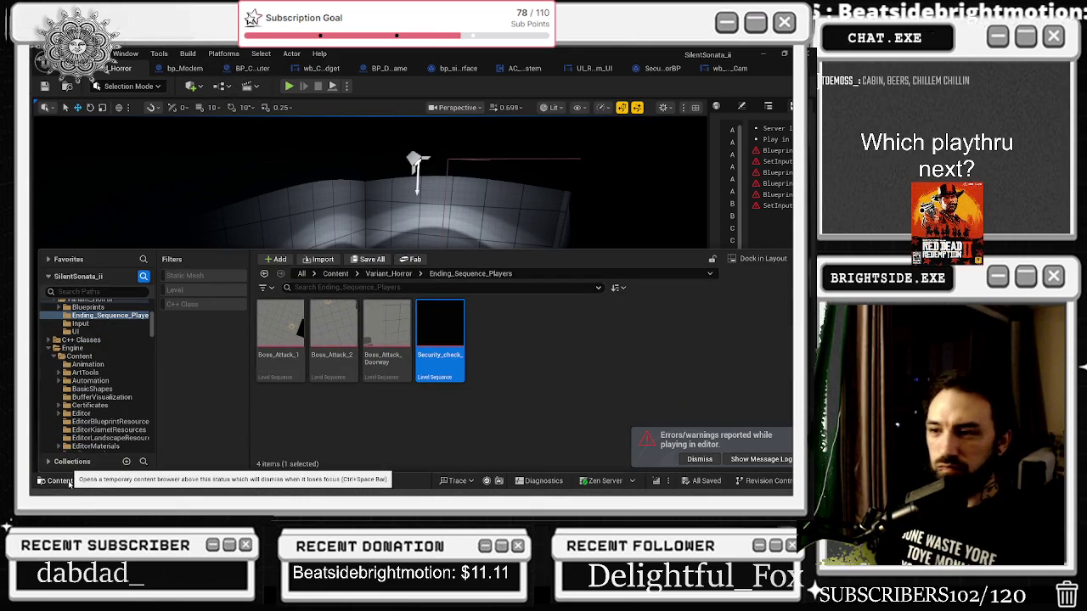
click(179, 205)
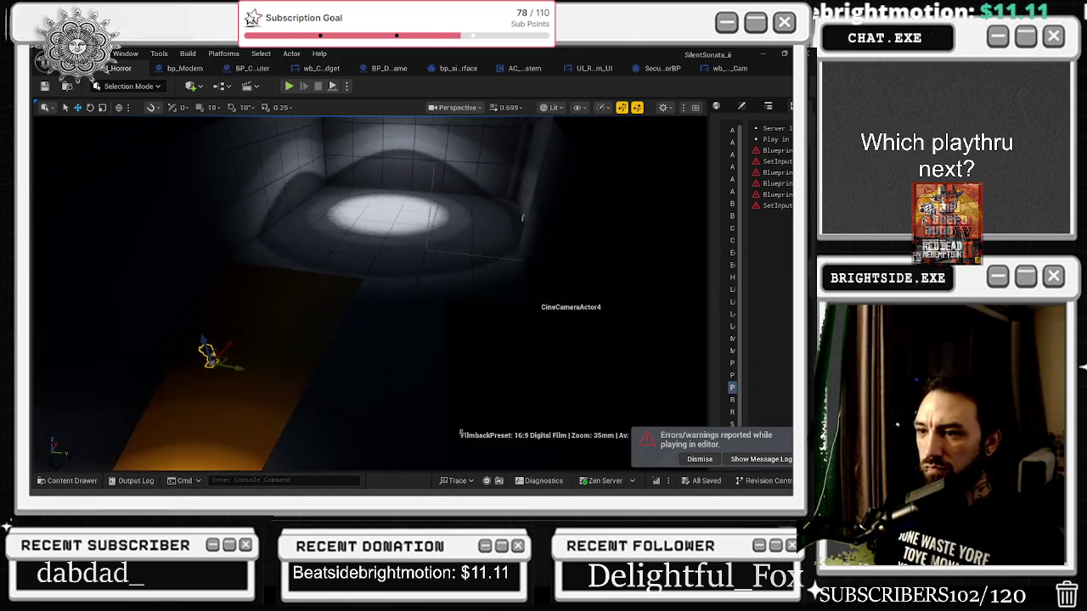
drag(602, 183, 578, 195)
mouse_move(179, 205)
mouse_down()
mouse_move(203, 220)
mouse_move(187, 219)
mouse_move(179, 180)
mouse_move(179, 205)
mouse_move(157, 193)
mouse_move(305, 279)
mouse_move(354, 213)
mouse_up()
key(alt+3)
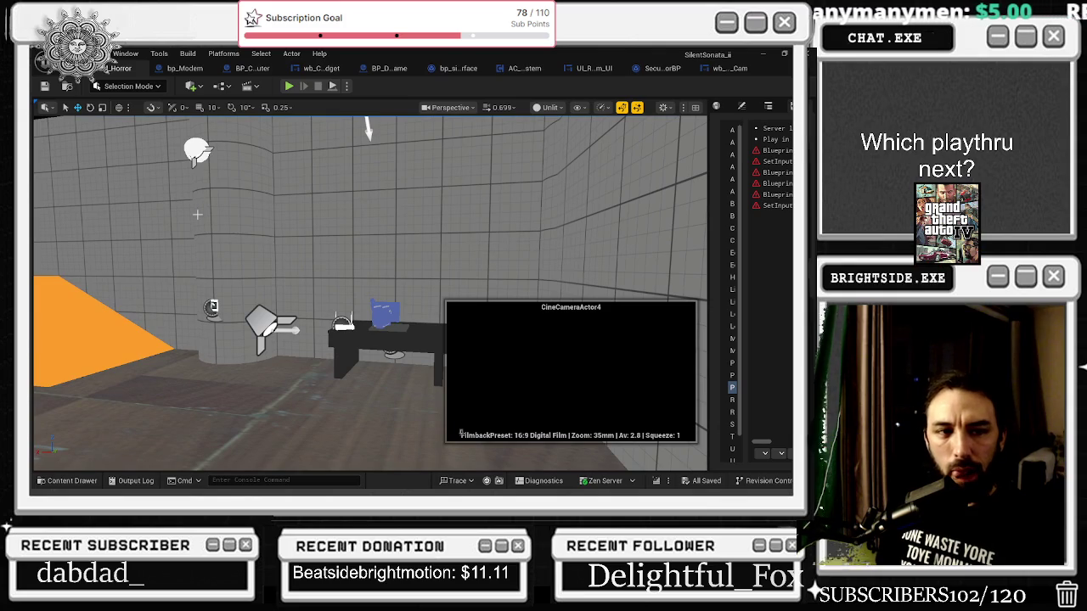
key(alt+Tab)
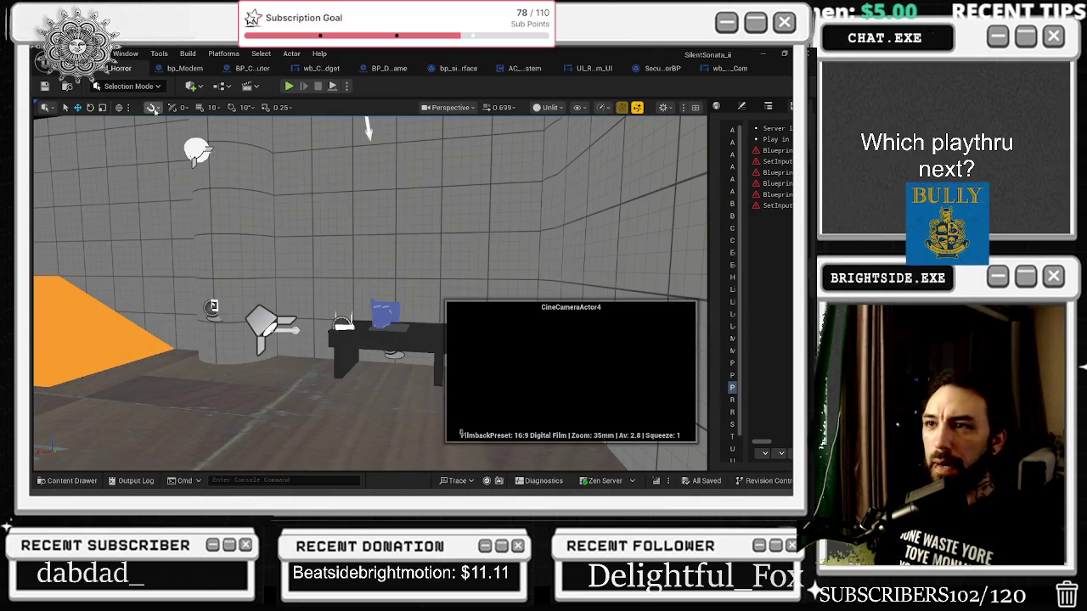
click(594, 67)
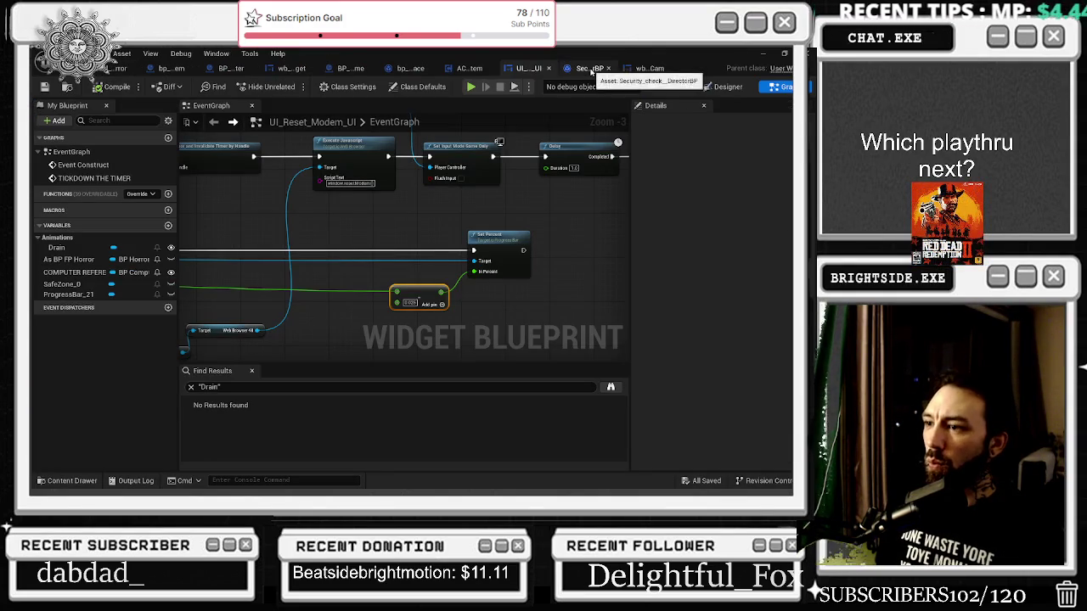
Inspect Security_check_DirectorBP's 'transition to first Camera' events, then fly the level view to the cine camera.
click(599, 69)
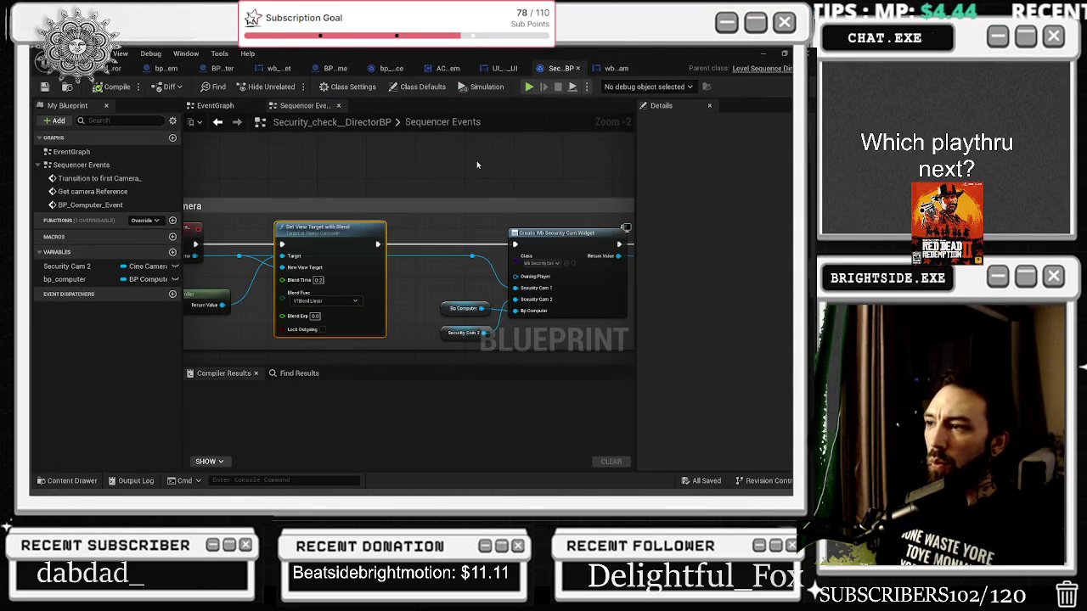
drag(480, 163, 631, 159)
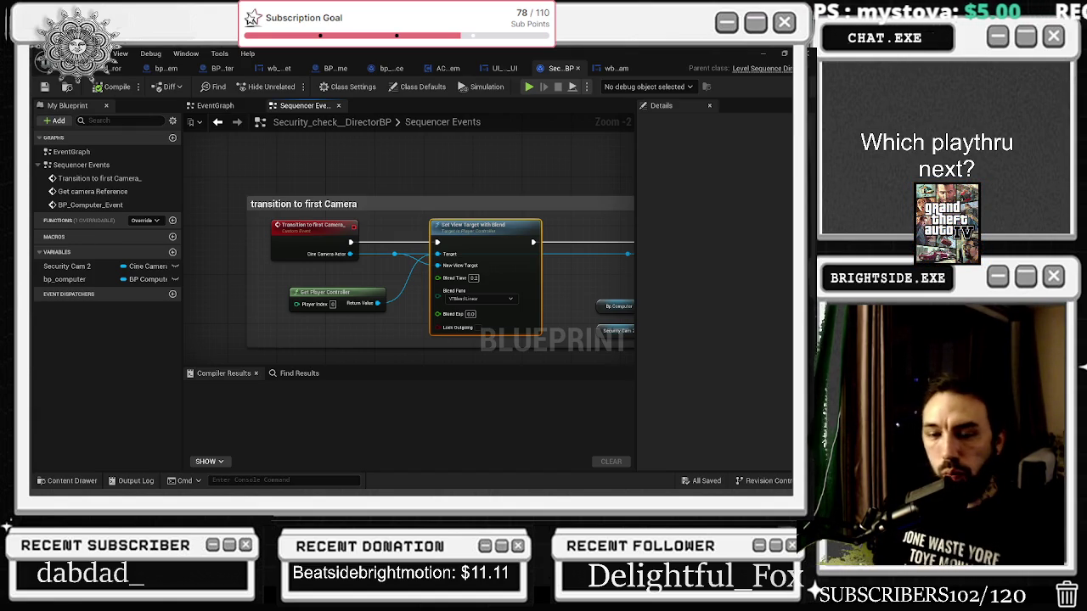
scroll(323, 175, down, 2)
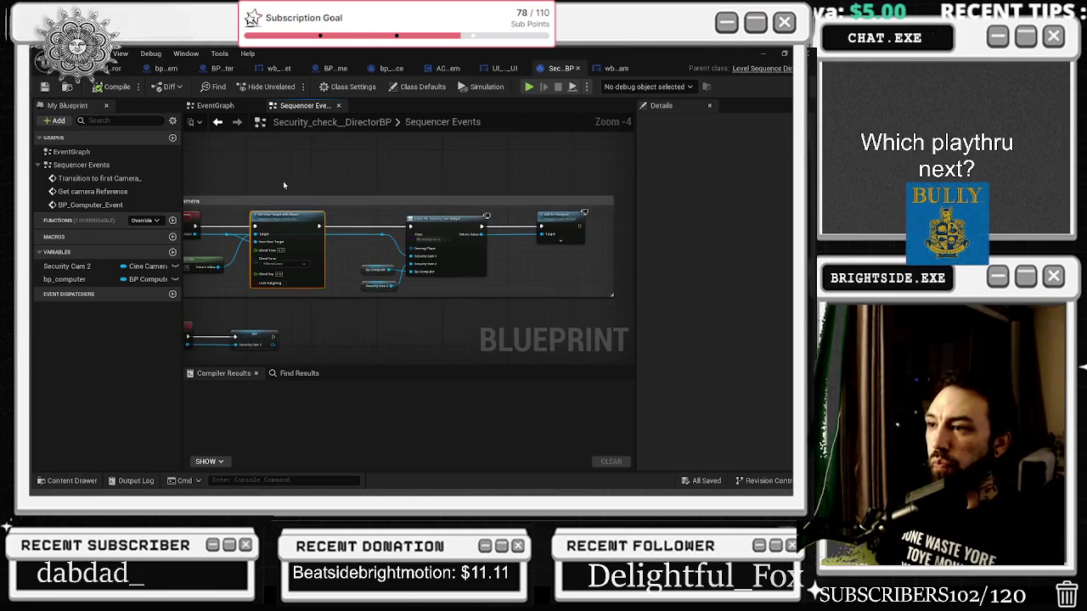
click(115, 68)
mouse_move(340, 255)
mouse_down()
mouse_move(289, 280)
mouse_move(331, 241)
mouse_up()
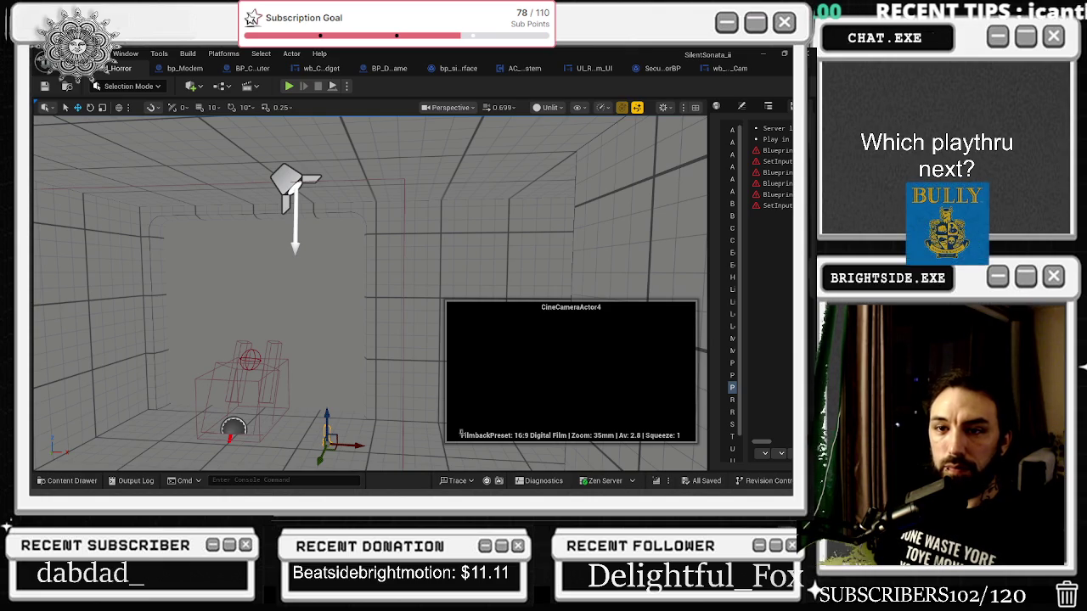
Fly through the chandelier room, then show wb_Security_Cam's EventGraph with its Set View Target with Blend chain.
drag(339, 255, 424, 234)
drag(204, 362, 205, 362)
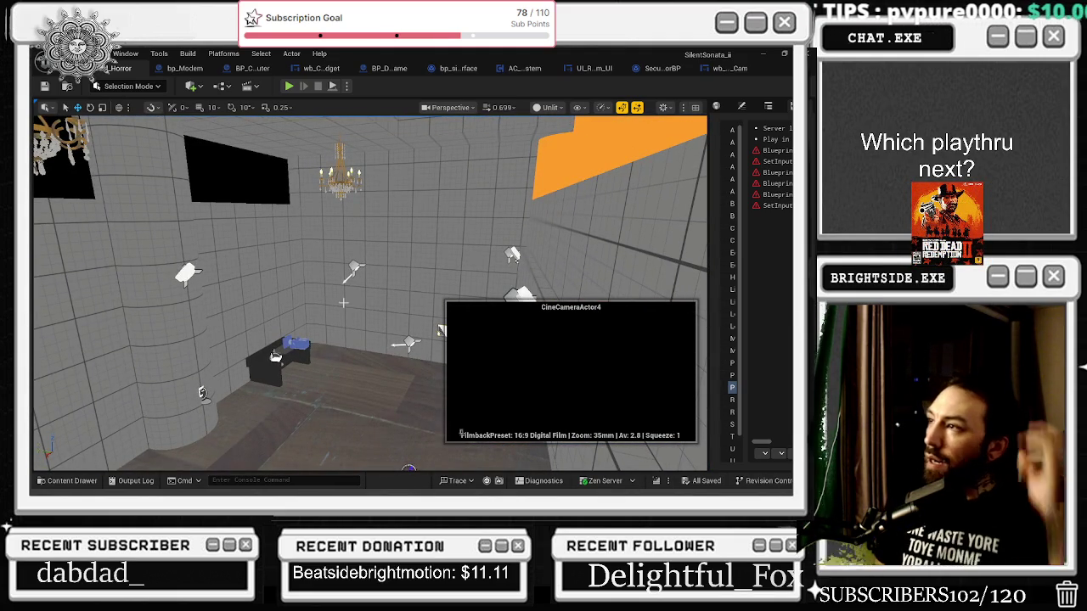
click(713, 70)
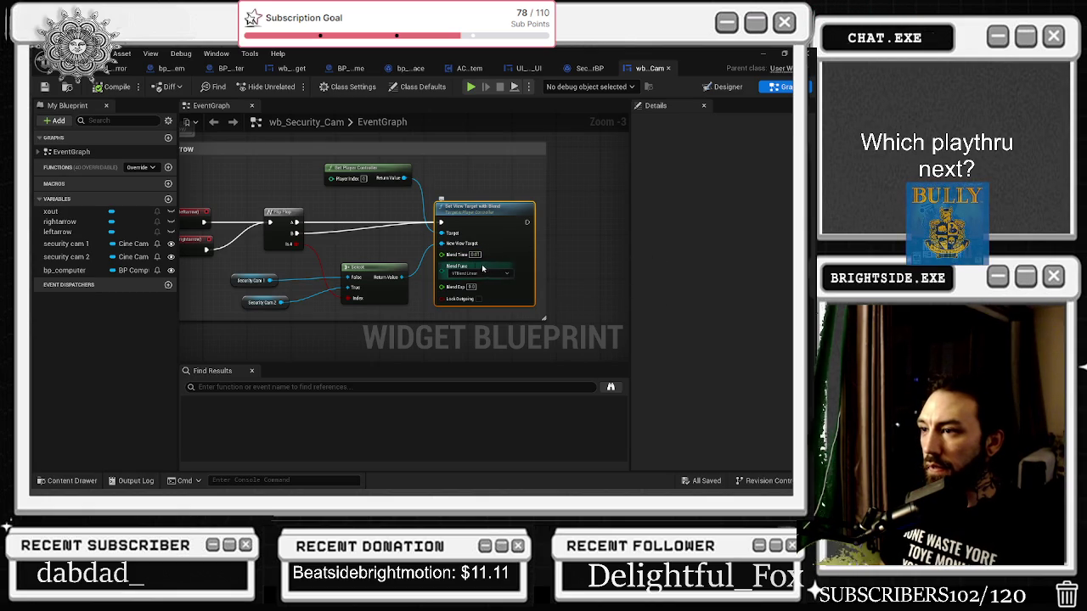
Keep the Linear blend function and tidy the Set View Target with Blend and Select nodes.
click(501, 287)
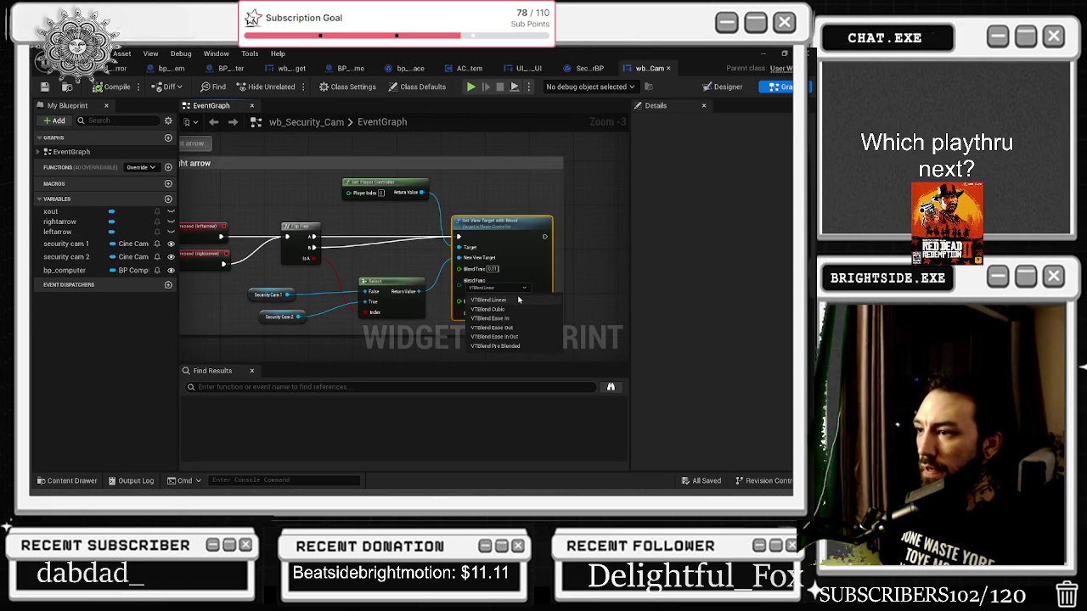
click(412, 261)
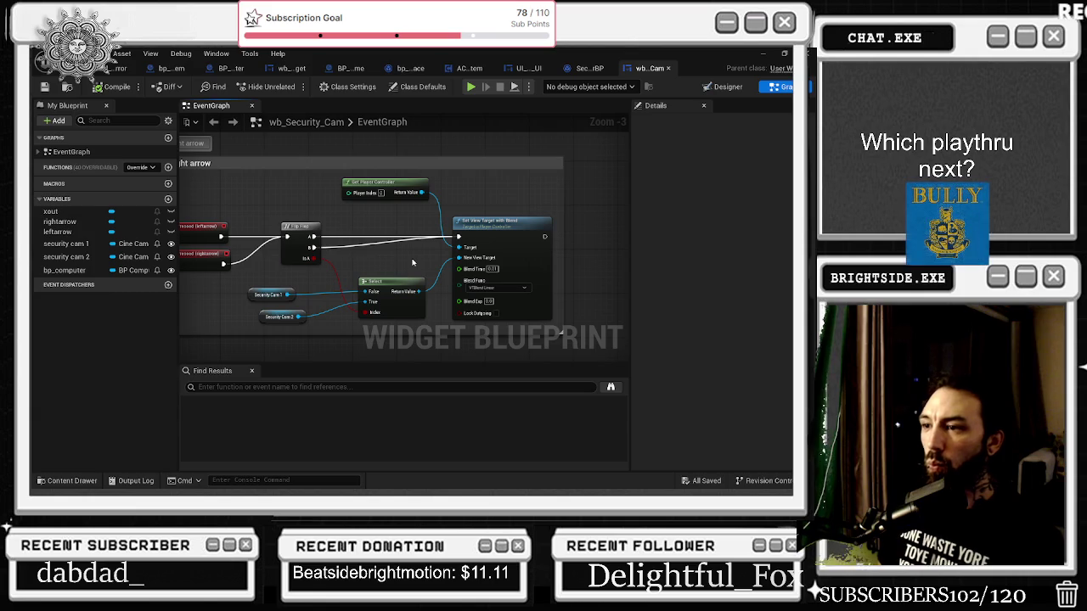
scroll(420, 265, down, 2)
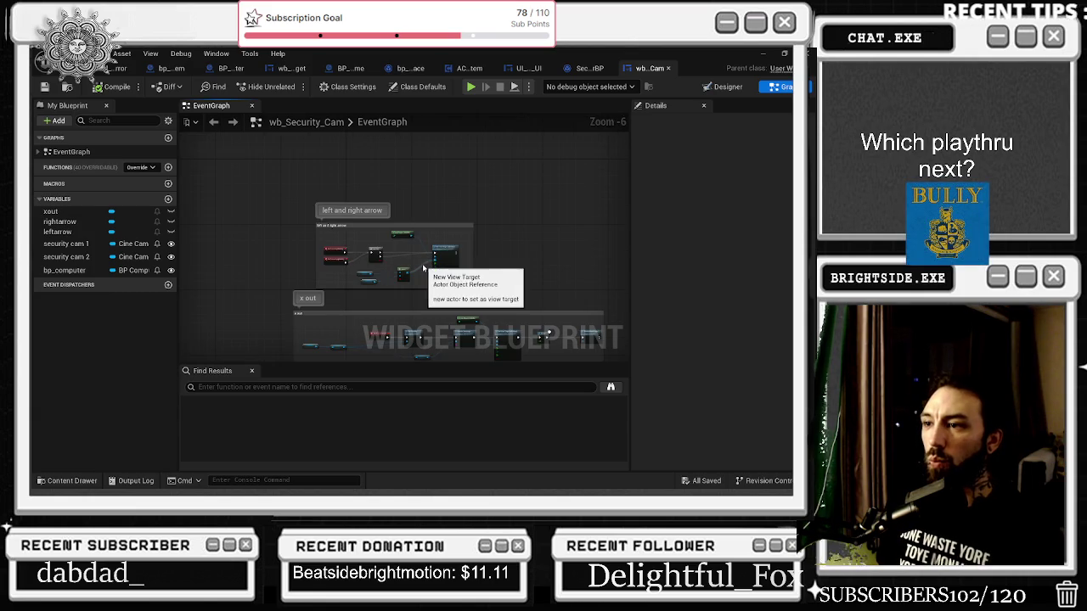
scroll(412, 268, up, 1)
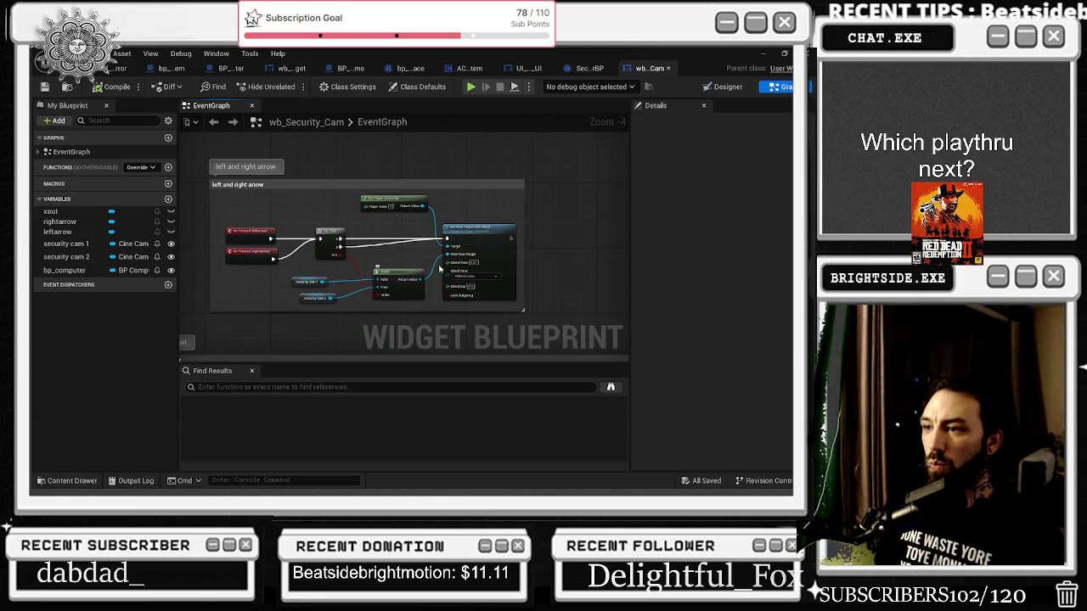
click(488, 242)
drag(486, 241, 491, 240)
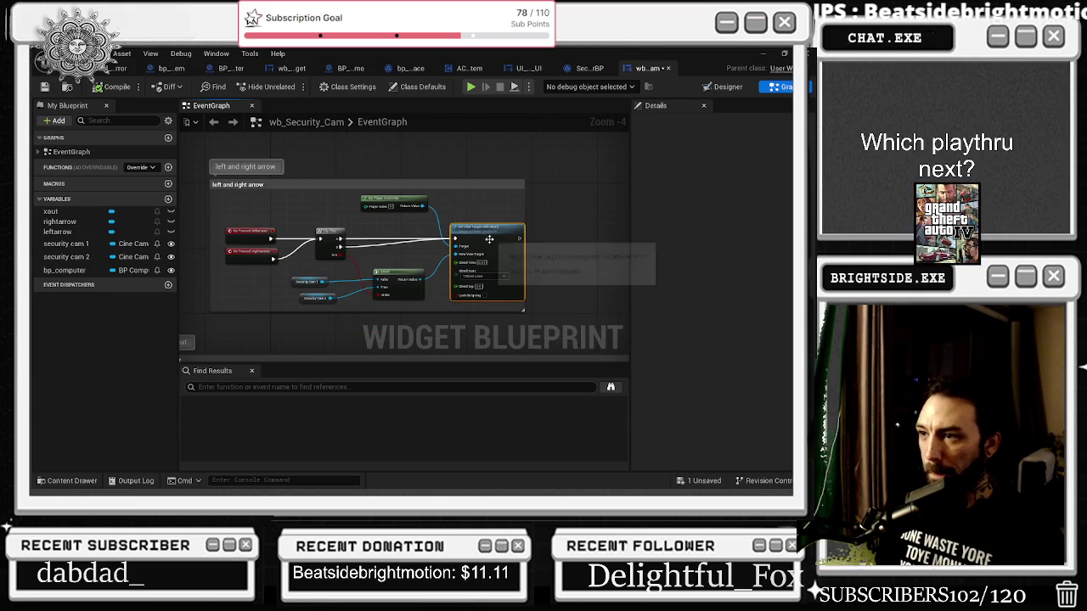
scroll(412, 269, up, 1)
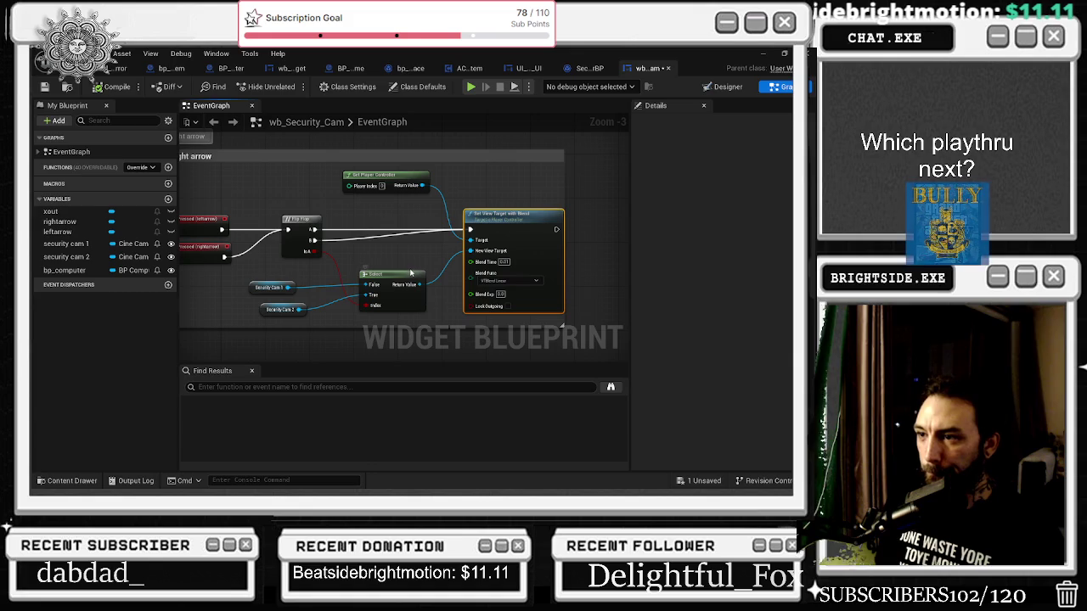
drag(410, 271, 415, 238)
drag(507, 219, 451, 216)
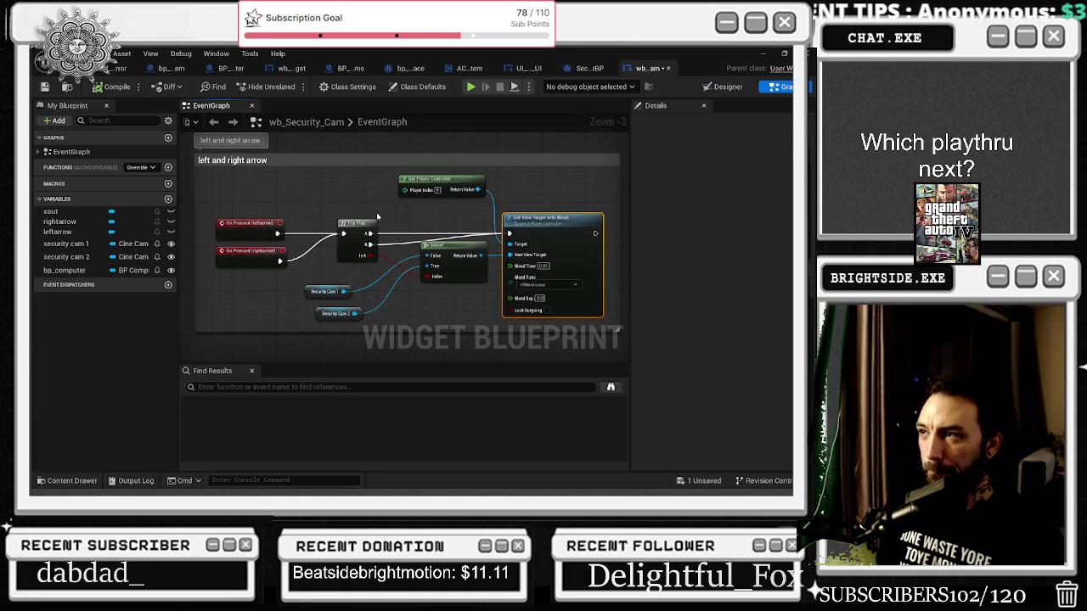
Widen the arrow-events comment and shift the Flip Flop, camera and Security Cam 2 nodes left.
drag(236, 210, 382, 323)
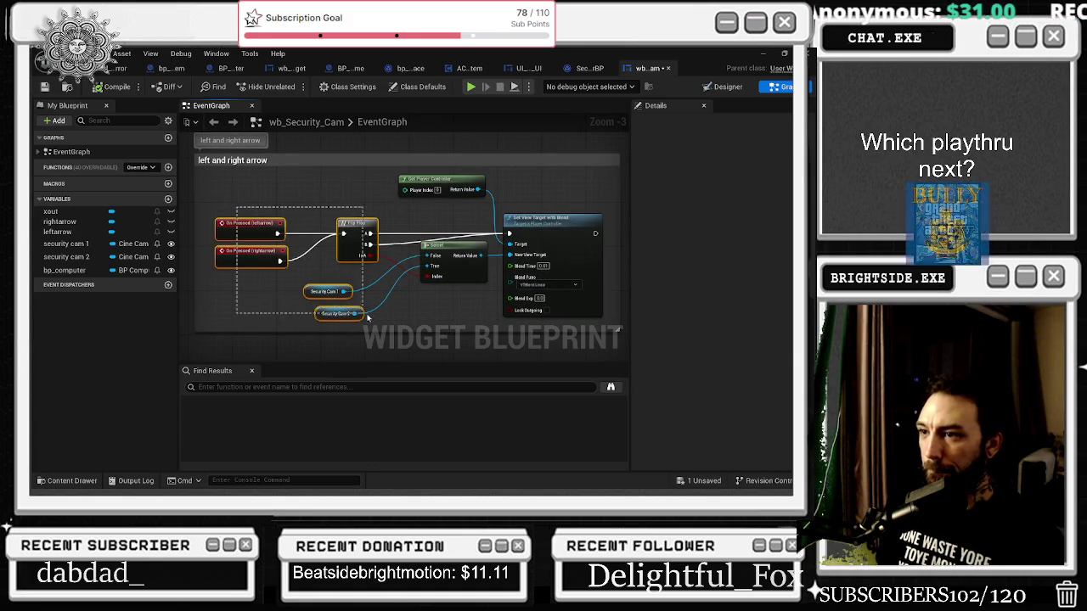
drag(270, 253, 409, 254)
drag(332, 230, 262, 227)
drag(485, 313, 489, 321)
drag(493, 233, 298, 249)
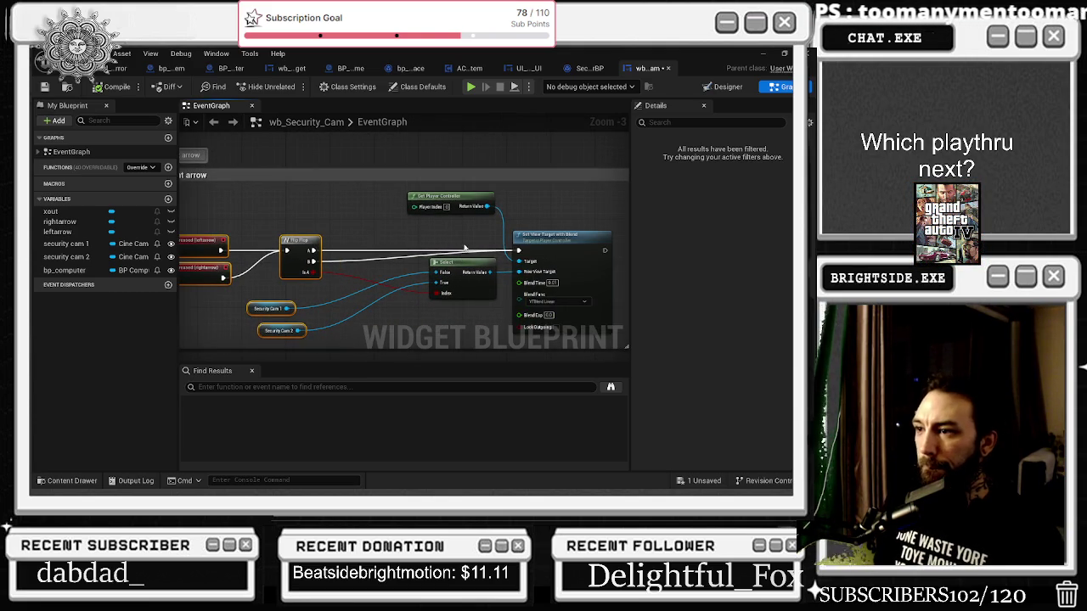
drag(466, 248, 454, 224)
click(417, 287)
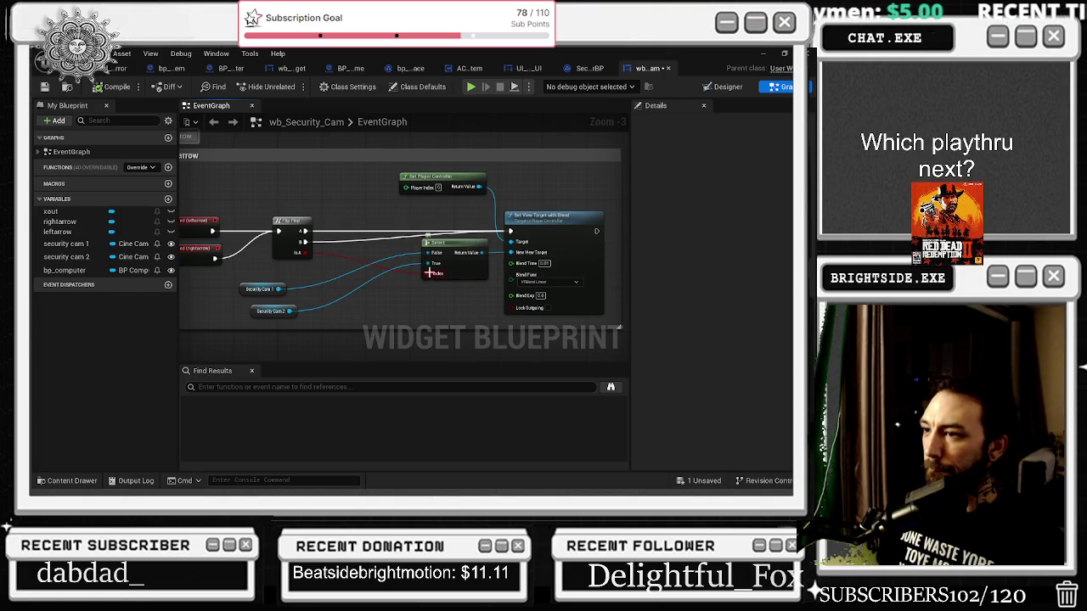
Add an AND Boolean node feeding the Select Index input.
drag(429, 272, 399, 299)
text(and boo)
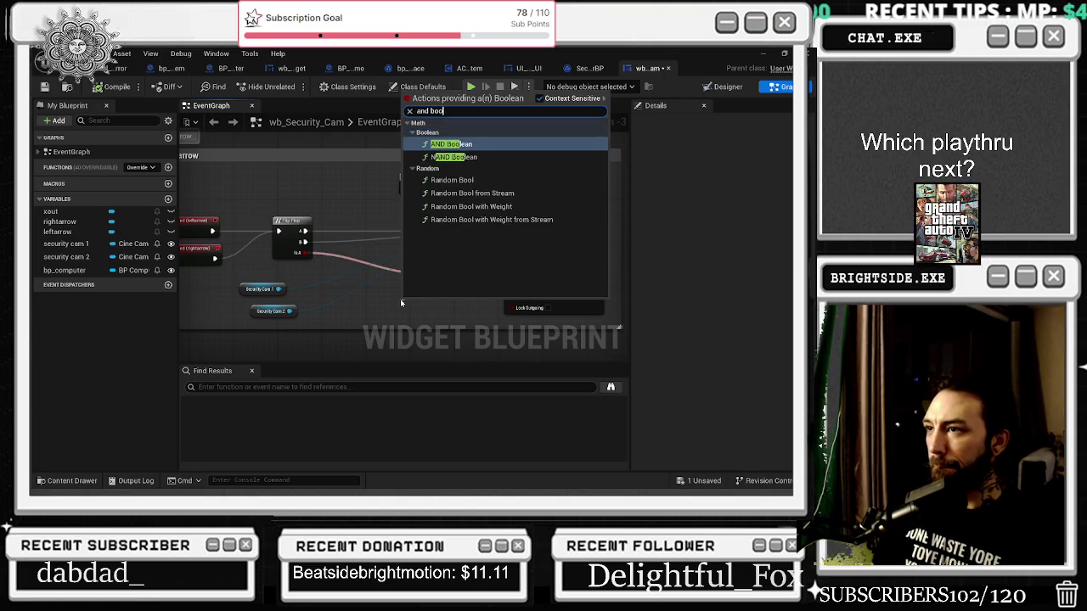
key(Return)
mouse_move(432, 303)
mouse_down()
mouse_move(404, 297)
mouse_move(438, 279)
mouse_up()
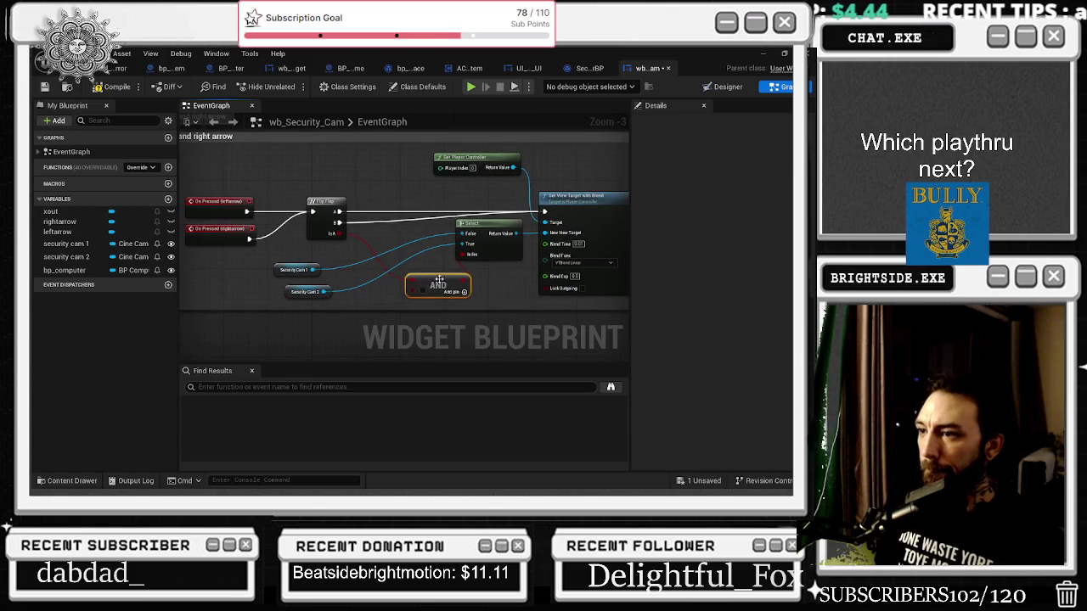
Add an Is Valid check on Security Cam 2 wired into the AND node, and save the blueprint.
drag(323, 291, 337, 301)
text(is valid)
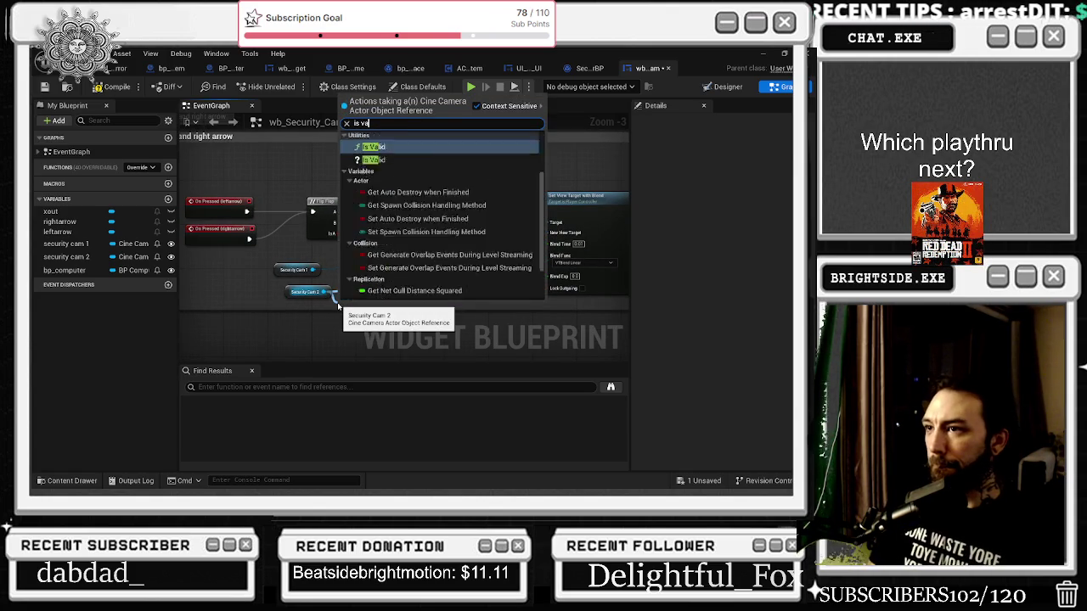
key(Return)
mouse_move(400, 316)
mouse_down()
mouse_move(403, 294)
mouse_move(469, 264)
mouse_up()
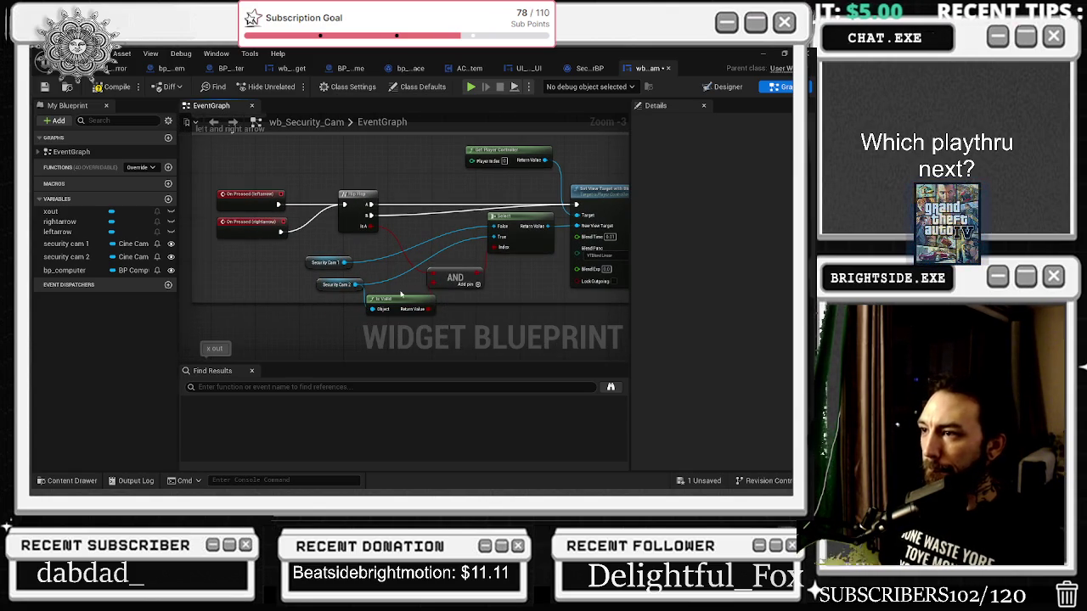
drag(384, 303, 360, 297)
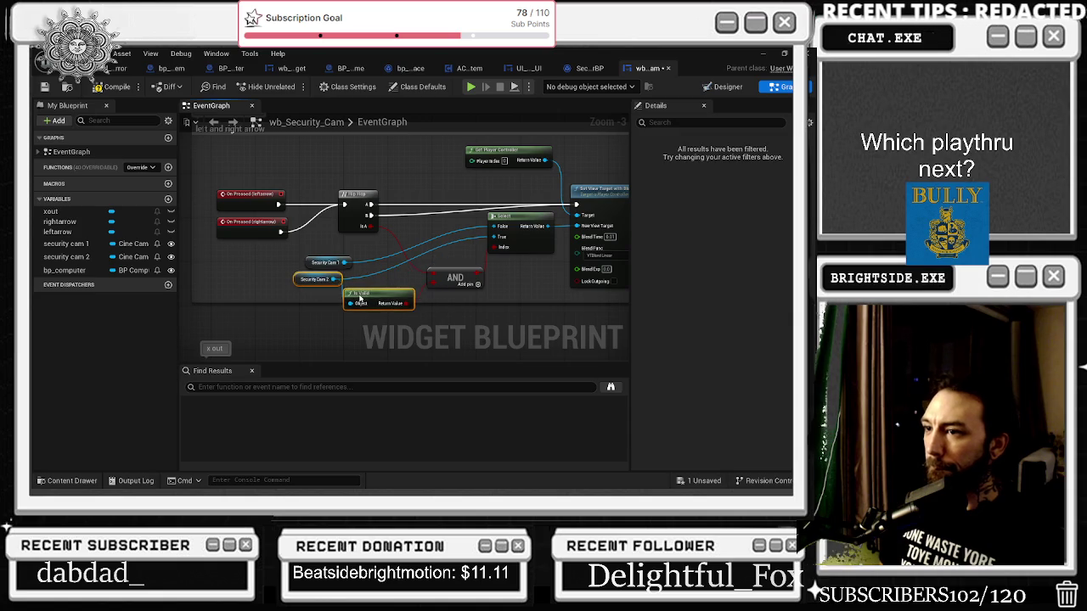
right_click(379, 291)
click(429, 315)
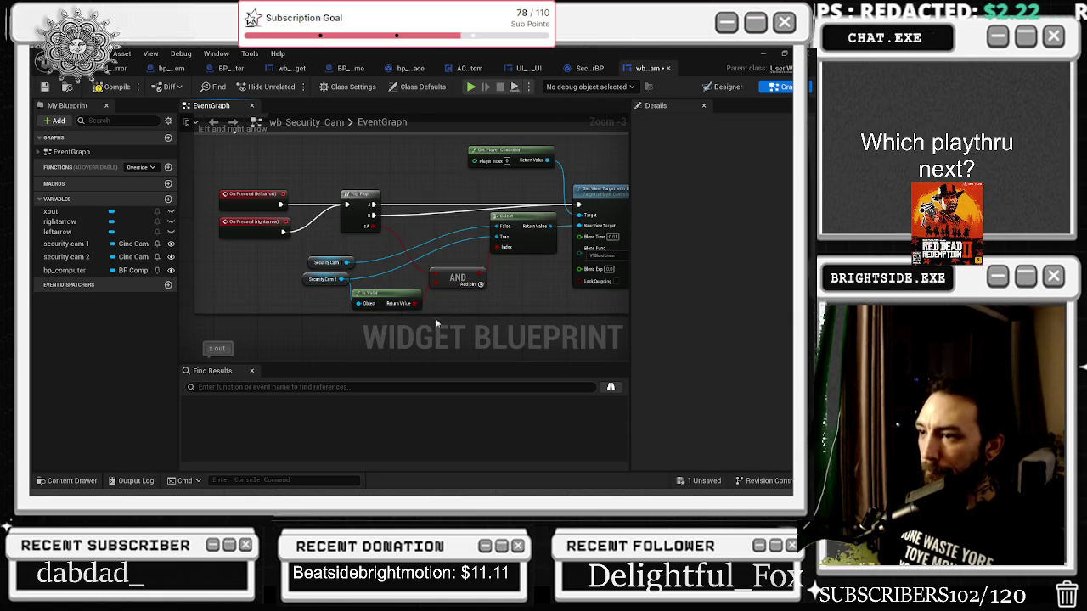
click(53, 89)
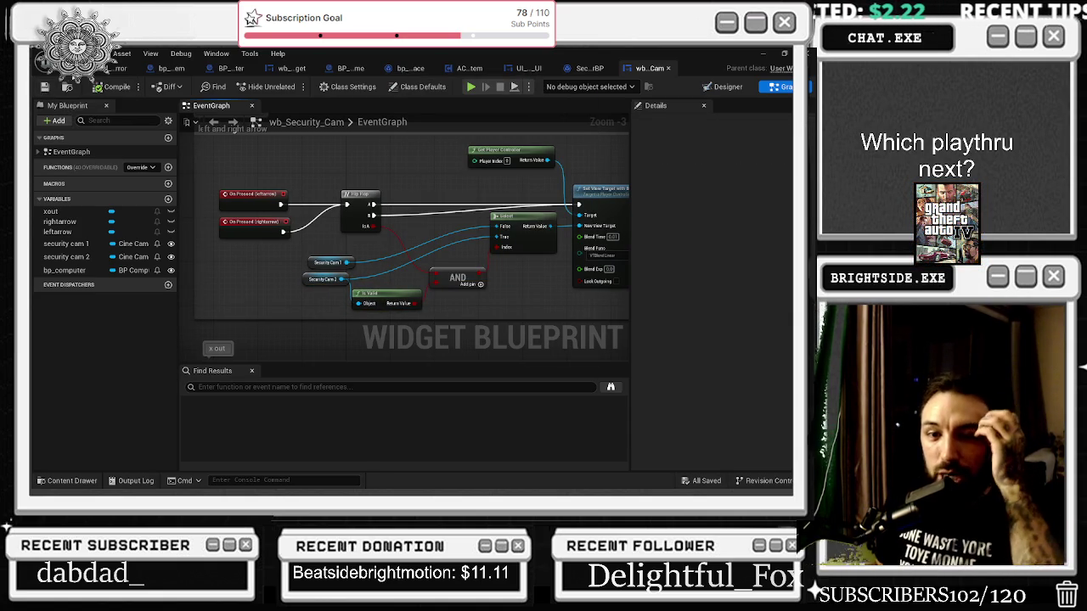
click(119, 68)
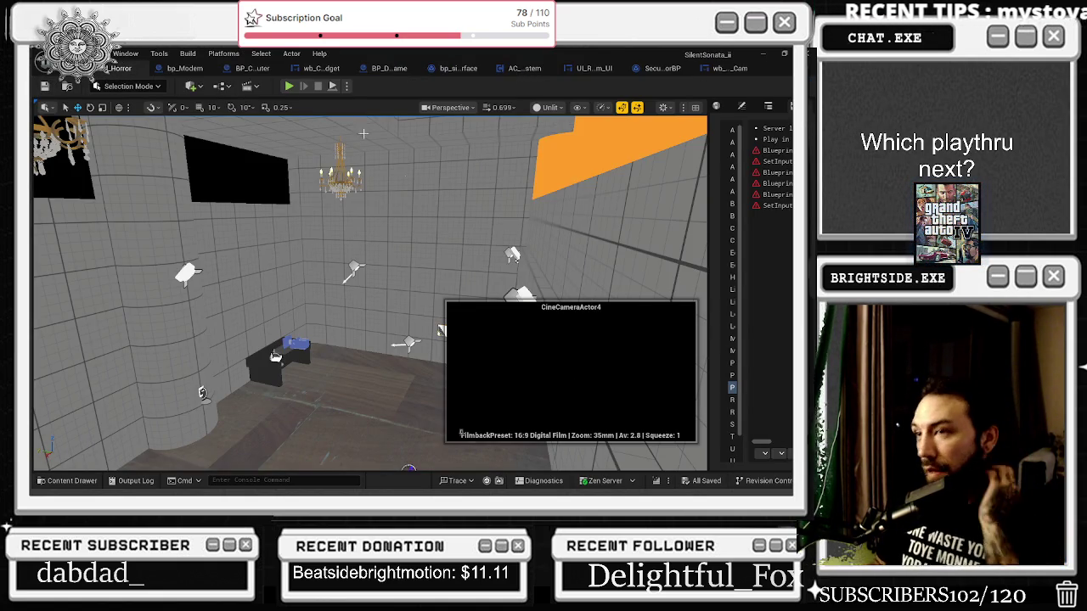
Play-test: sign in, close the Network window, view the camera feed, then stop with Esc.
click(289, 86)
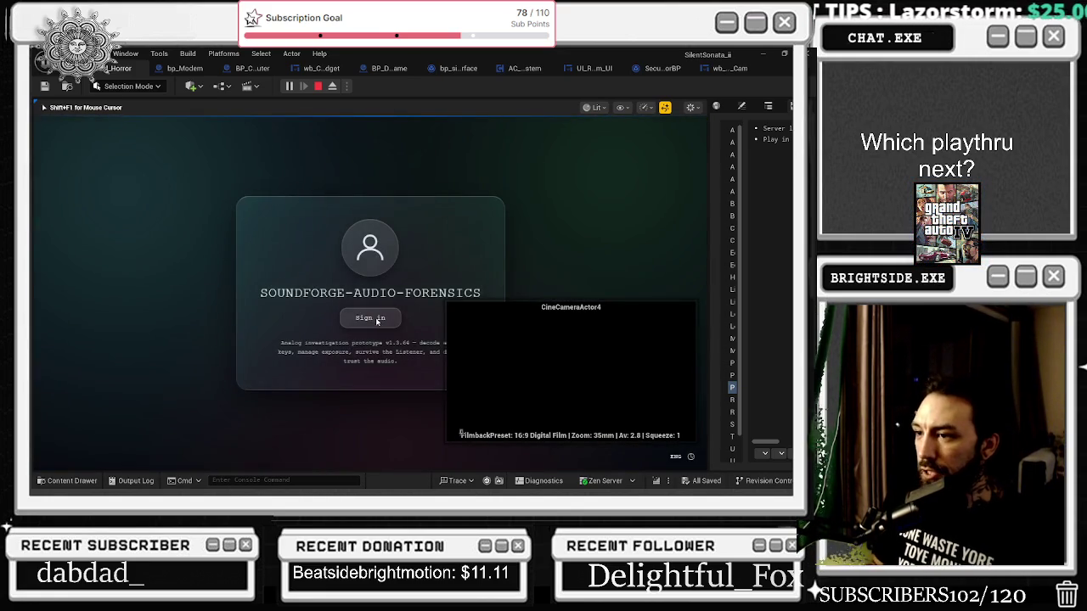
click(379, 320)
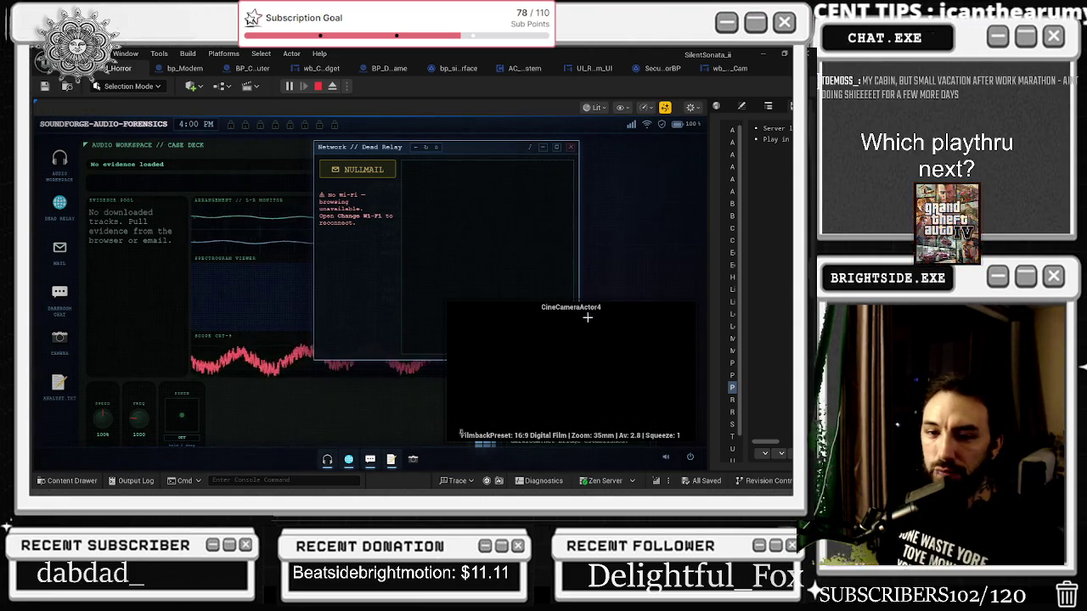
click(557, 147)
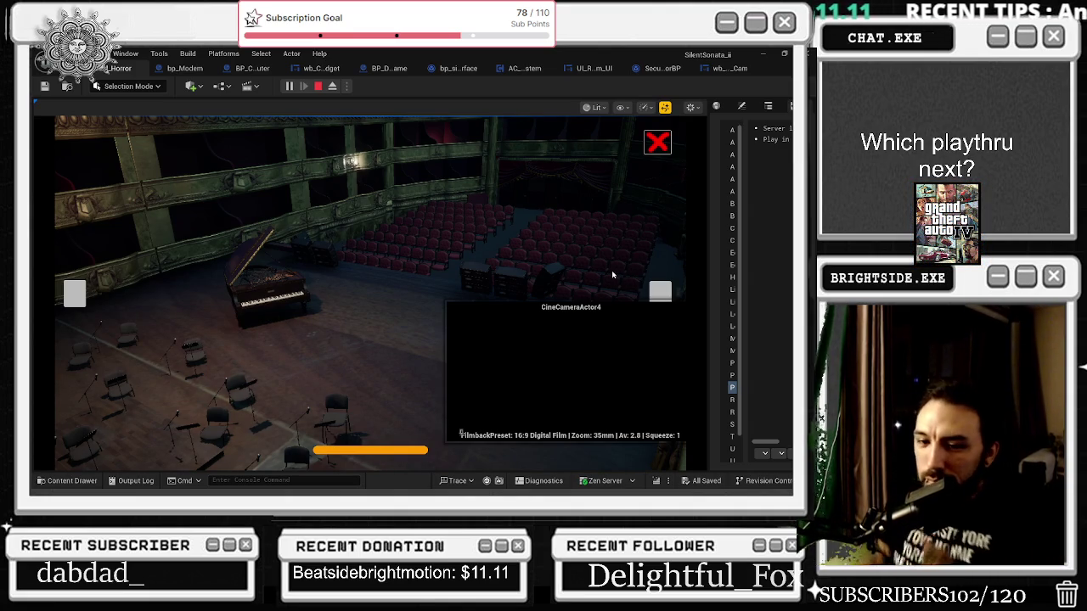
key(Escape)
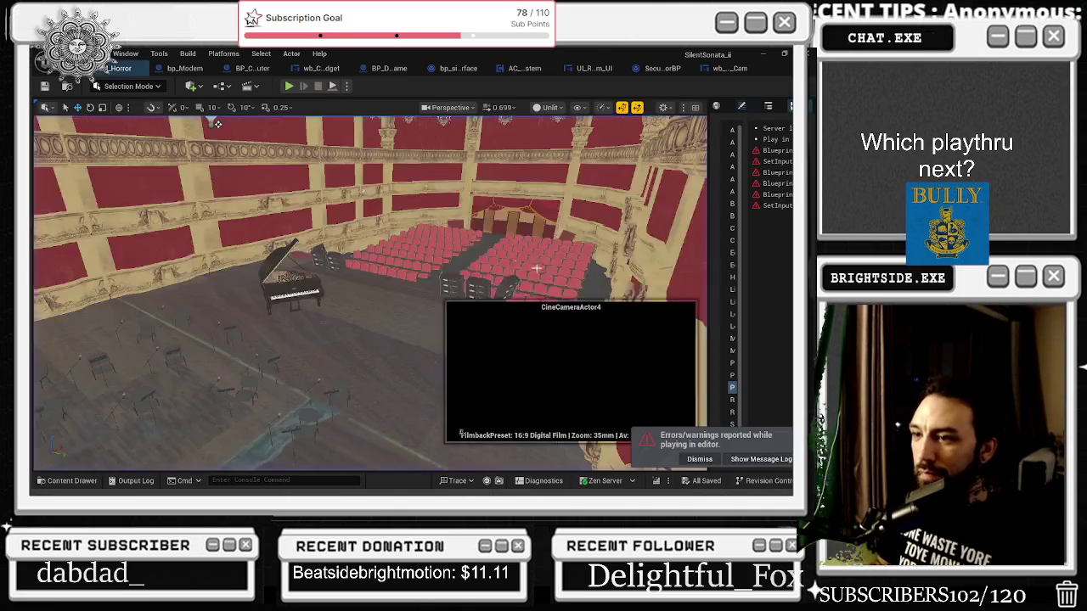
Select the camera beside the stage and show its properties in a widened Details panel.
key(w)
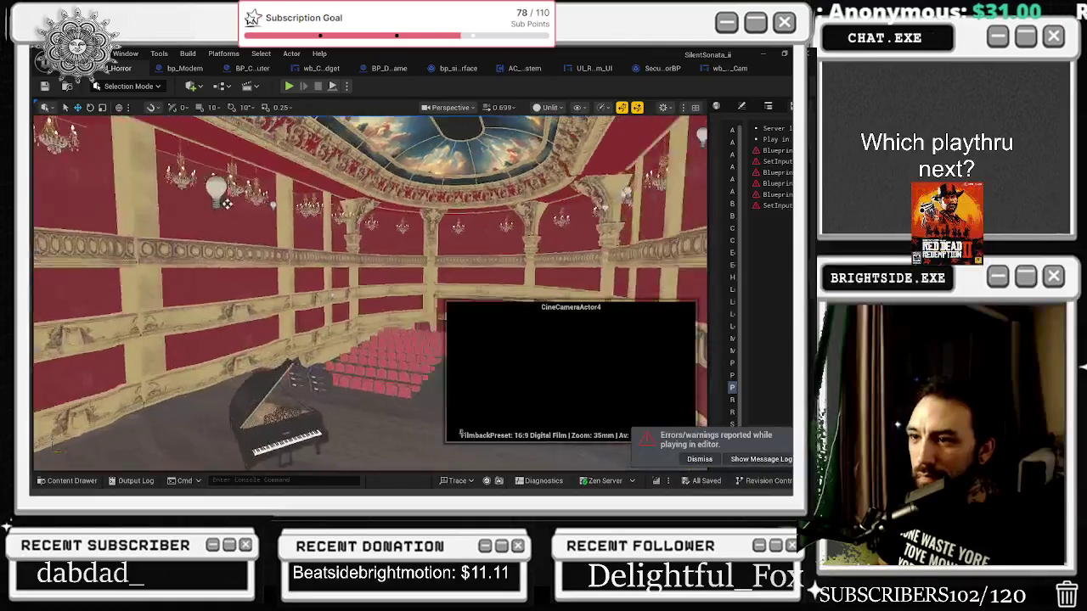
mouse_move(365, 254)
mouse_down()
mouse_move(376, 180)
mouse_move(348, 201)
mouse_move(335, 273)
mouse_up()
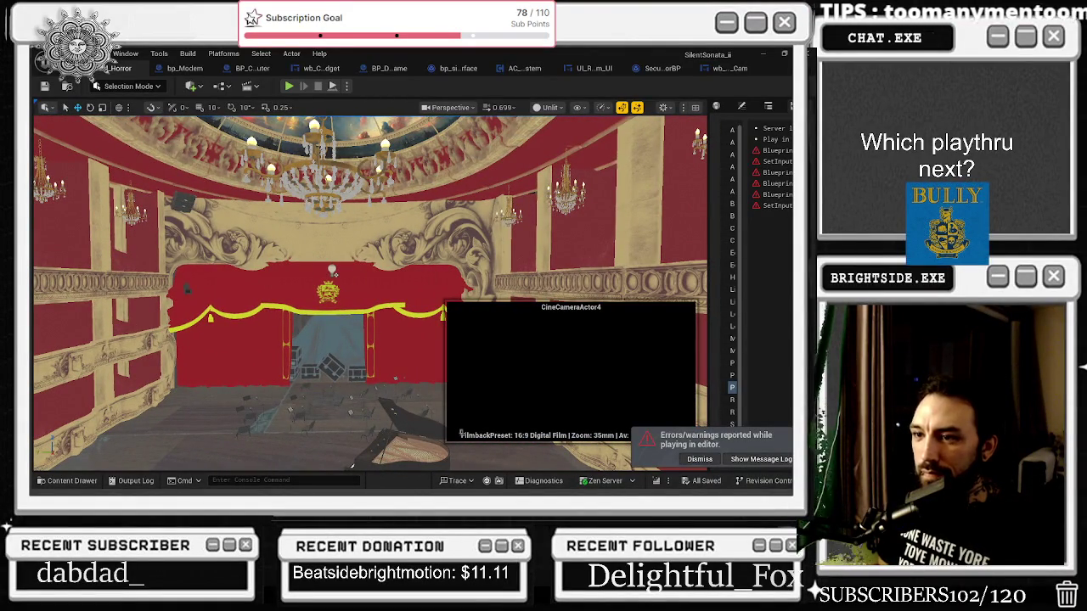
click(187, 290)
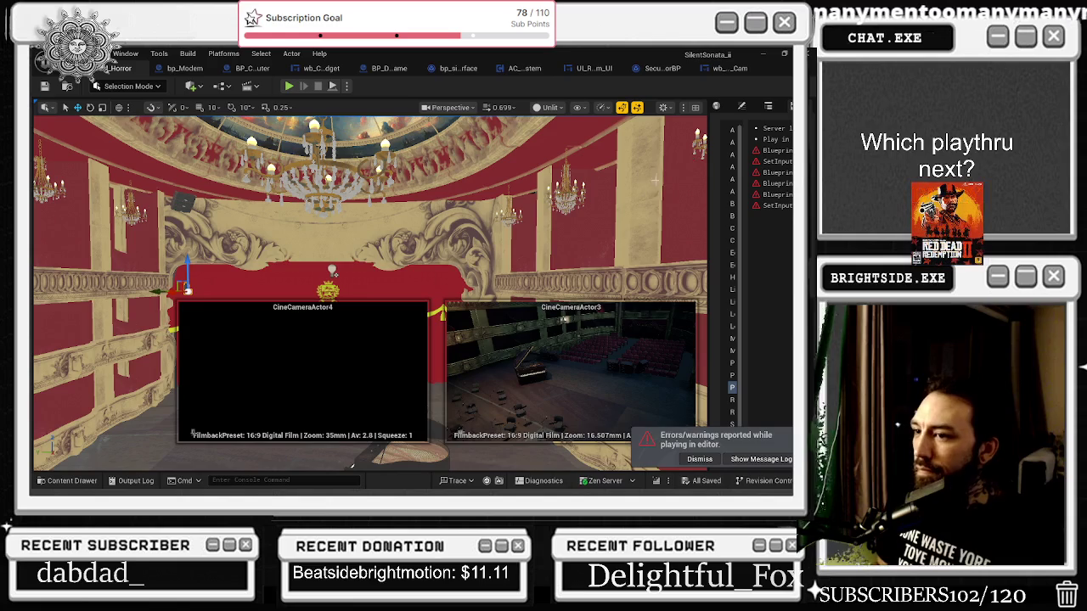
click(389, 371)
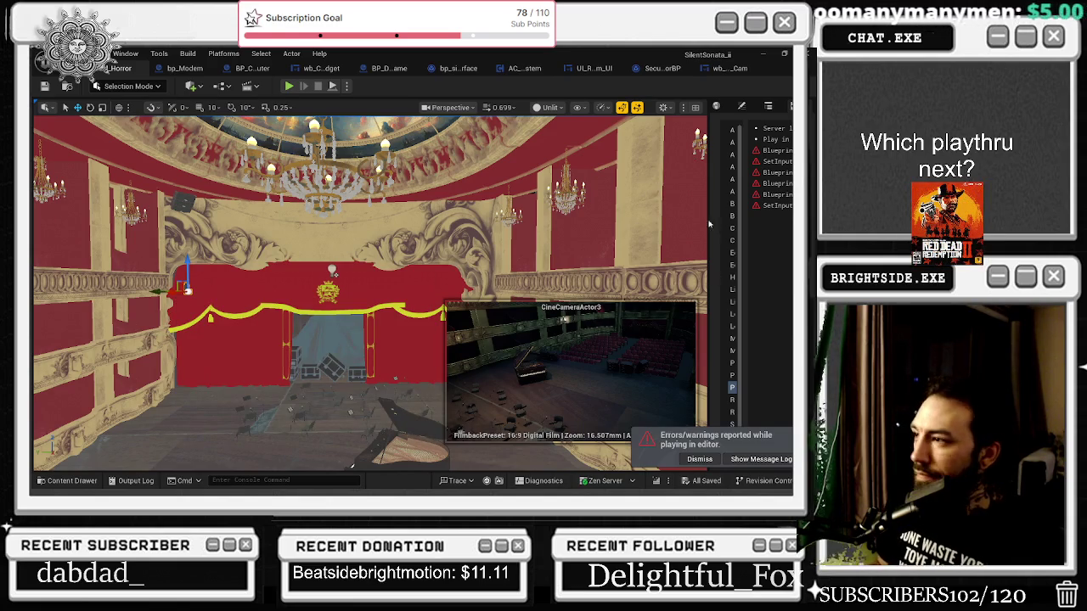
drag(712, 223, 591, 221)
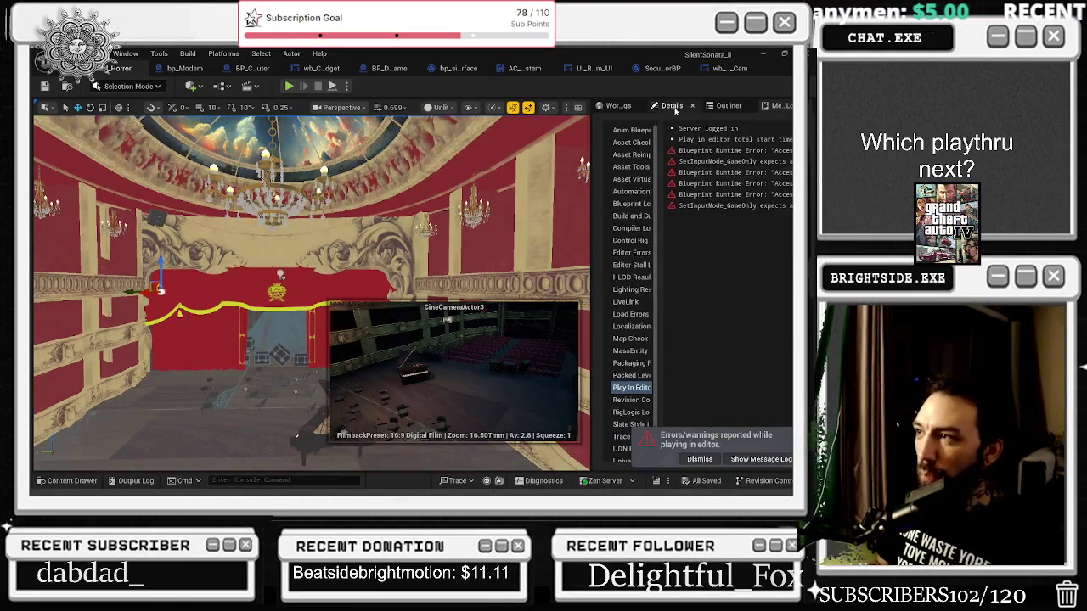
click(674, 108)
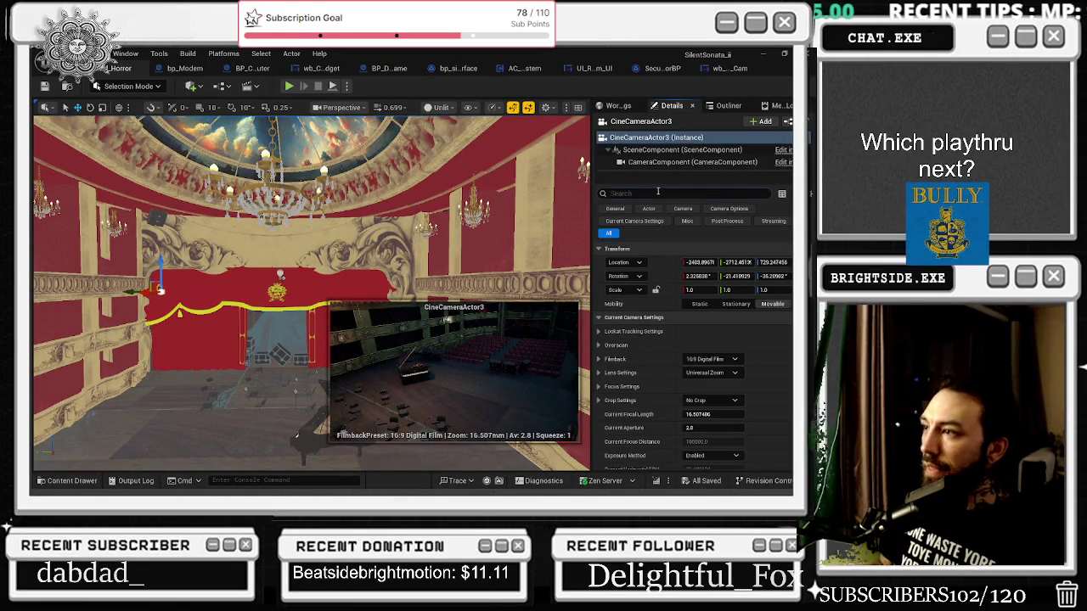
key(BackSpace)
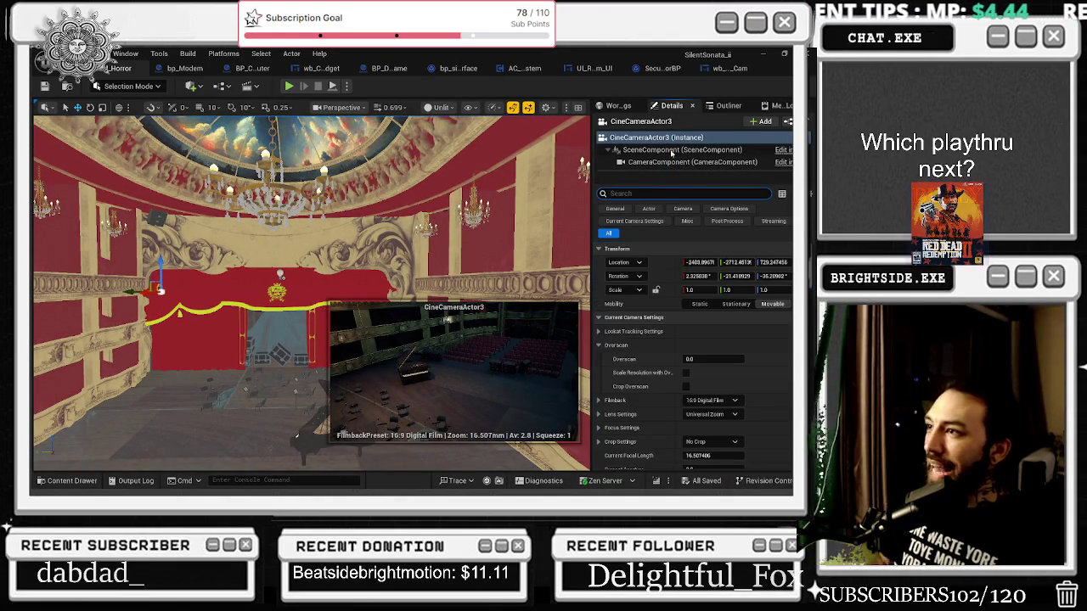
Filter the Outliner by 'cine' and frame CineCameraActor in the viewport.
click(728, 107)
click(663, 123)
text(cine)
double_click(692, 171)
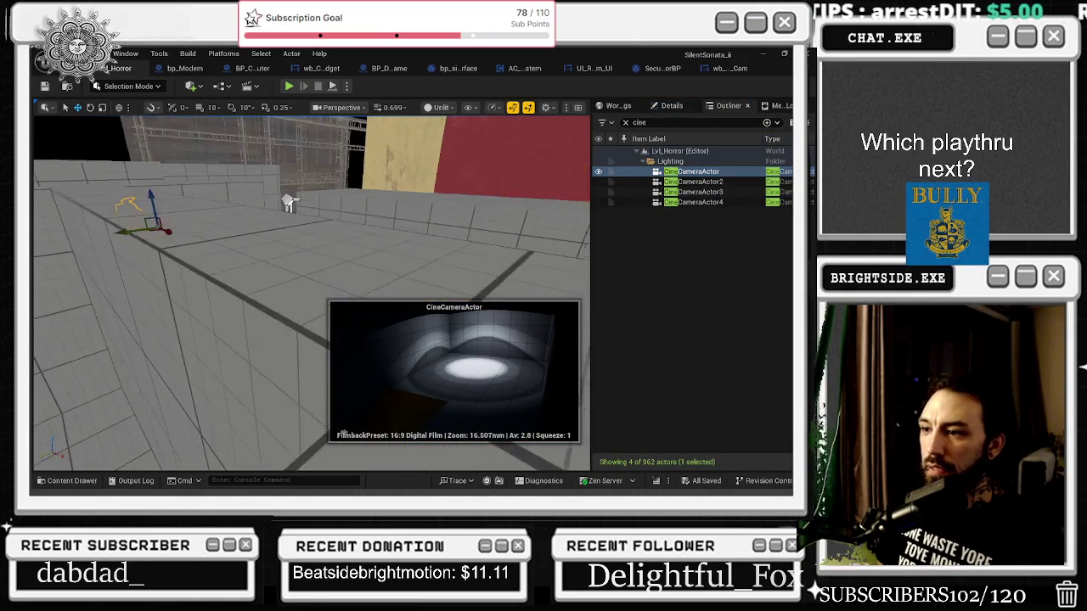
Frame CineCameraActor2 and move it slightly along its green axis, ready for rotating.
double_click(693, 182)
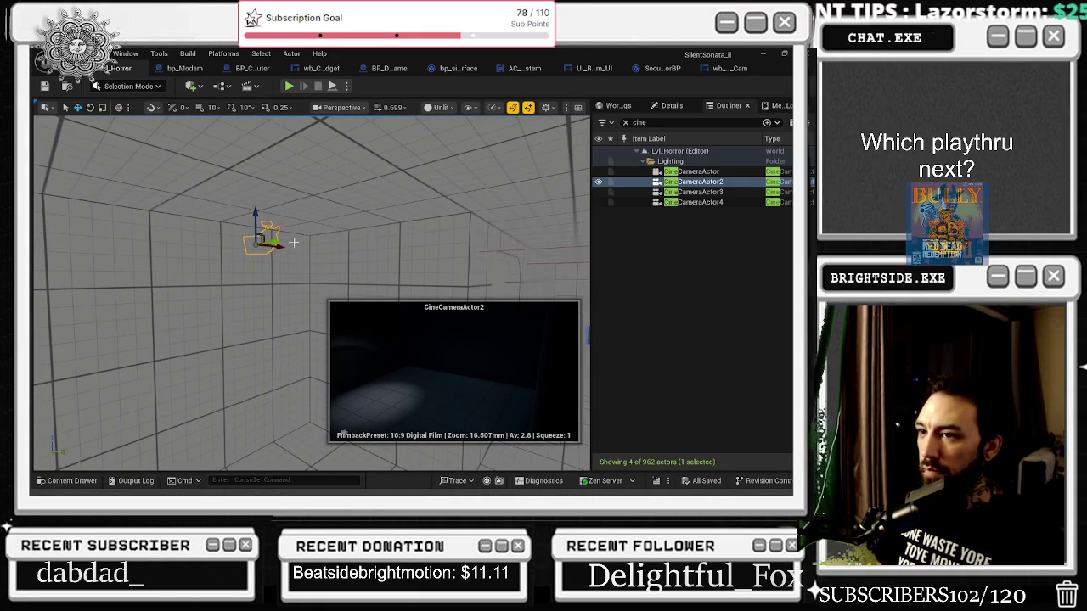
mouse_move(315, 256)
mouse_down()
mouse_move(333, 248)
mouse_move(316, 246)
mouse_move(317, 272)
mouse_move(351, 270)
mouse_move(245, 298)
mouse_move(293, 274)
mouse_move(399, 270)
mouse_move(282, 257)
mouse_move(347, 255)
mouse_up()
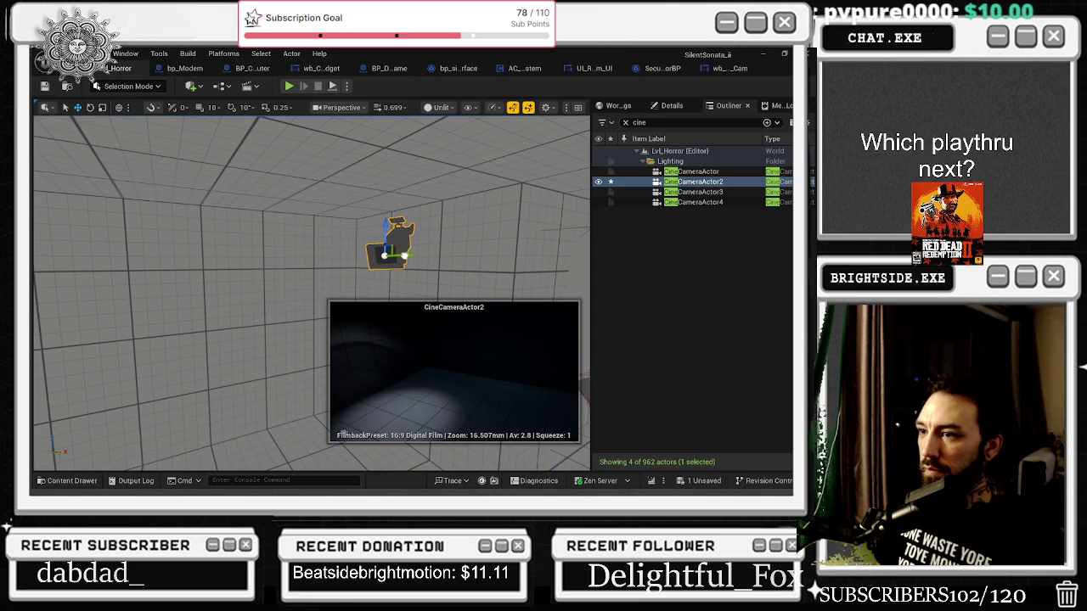
mouse_move(404, 255)
mouse_down()
mouse_move(416, 254)
mouse_move(367, 269)
mouse_move(404, 250)
mouse_up()
key(e)
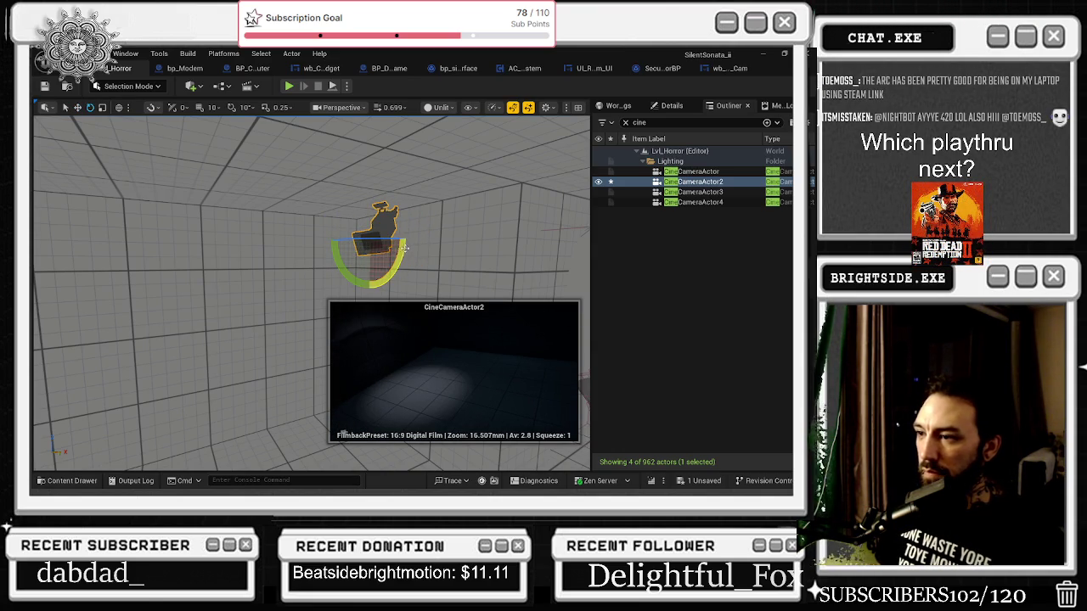
Preview the views of CineCameraActor, CineCameraActor2, CineCameraActor3 and CineCameraActor4 from the Outliner.
click(701, 191)
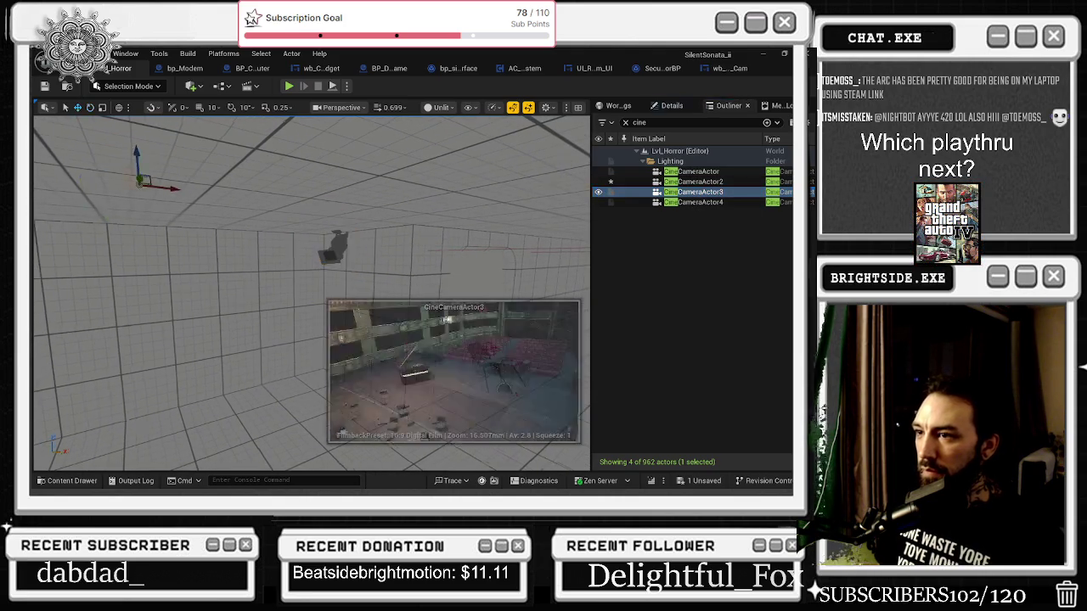
click(714, 172)
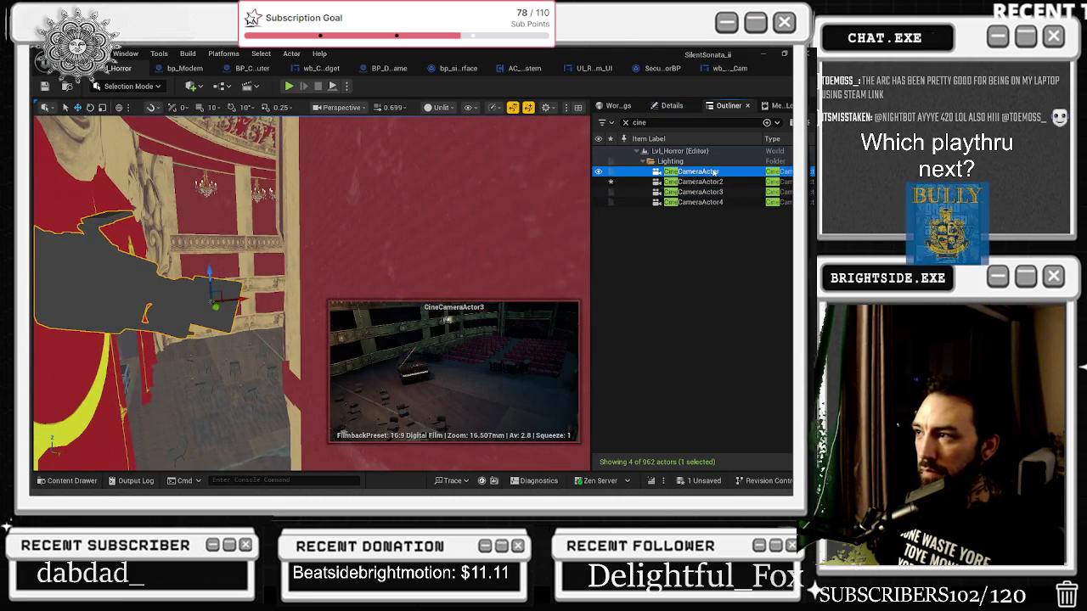
click(730, 182)
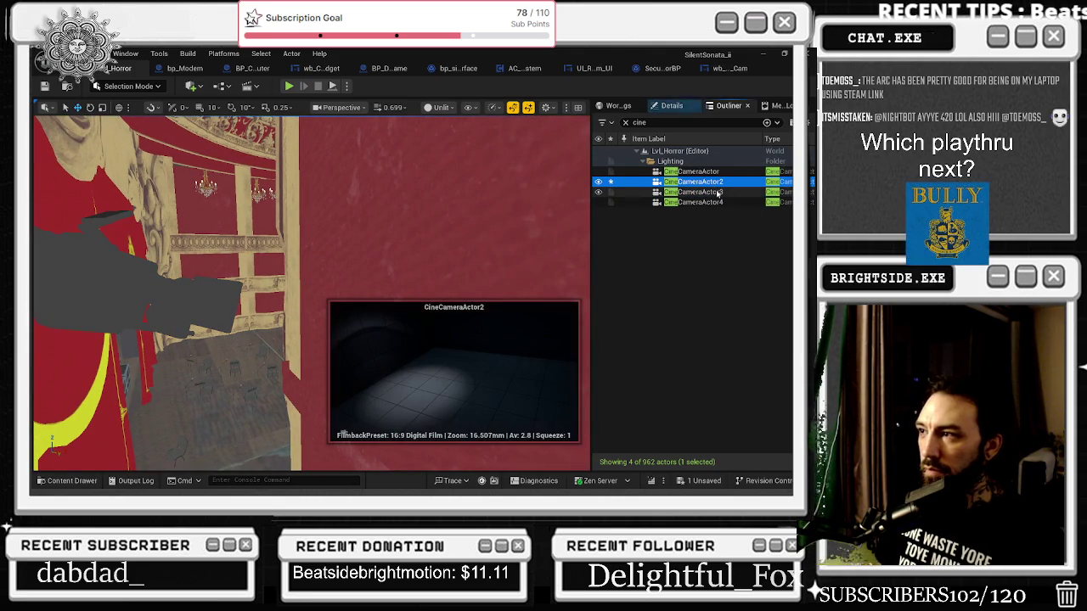
click(719, 193)
click(718, 202)
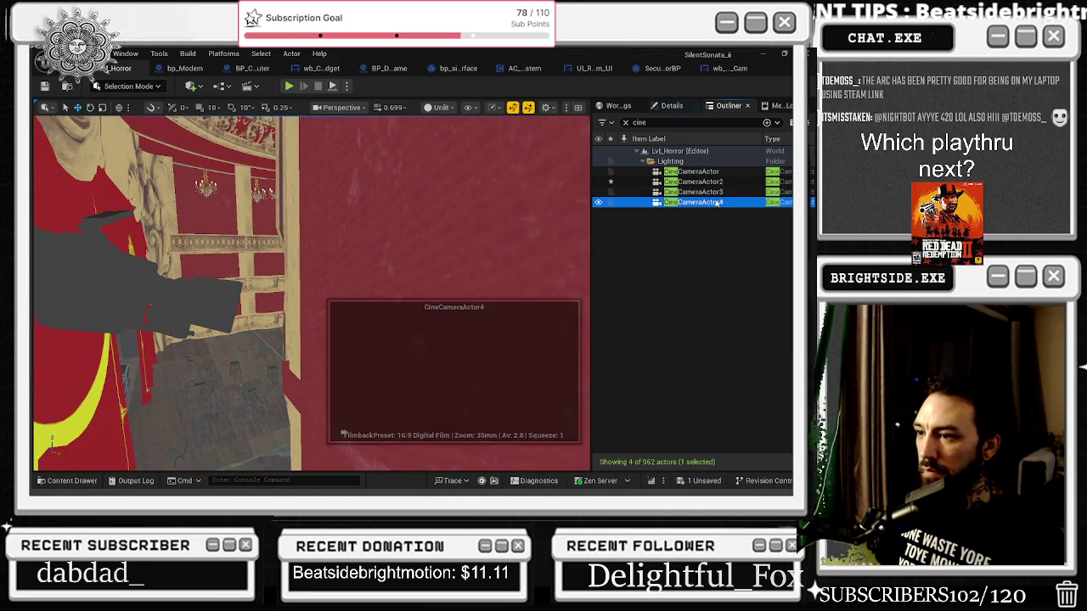
Frame CineCameraActor4 and reposition it beside the figure, then open the Ending_Sequence_Players assets.
key(f)
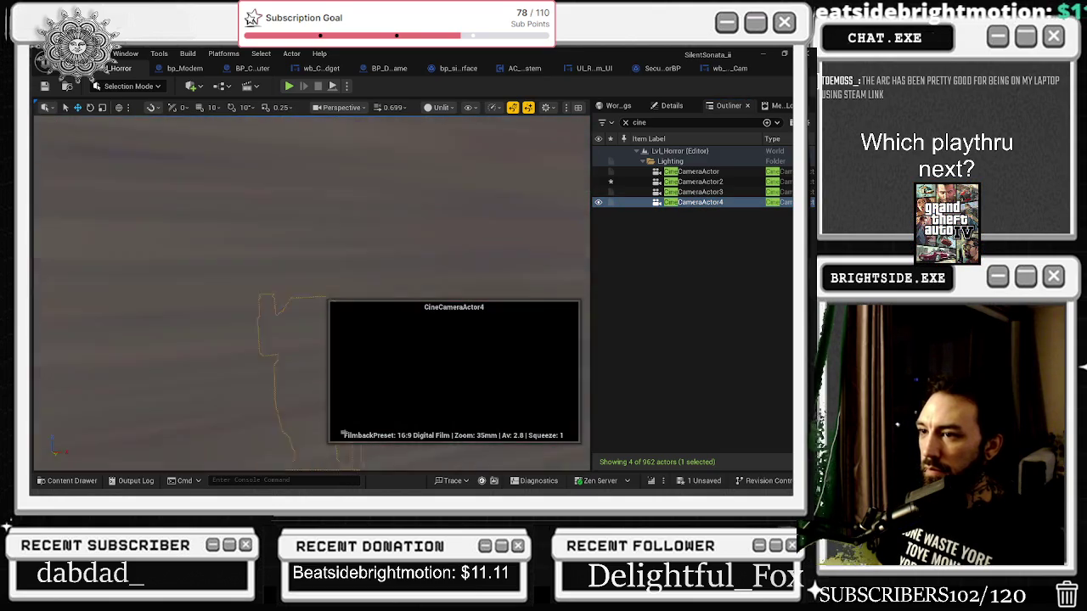
scroll(319, 357, down, 5)
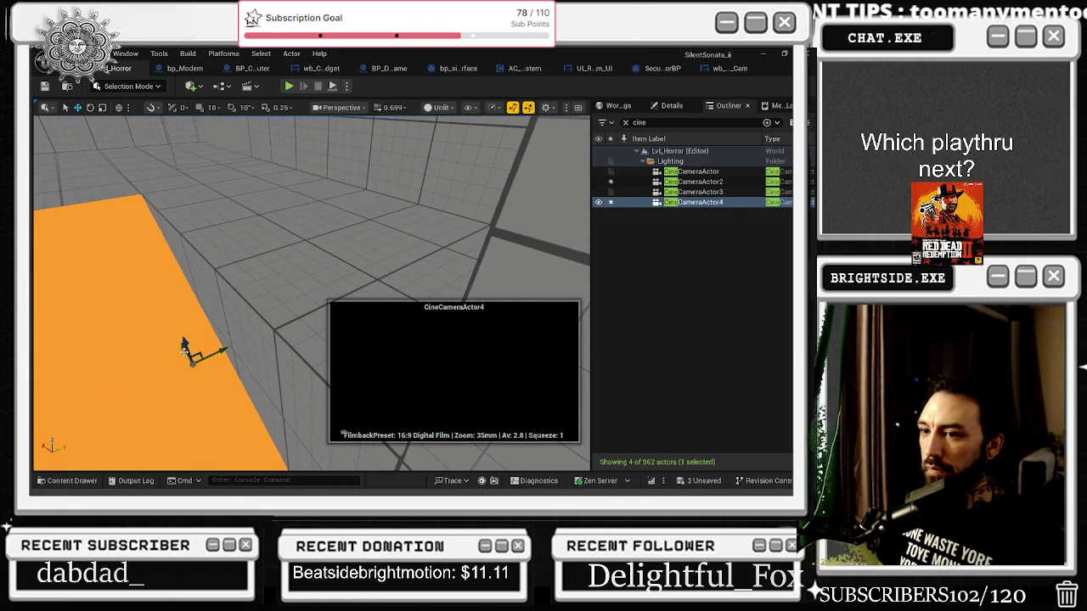
drag(206, 245, 173, 119)
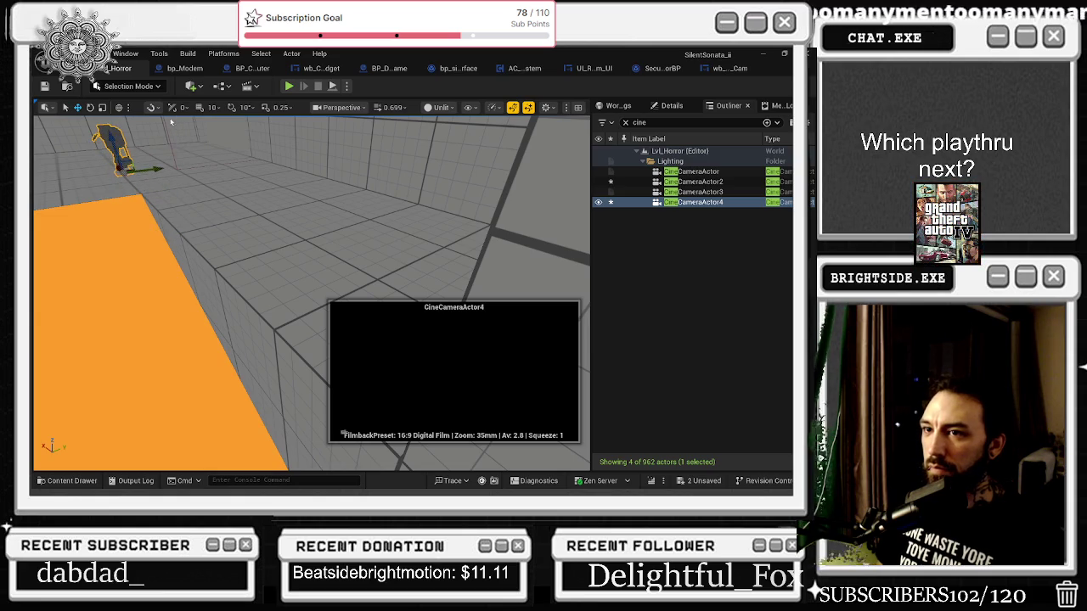
mouse_move(157, 204)
mouse_down()
mouse_move(294, 306)
mouse_move(382, 287)
mouse_up()
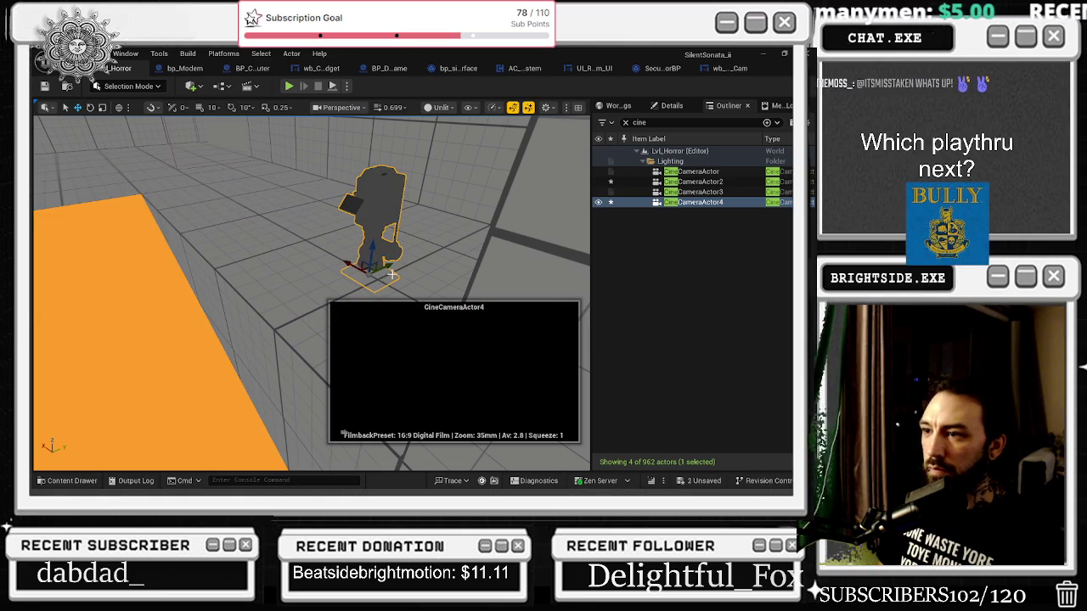
drag(376, 248, 375, 252)
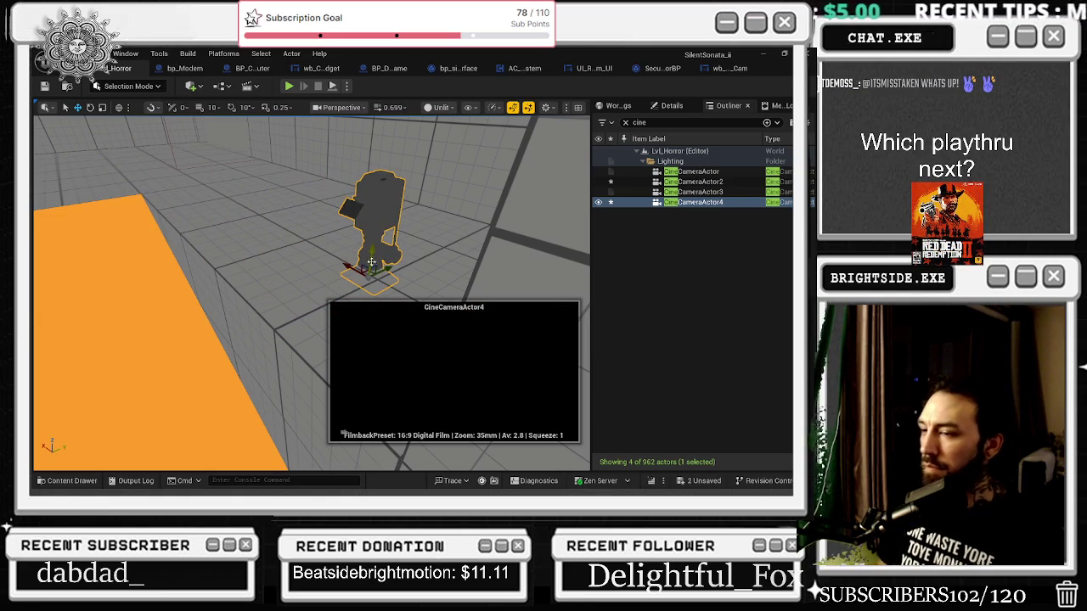
click(68, 481)
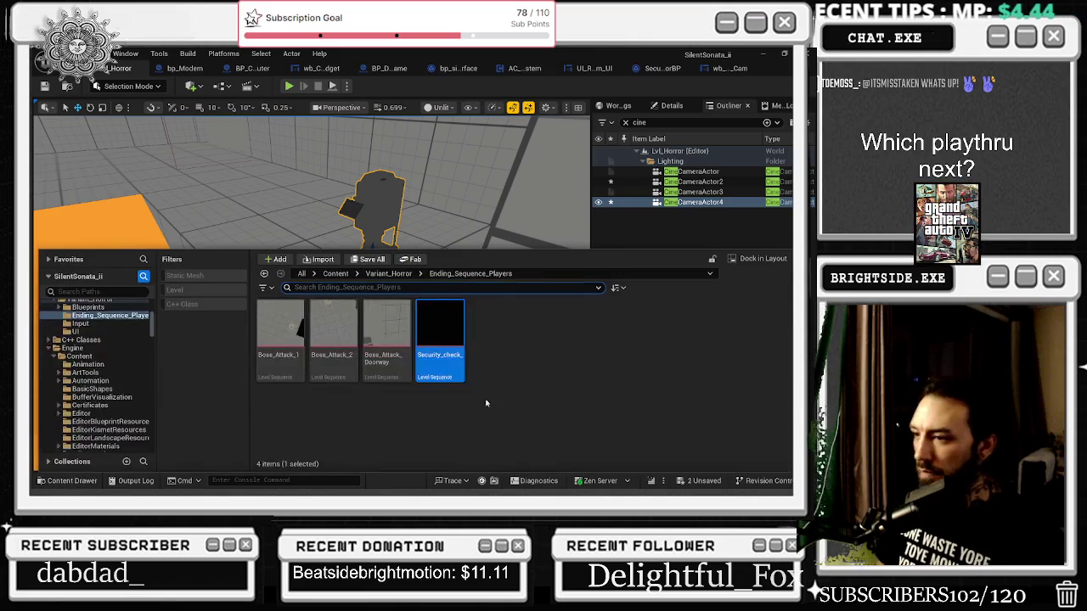
Open the Security_check sequence, widen its track column and expand CineCameraActor4's Transform track.
double_click(453, 356)
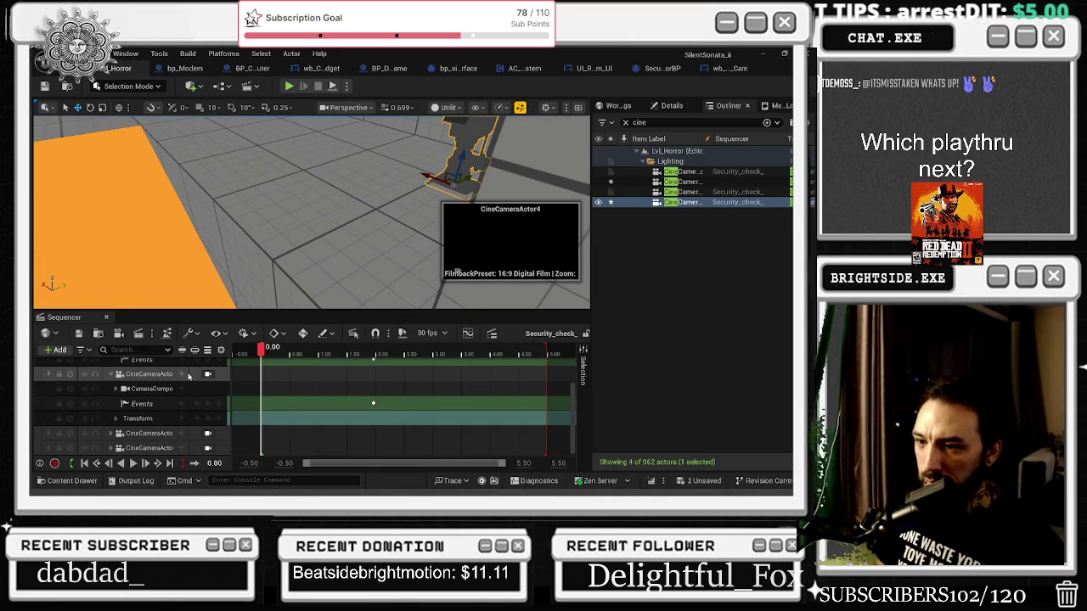
drag(228, 382, 302, 376)
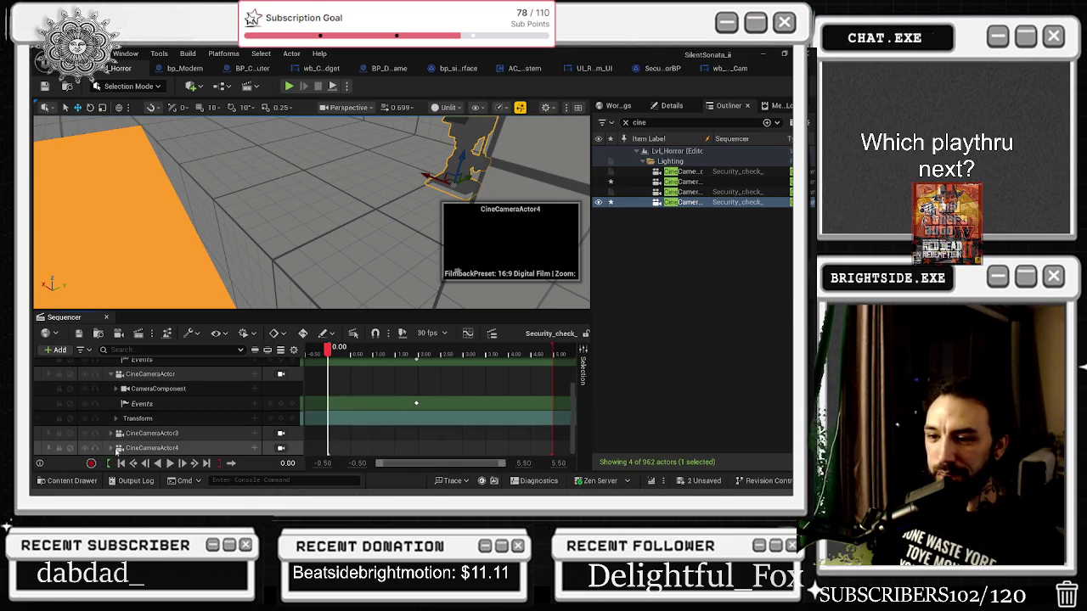
scroll(164, 436, down, 3)
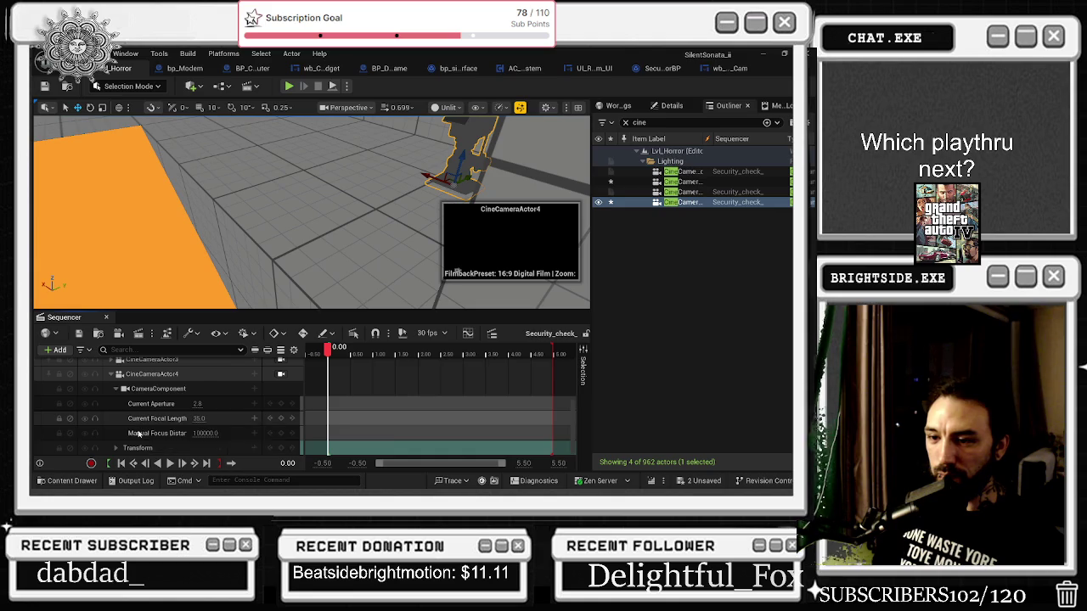
click(115, 448)
scroll(162, 437, down, 2)
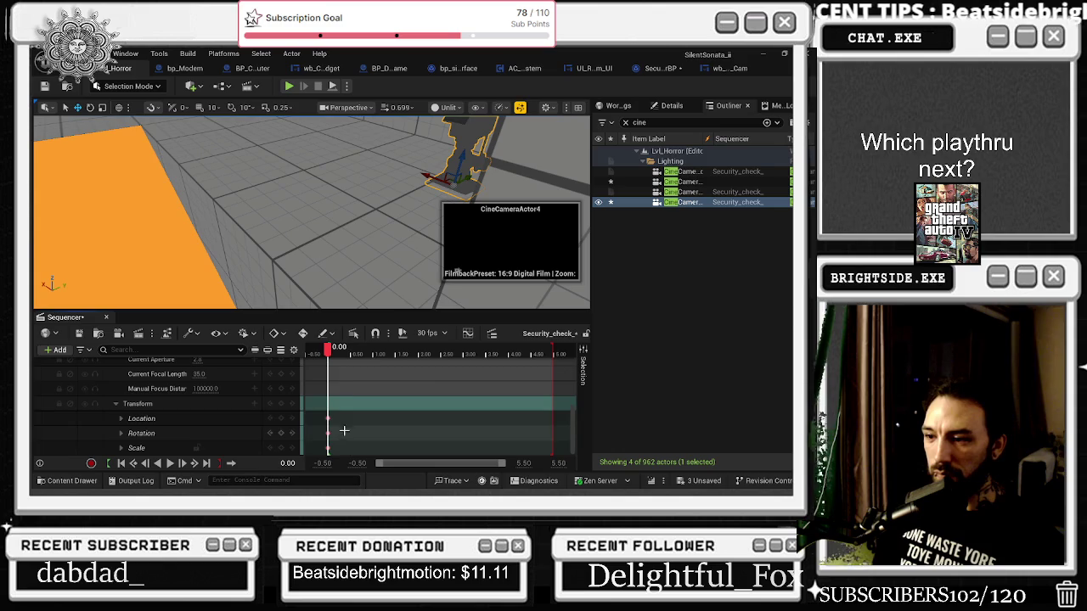
Return the playhead to 0.00 and close the sequence, prompting to save the cameras.
drag(329, 353, 323, 355)
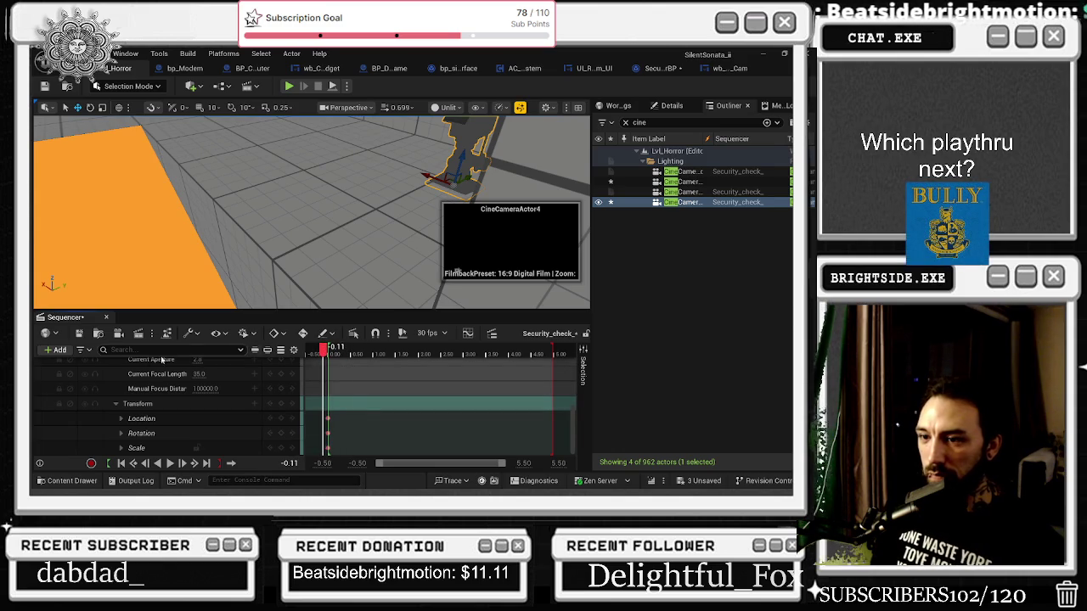
click(120, 462)
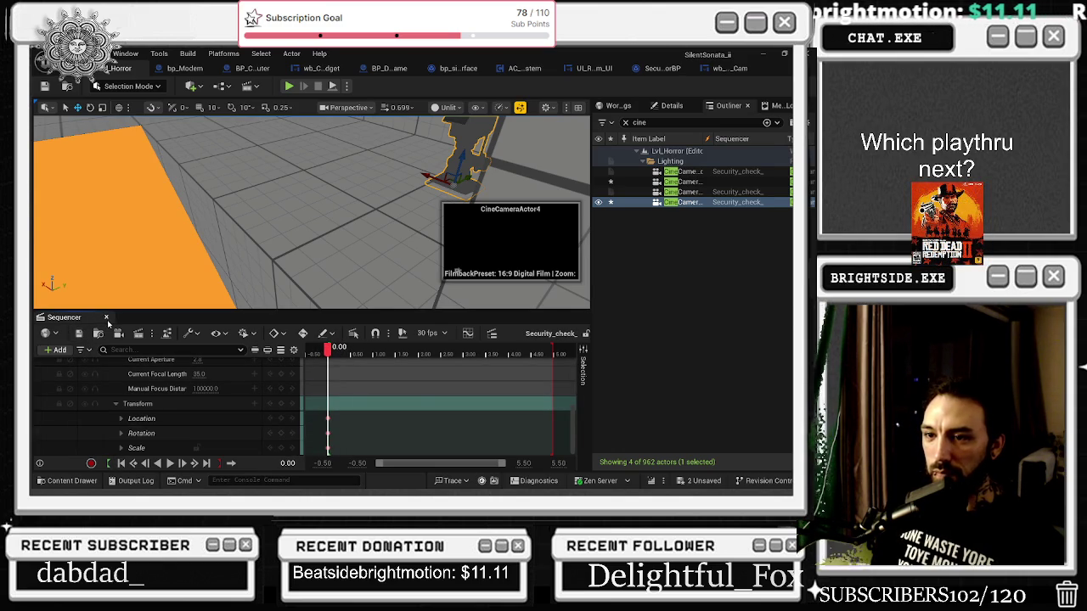
key(ctrl+shift+s)
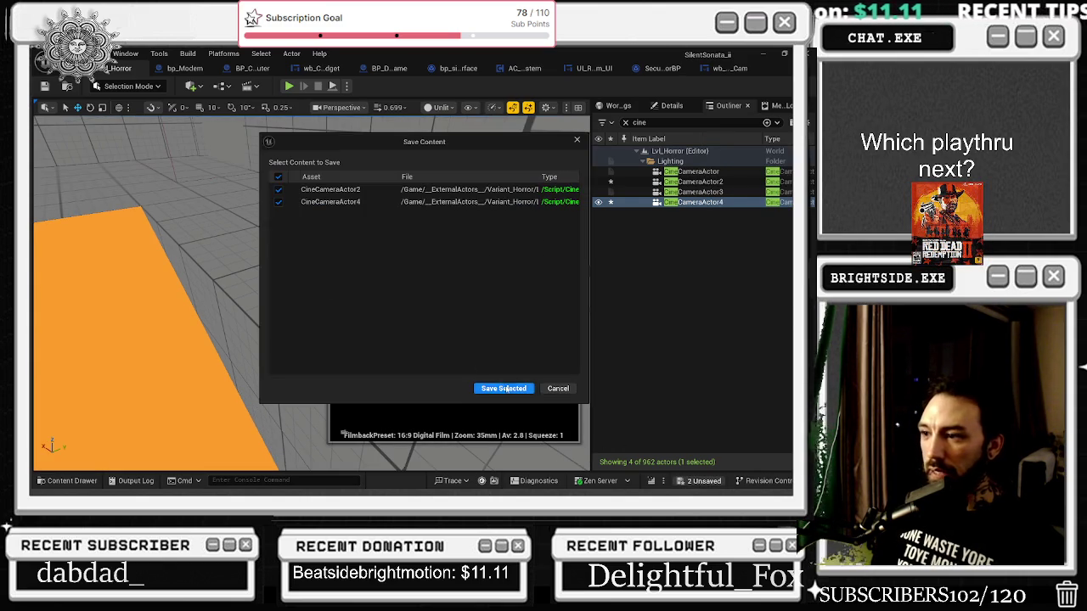
Save CineCameraActor2 and CineCameraActor4, preview each cine camera, and launch a new play test.
click(509, 388)
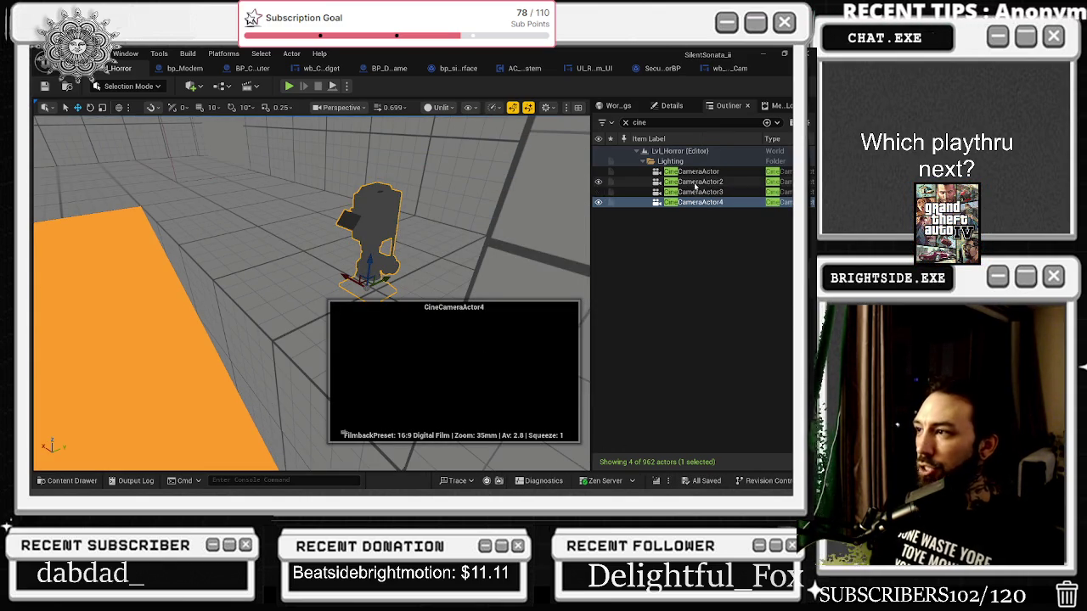
click(694, 192)
click(706, 181)
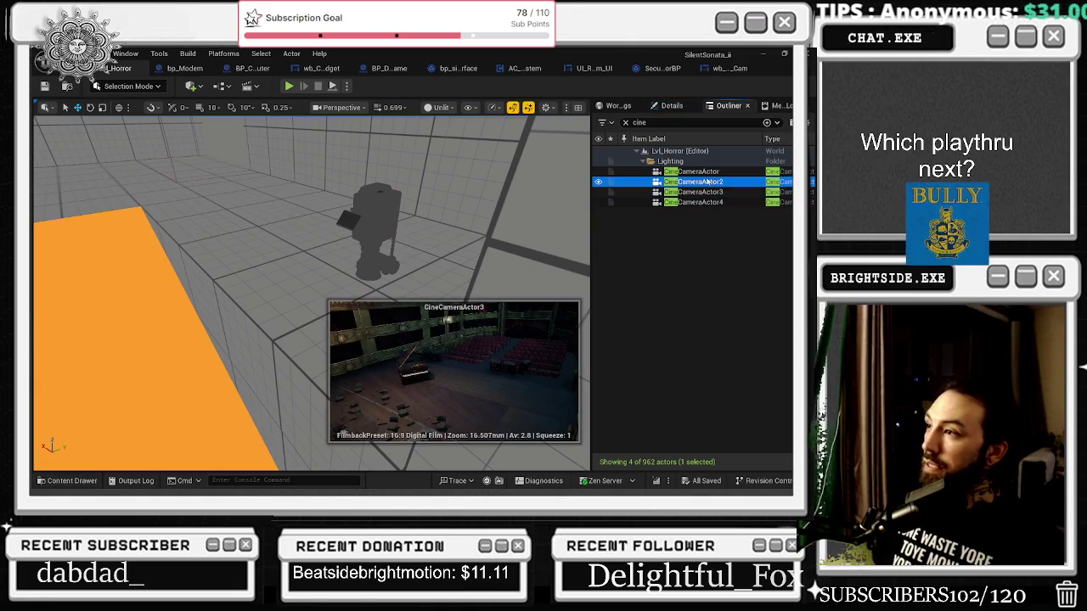
click(705, 171)
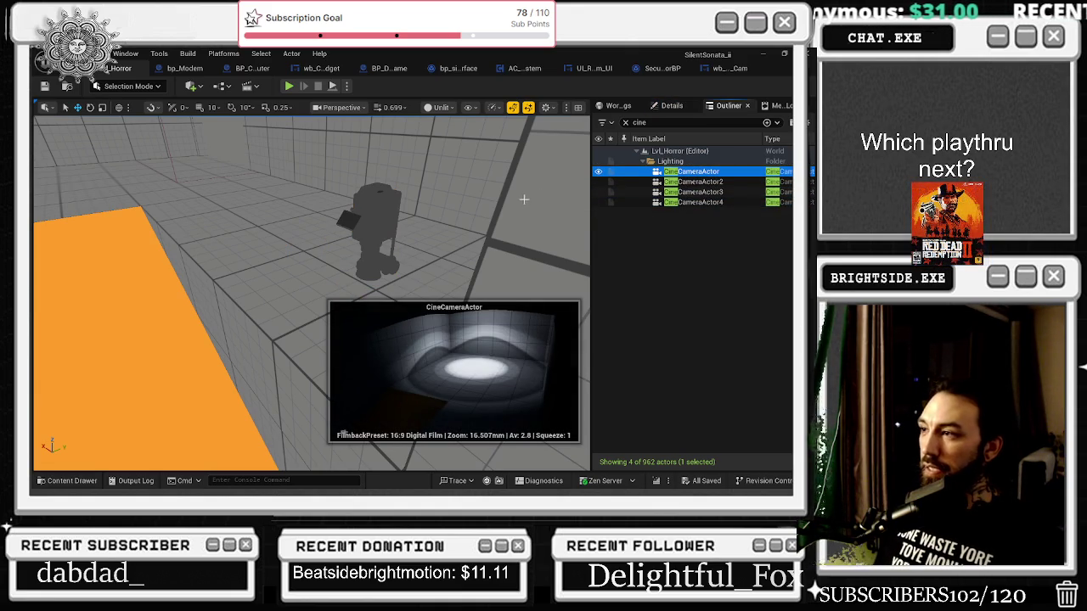
key(ctrl+s)
click(288, 85)
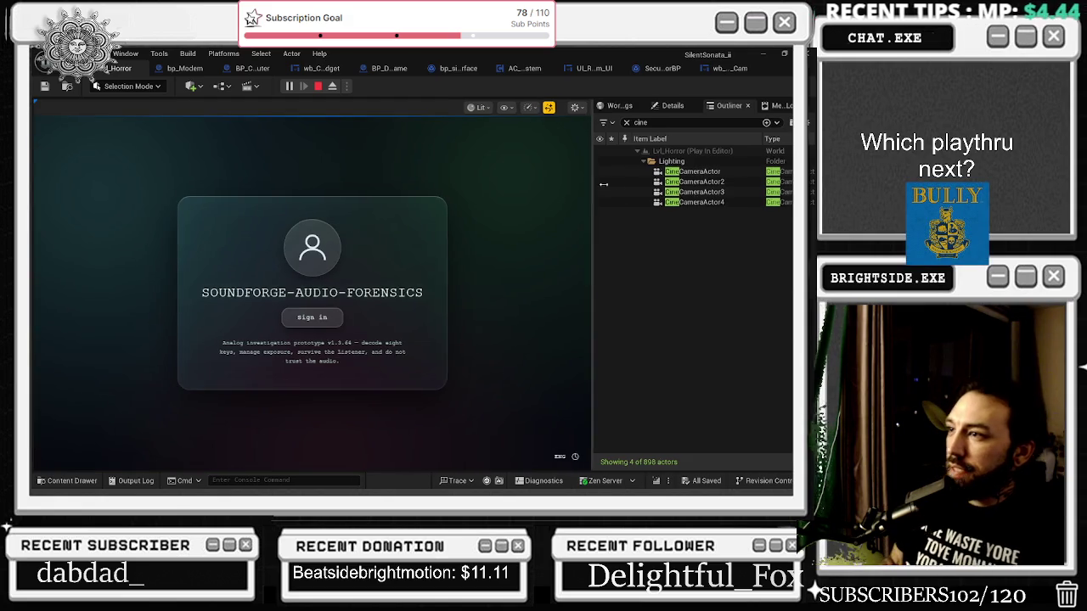
Widen the game view, sign in to the forensics computer, and cycle the camera feed three times.
drag(596, 183, 646, 183)
click(338, 321)
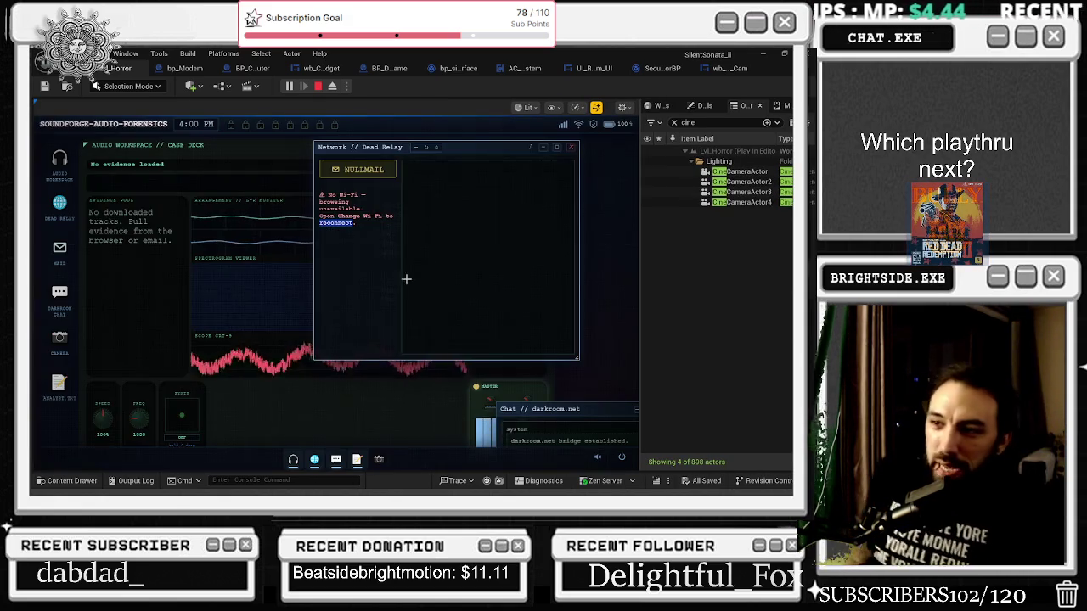
click(379, 459)
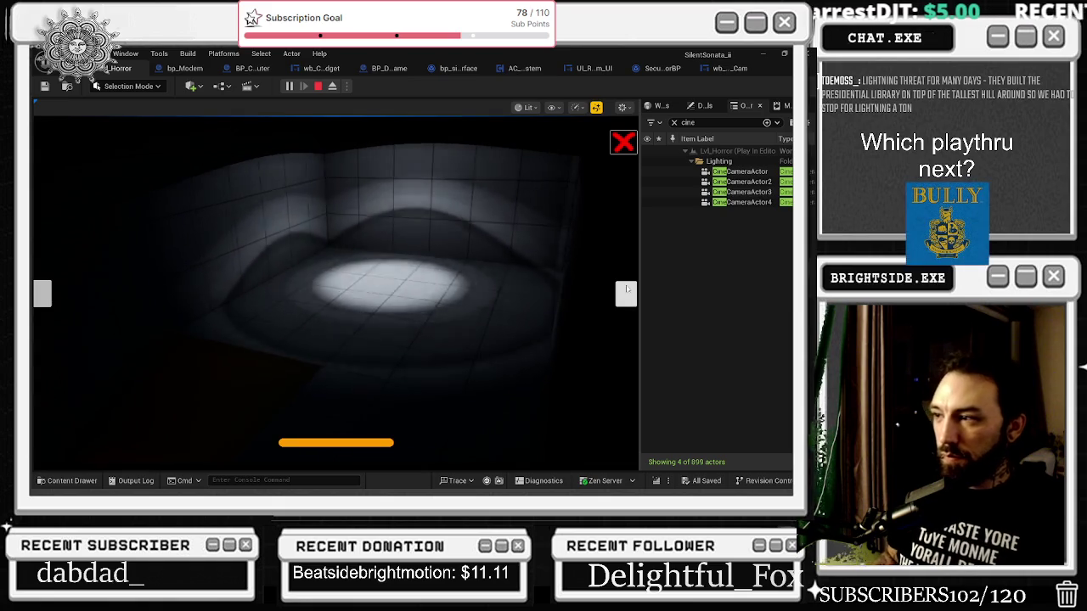
click(626, 289)
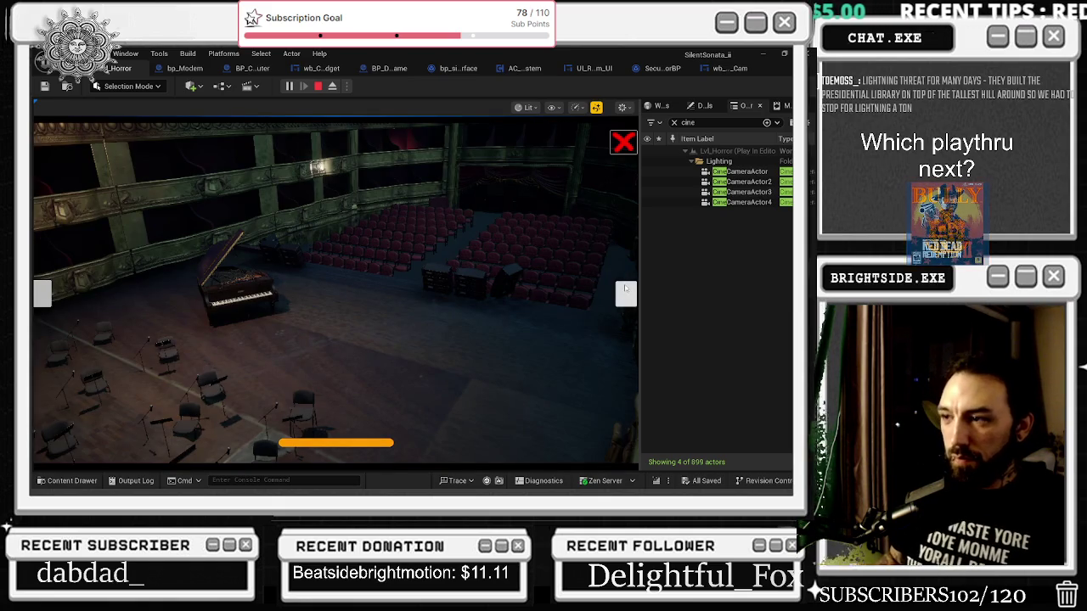
click(626, 289)
click(626, 290)
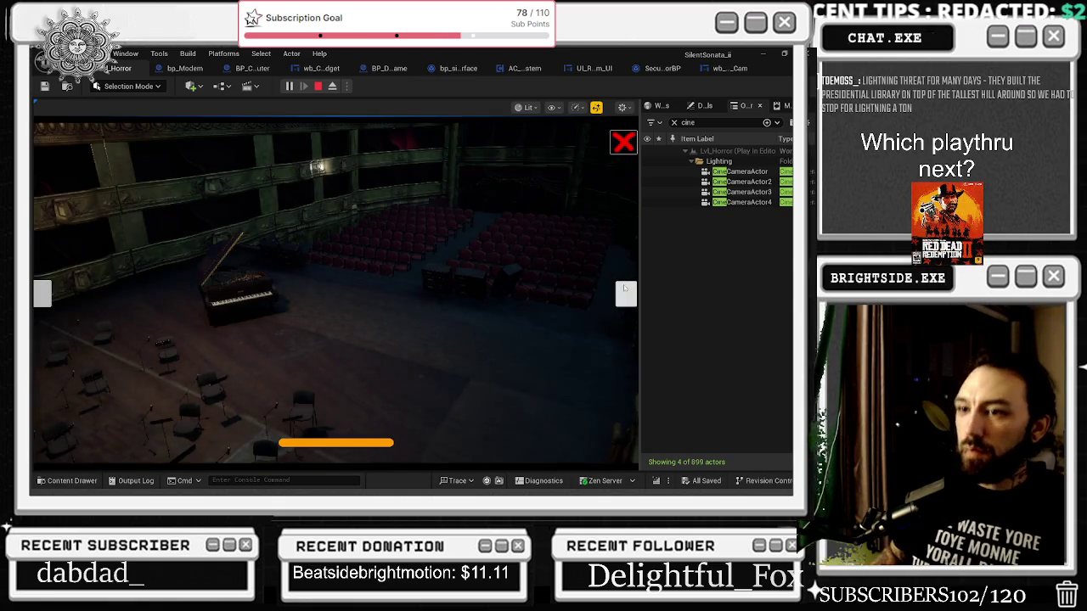
Close the camera view to the desktop, reopen it, advance one feed, and change the Outliner filter.
click(624, 289)
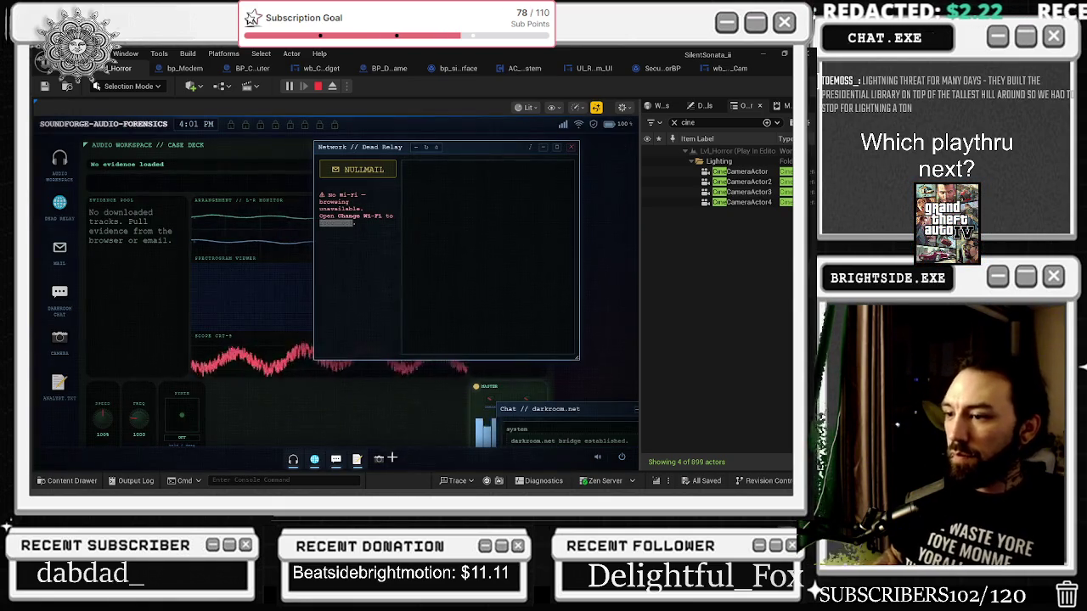
click(378, 458)
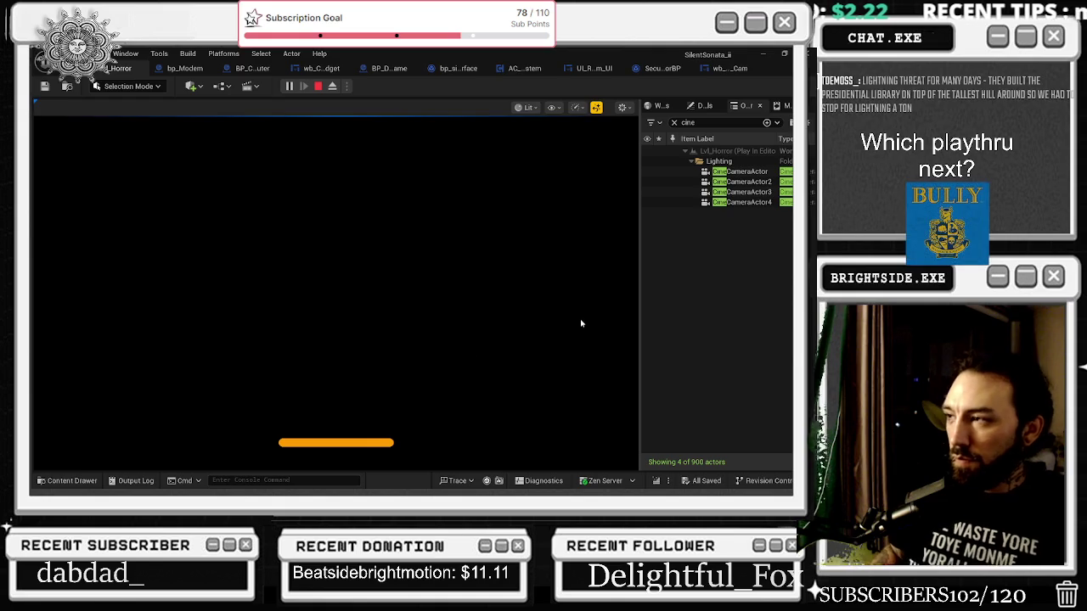
click(625, 295)
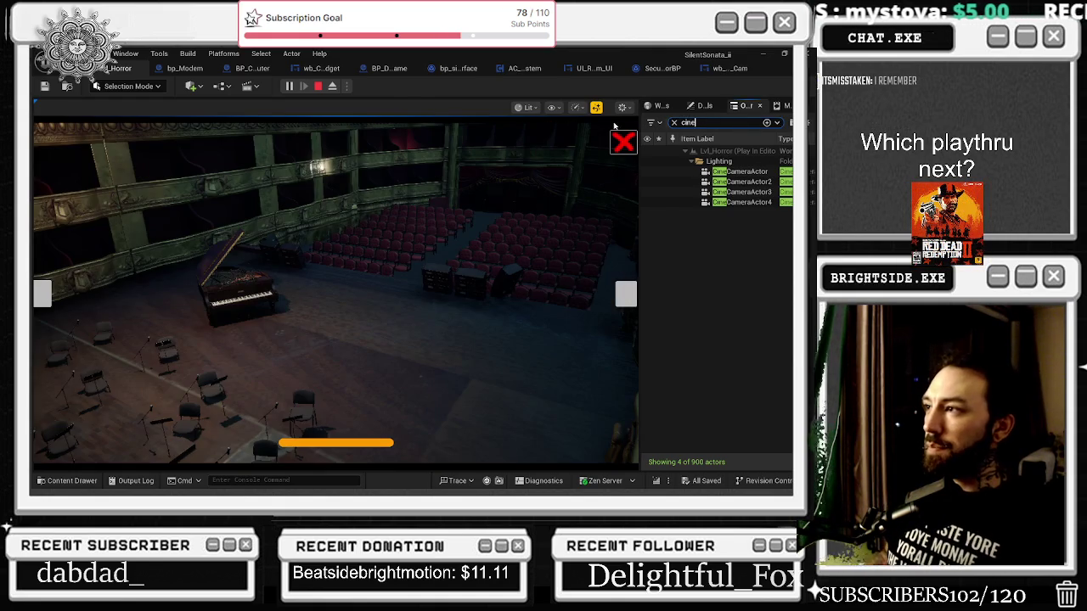
click(670, 122)
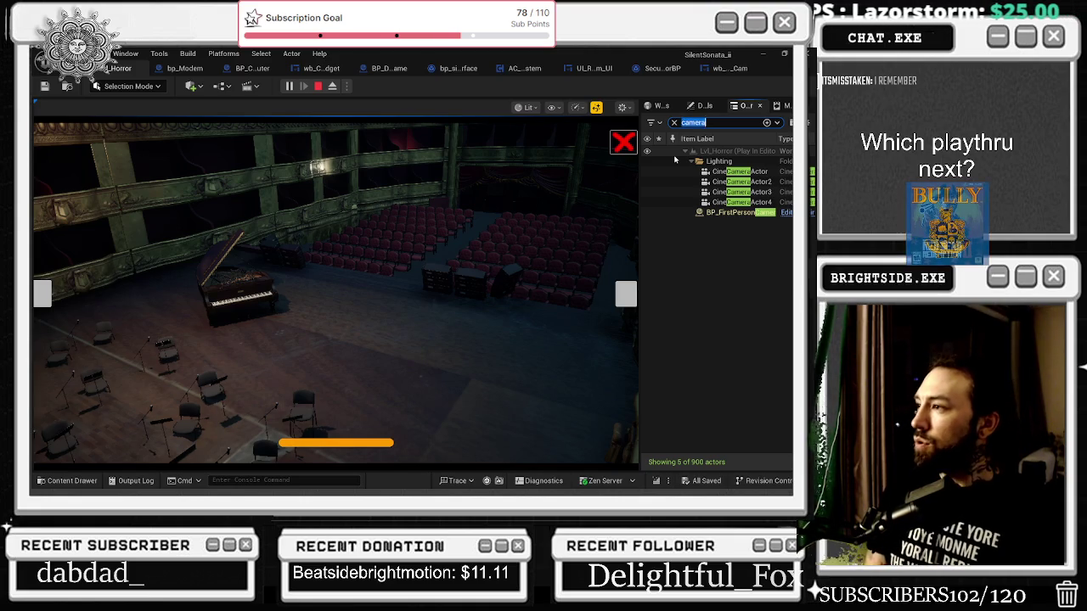
Clear the camera search from the Outliner and scroll down through the full list of 900 actors.
key(BackSpace)
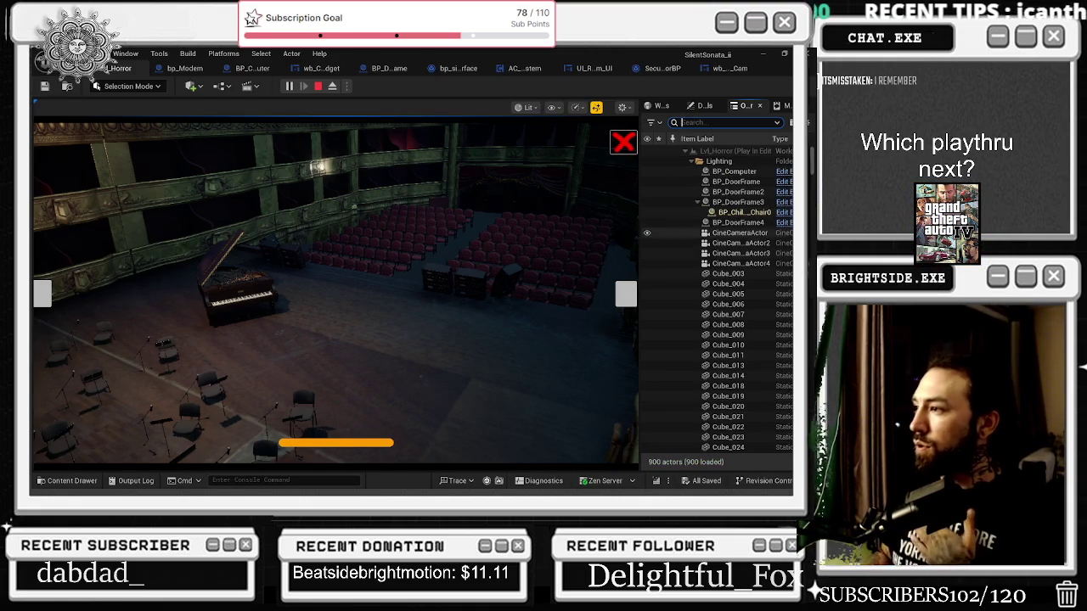
scroll(764, 244, down, 6)
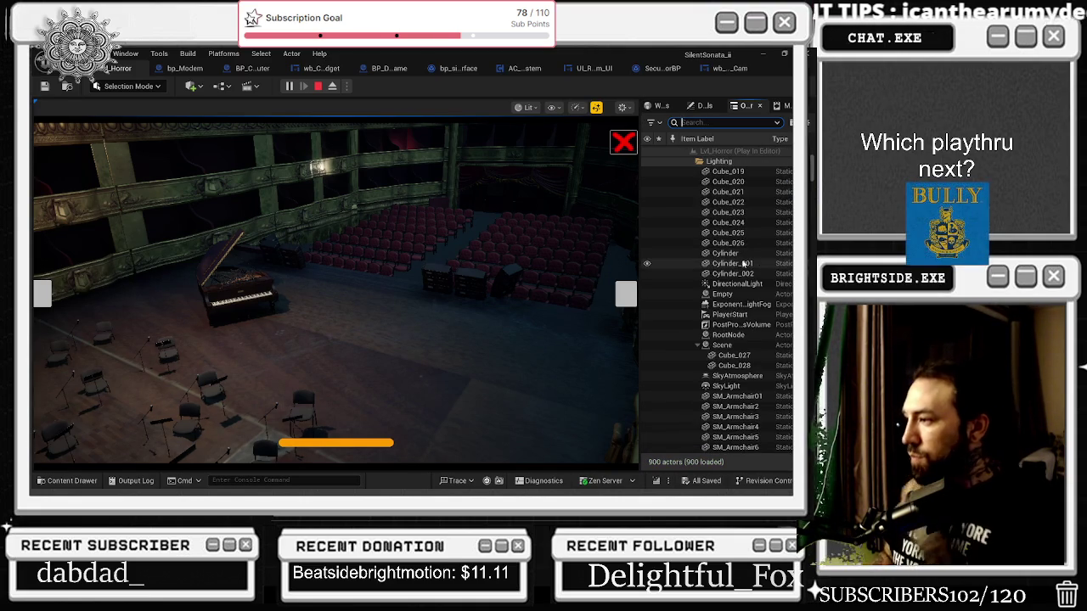
scroll(735, 268, down, 10)
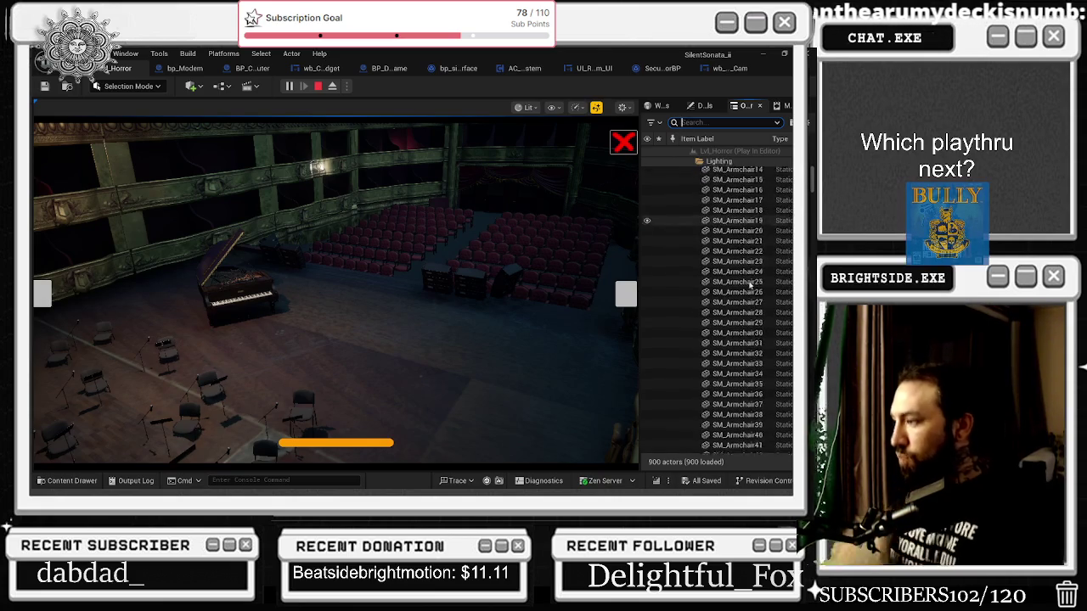
scroll(748, 274, down, 10)
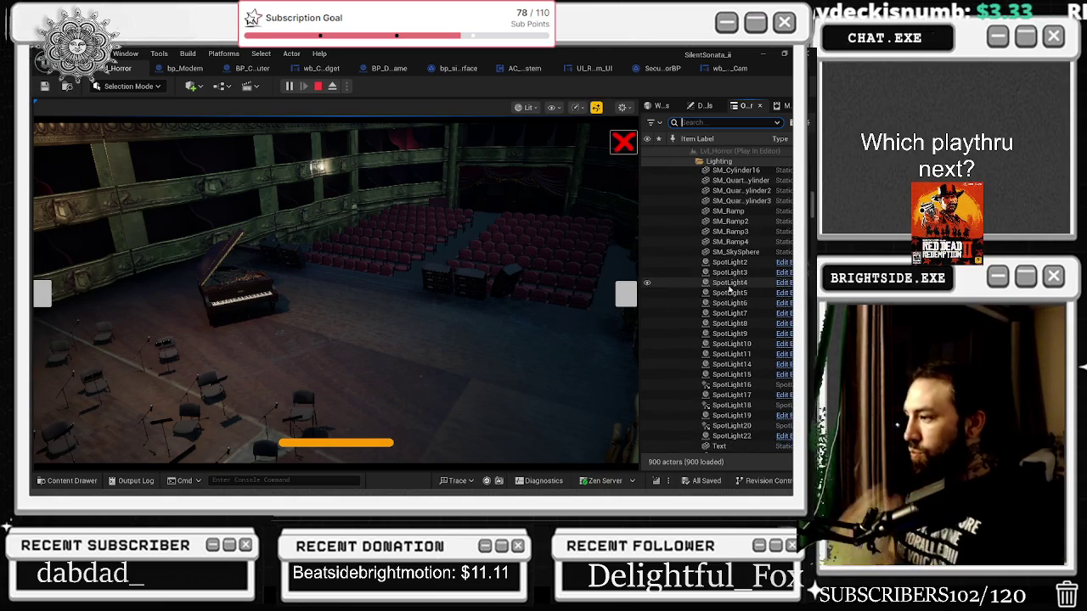
scroll(735, 283, down, 10)
scroll(724, 281, down, 10)
scroll(721, 280, down, 15)
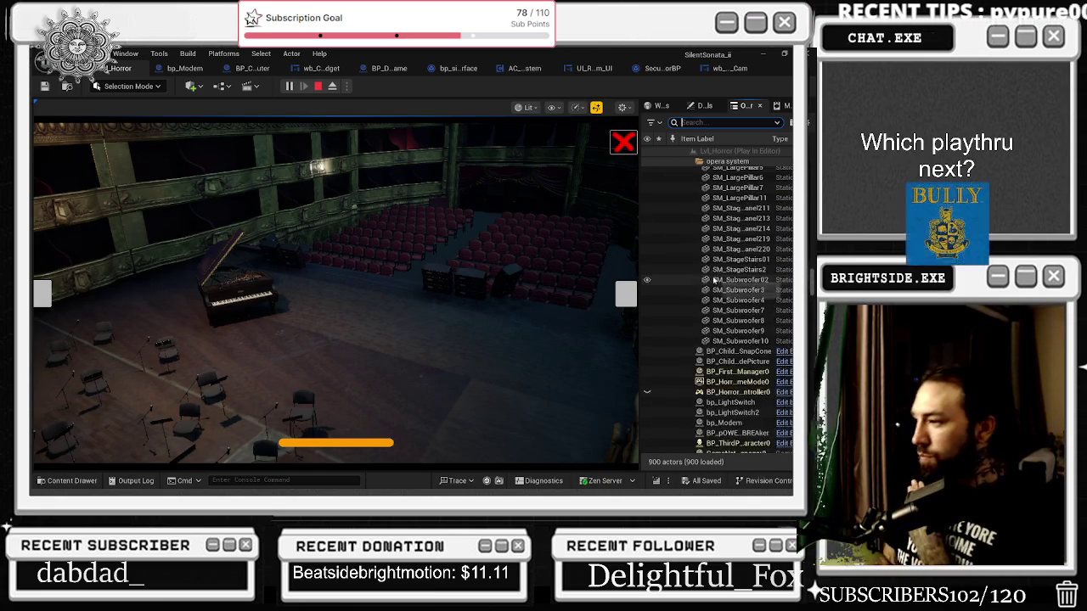
scroll(718, 272, down, 1)
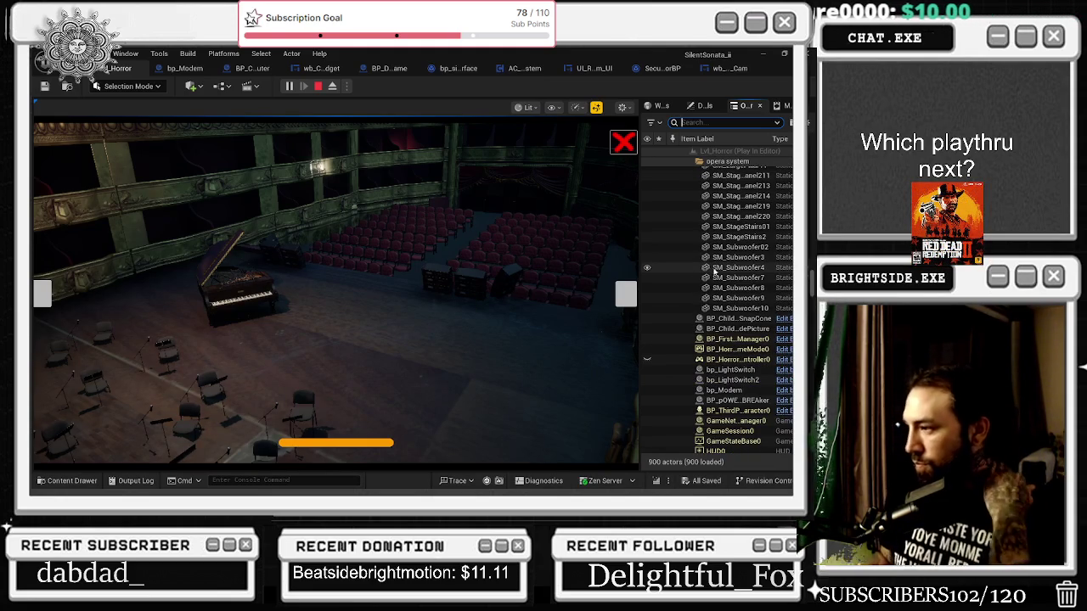
scroll(720, 273, down, 2)
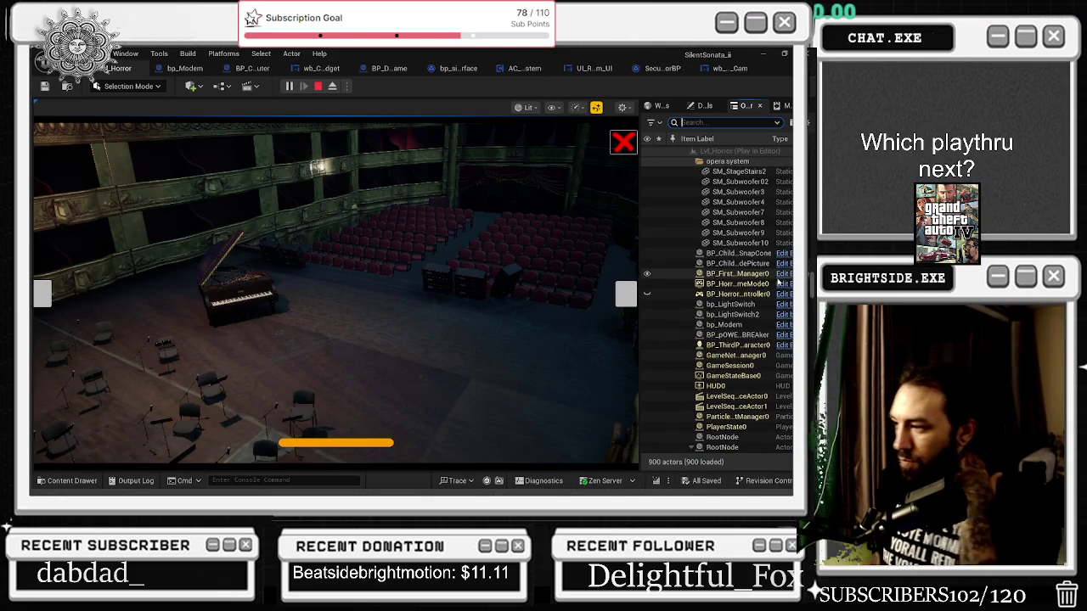
scroll(765, 274, down, 3)
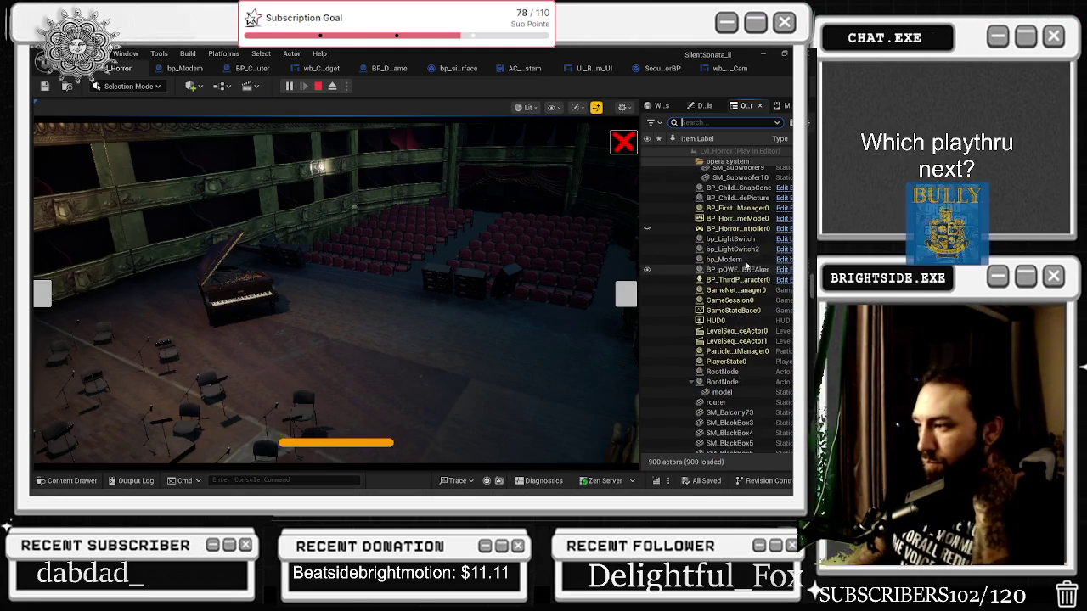
scroll(770, 284, down, 8)
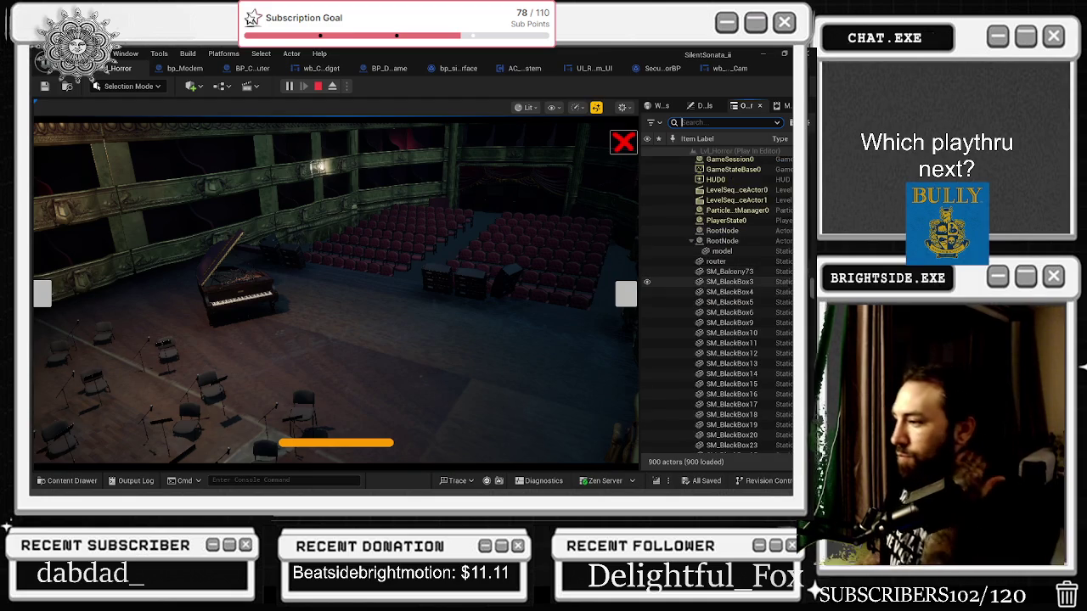
scroll(779, 286, down, 20)
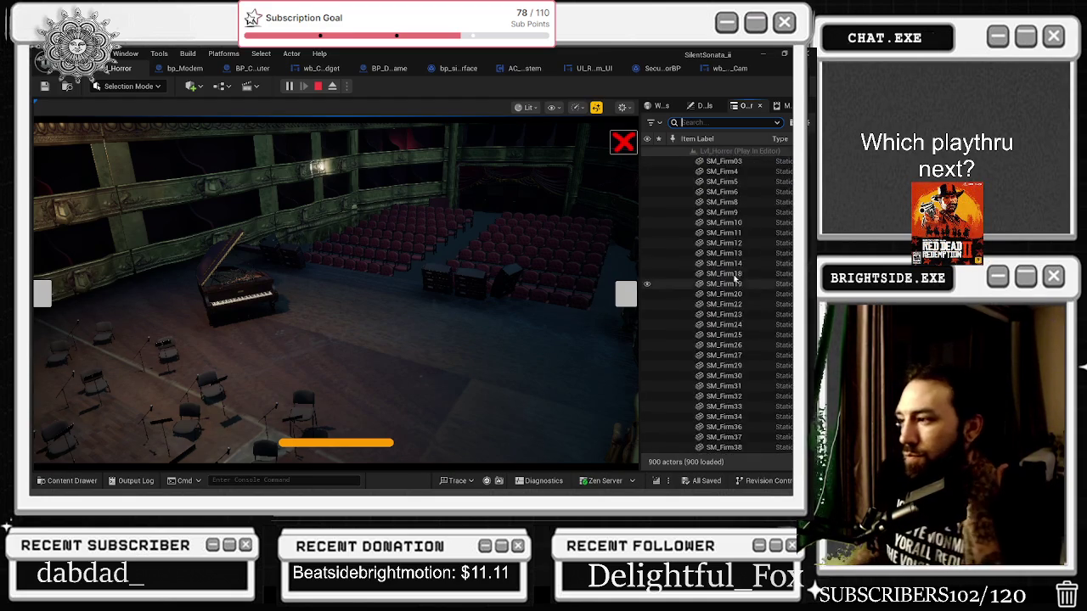
scroll(743, 289, down, 20)
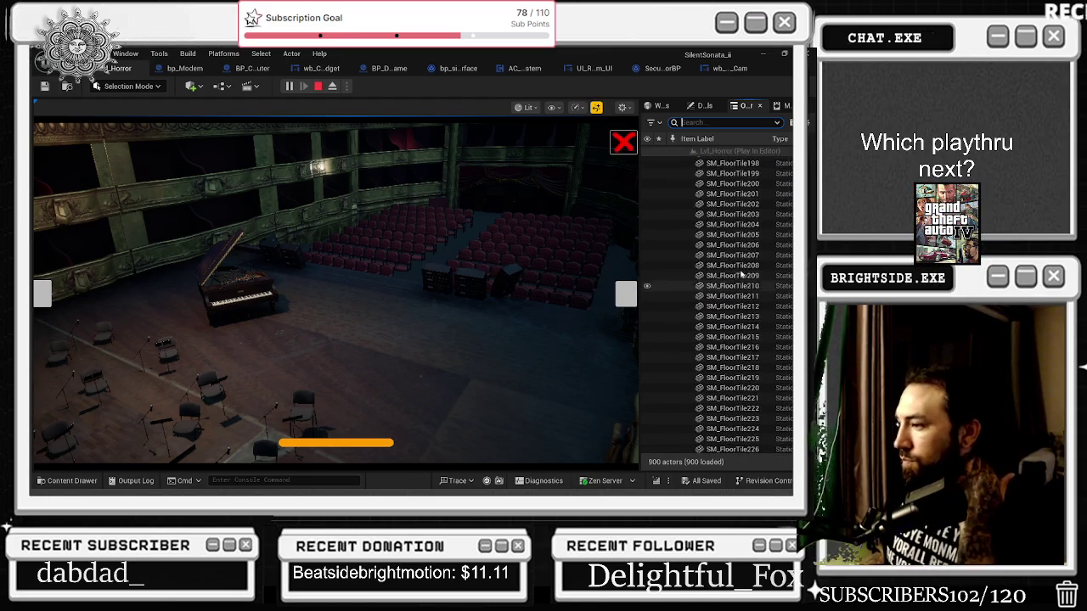
scroll(741, 272, down, 20)
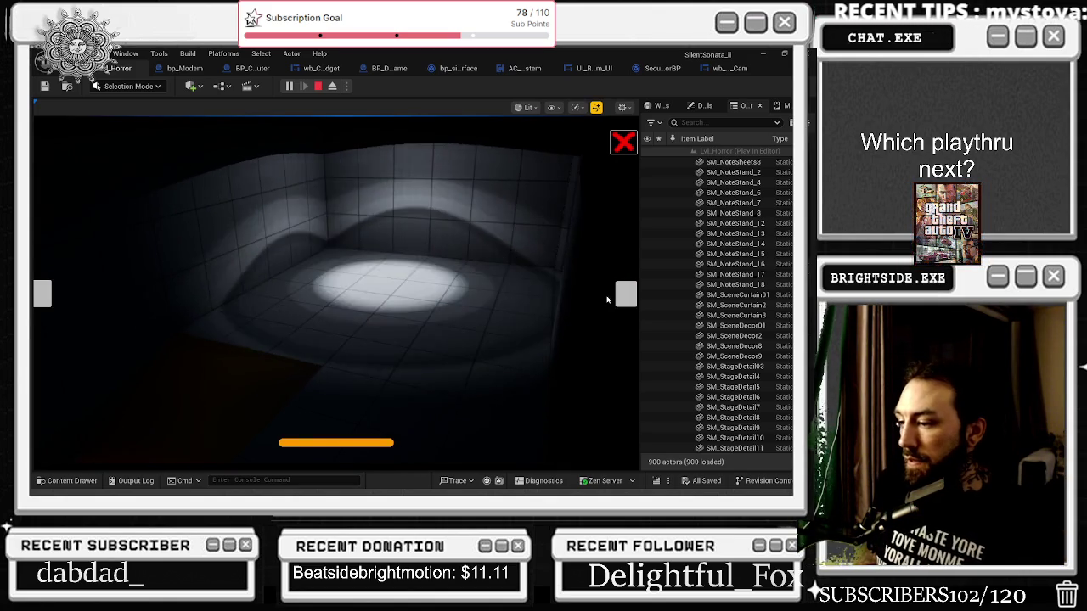
Cycle the security feed through seven cameras, including the theatre camera, then close it to the desktop.
click(623, 294)
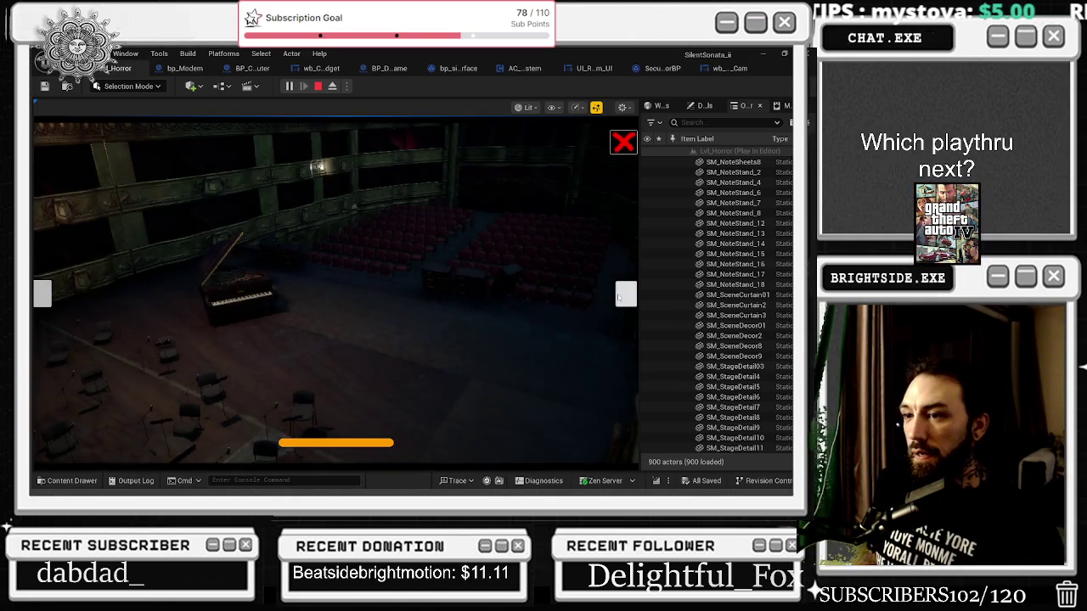
click(622, 294)
click(622, 294)
click(622, 293)
click(622, 294)
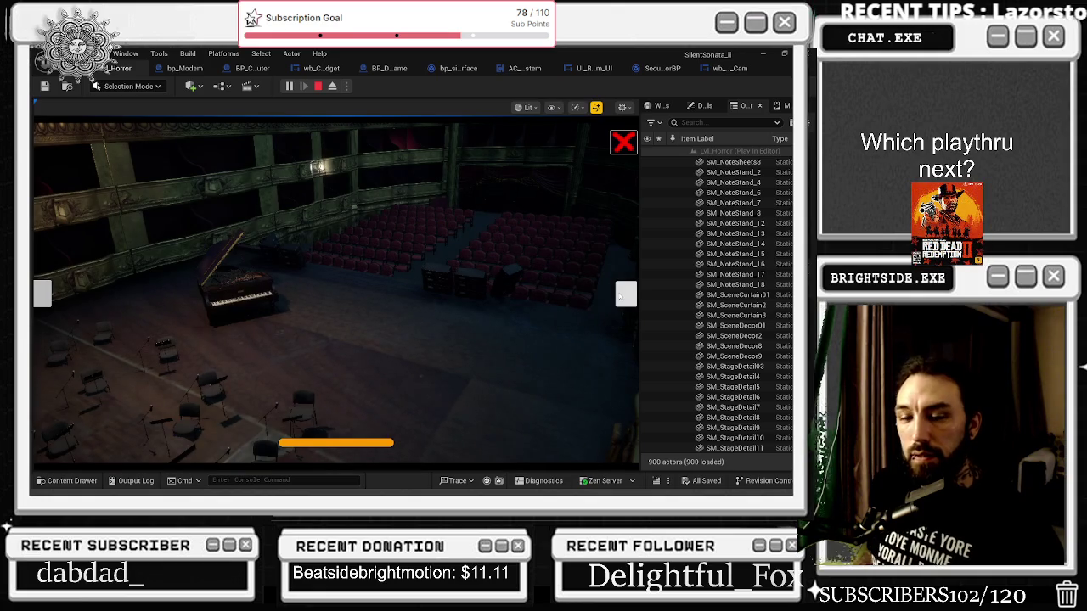
click(622, 294)
click(623, 294)
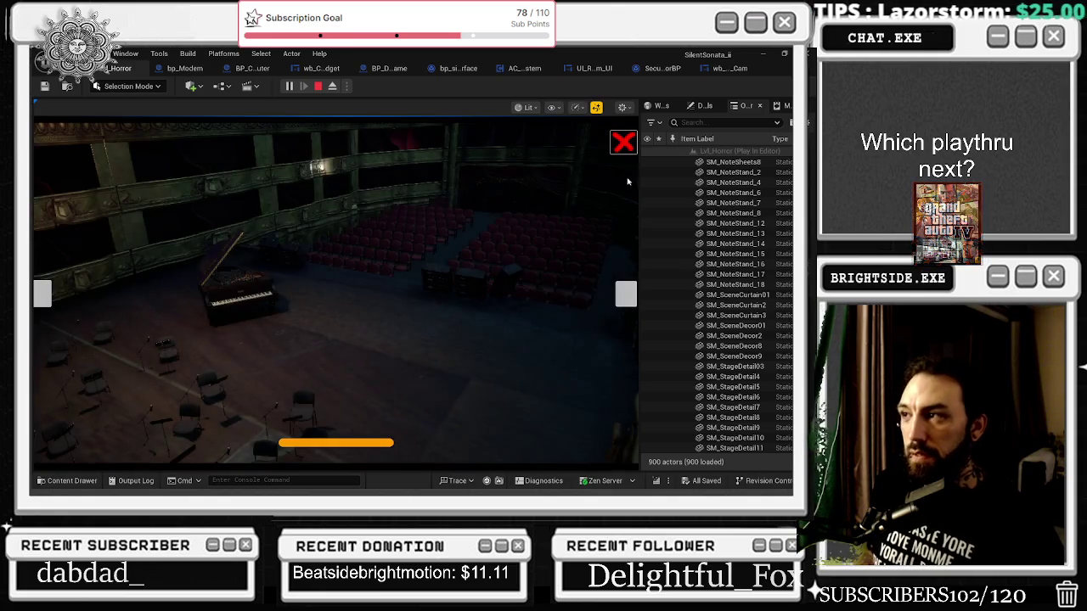
click(622, 294)
Reopen the camera view, cycle to the theatre and spotlit room cameras, close it, and refocus the game.
click(379, 459)
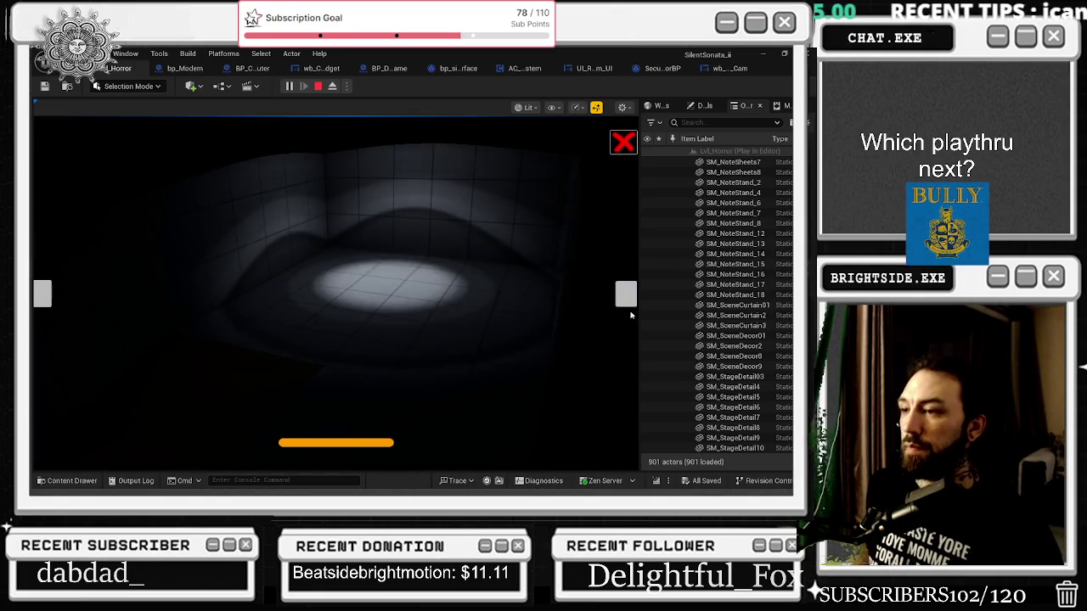
click(631, 316)
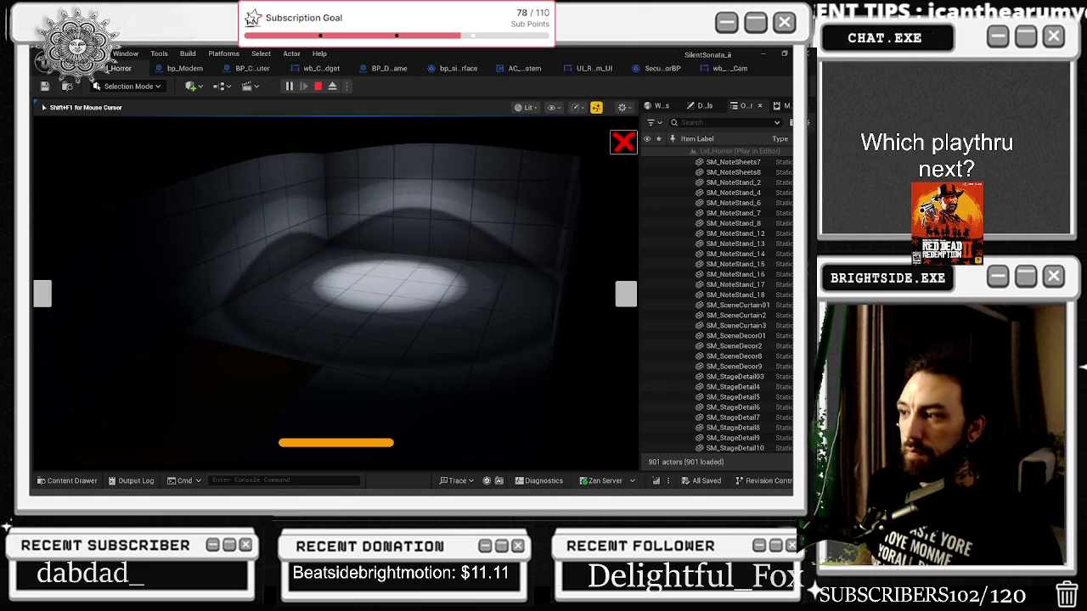
key(alt+Tab)
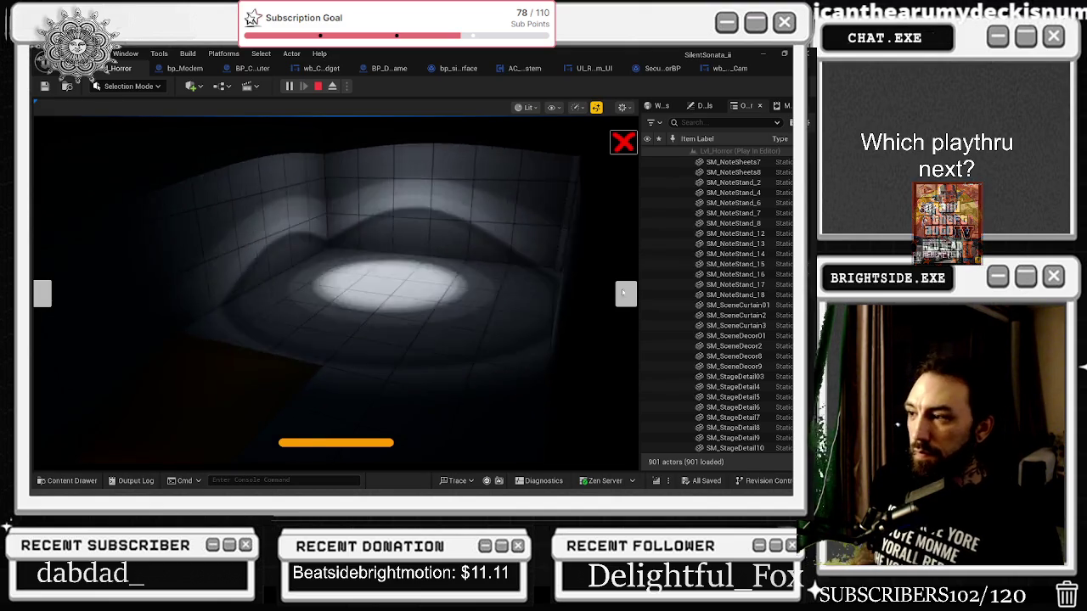
click(625, 293)
click(625, 293)
click(623, 143)
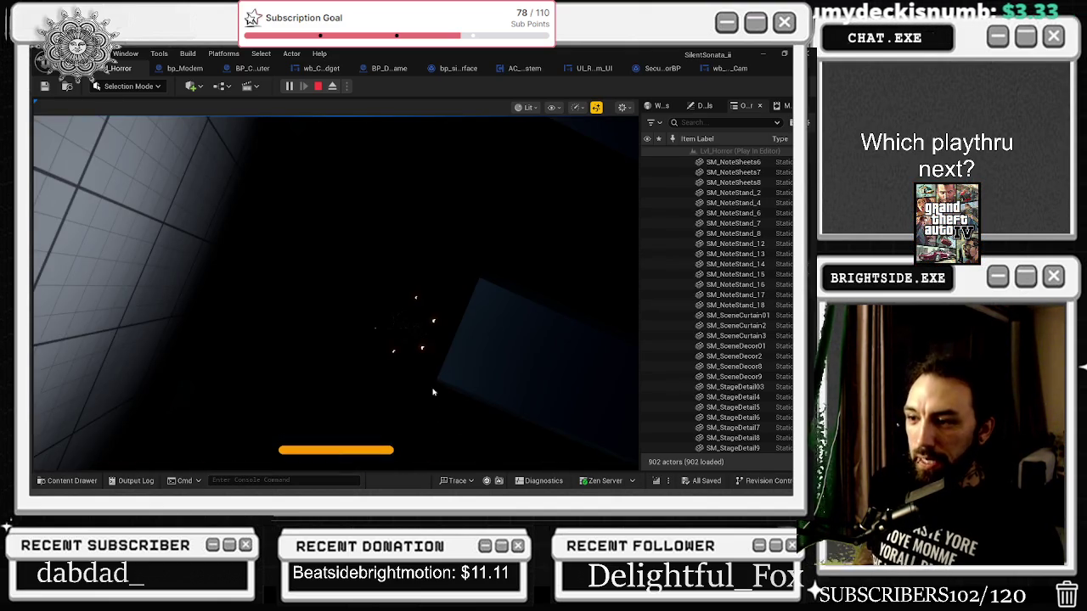
click(441, 363)
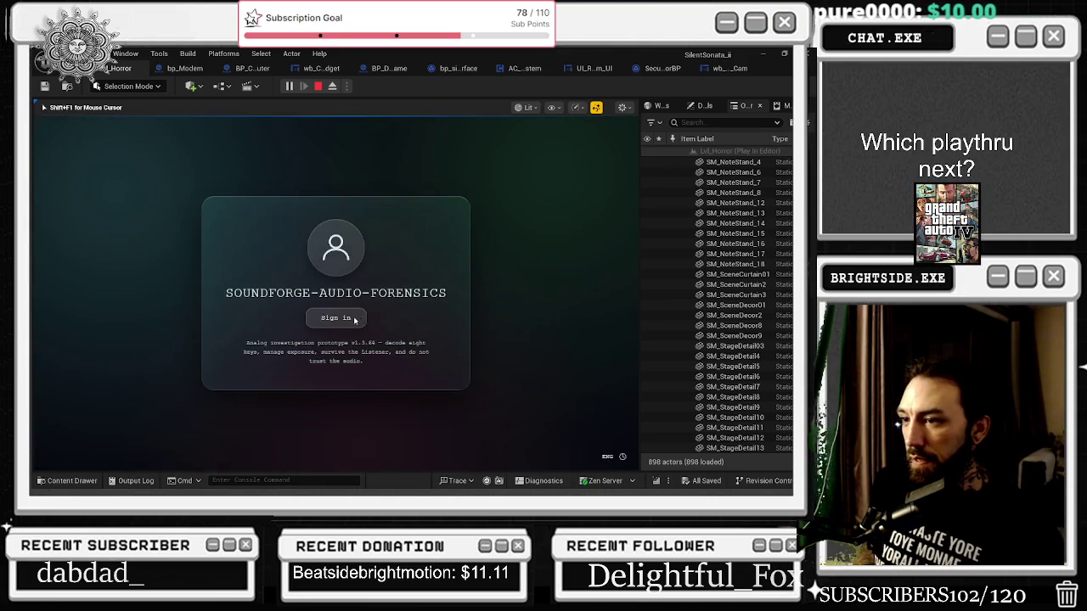
Sign in, open the security camera feed, cycle to the theatre camera, and close back to the desktop.
click(355, 329)
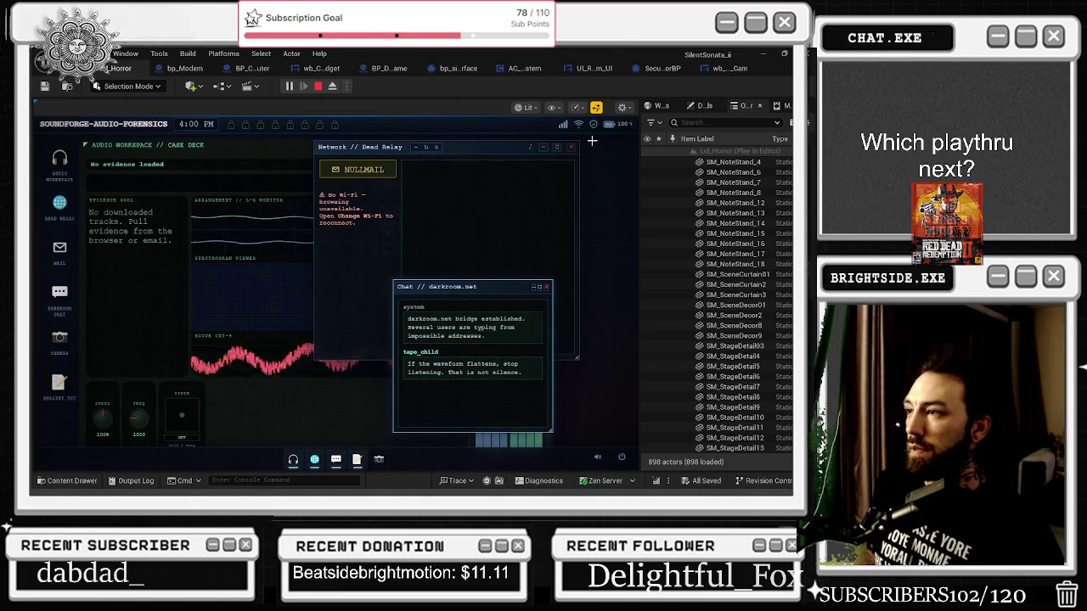
click(376, 464)
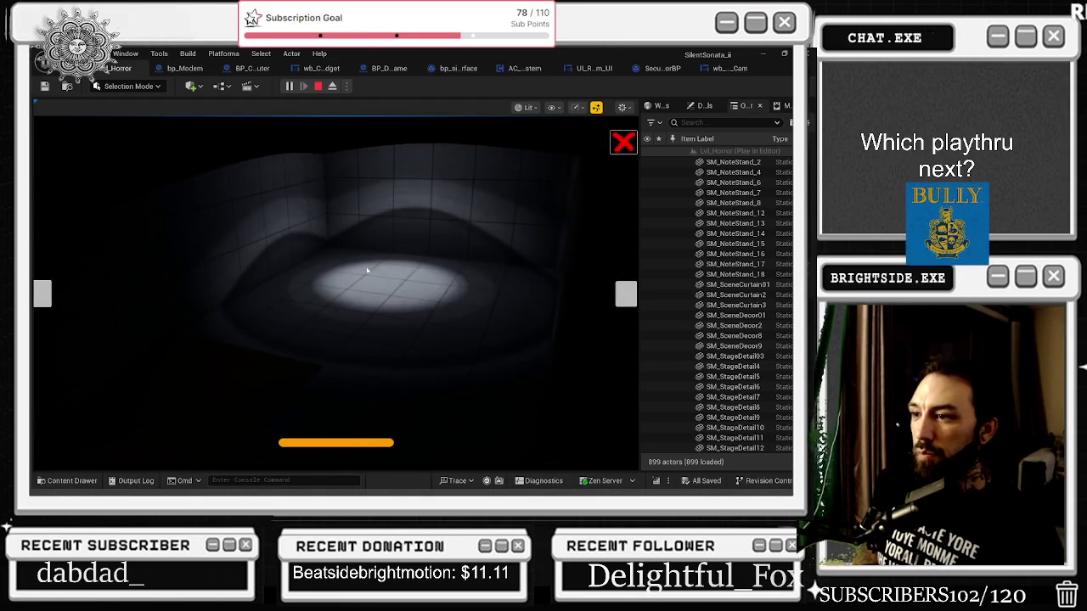
click(630, 294)
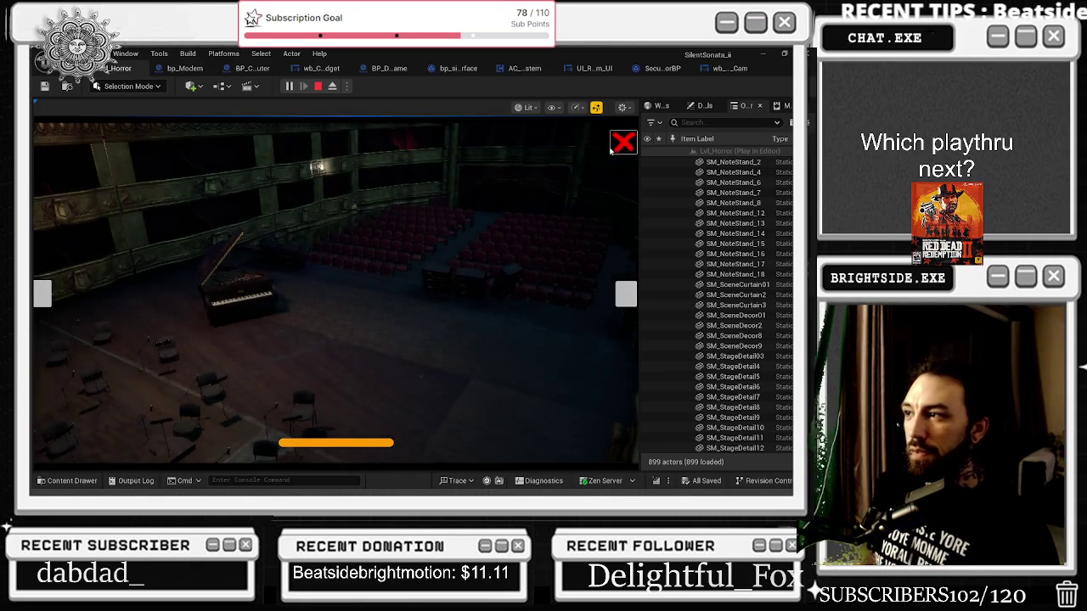
click(622, 144)
Reopen the camera feed, cycle to the stage camera, and close it to the desktop again.
click(372, 467)
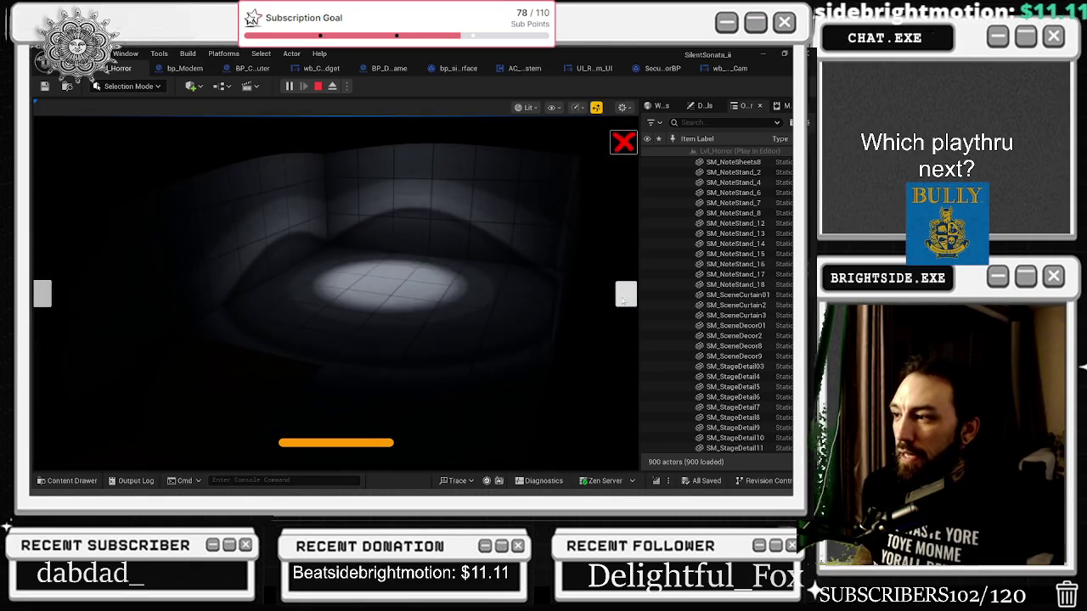
click(627, 295)
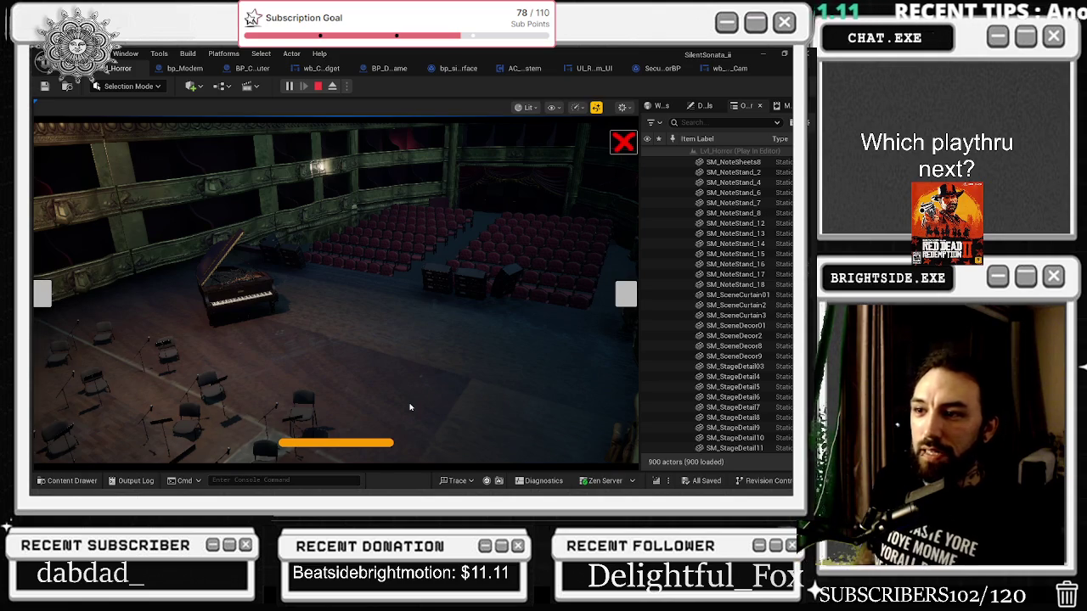
click(626, 293)
click(620, 143)
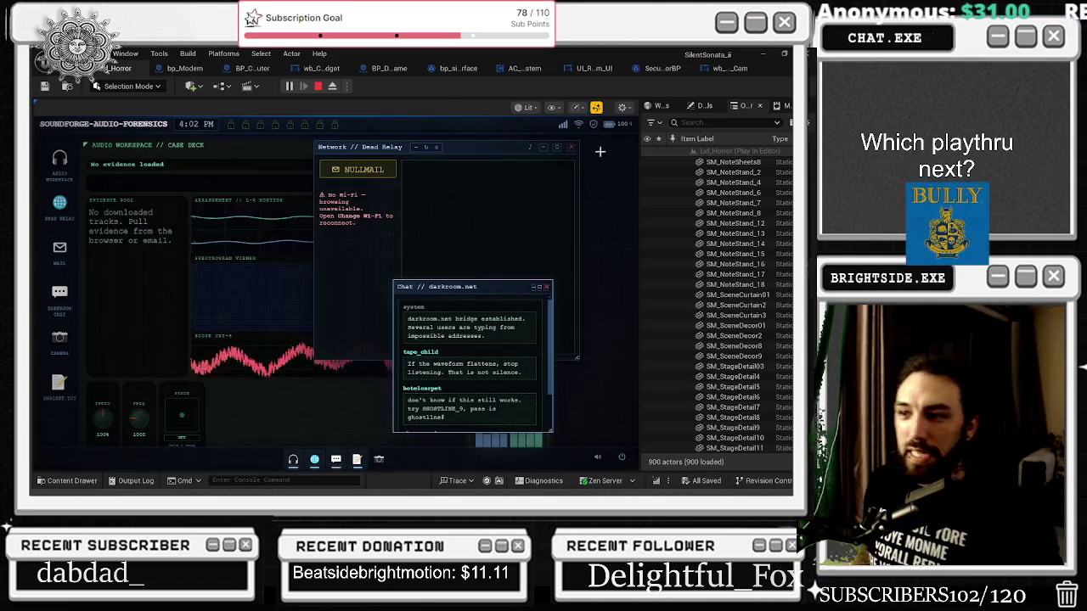
click(378, 463)
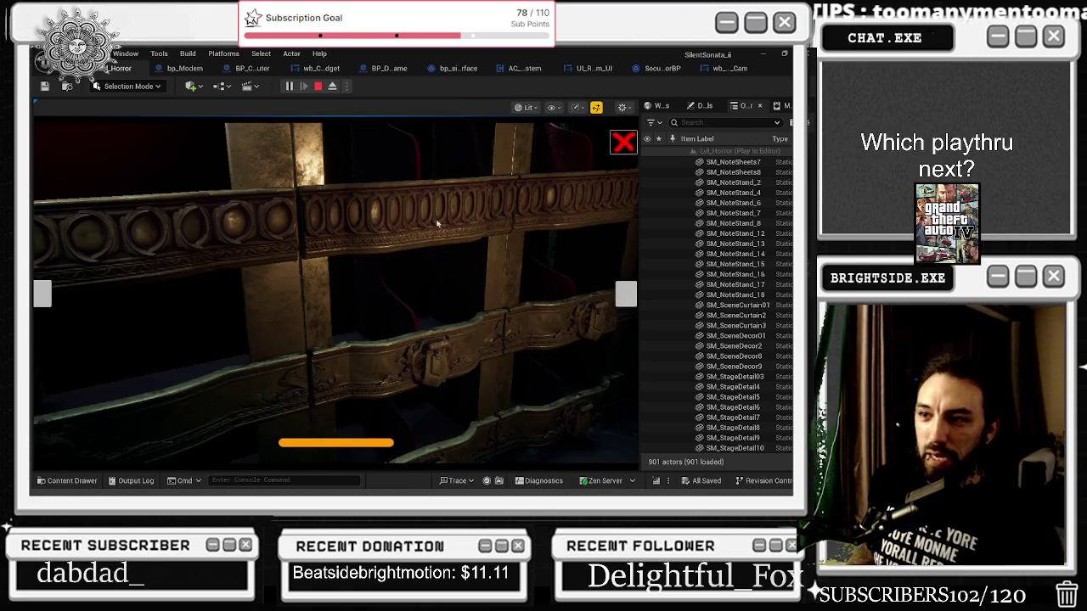
click(623, 142)
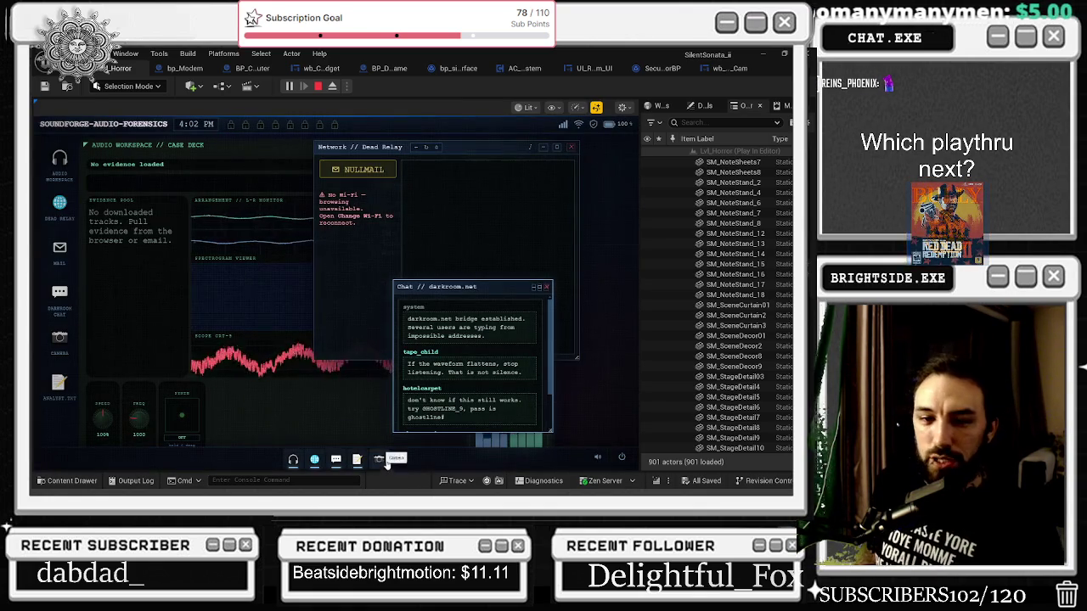
click(626, 295)
click(626, 294)
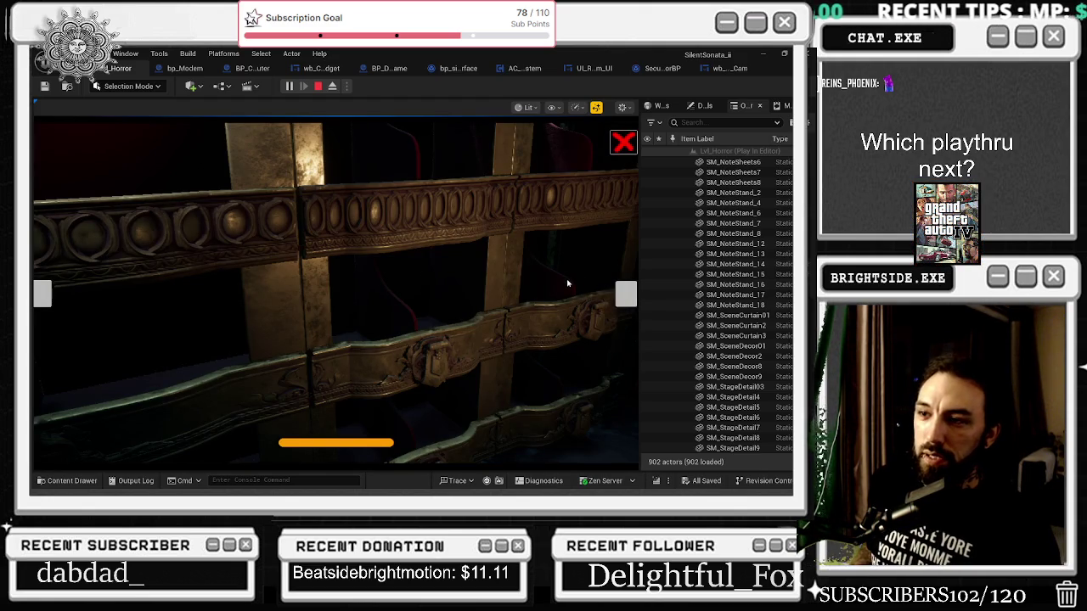
click(623, 141)
click(376, 458)
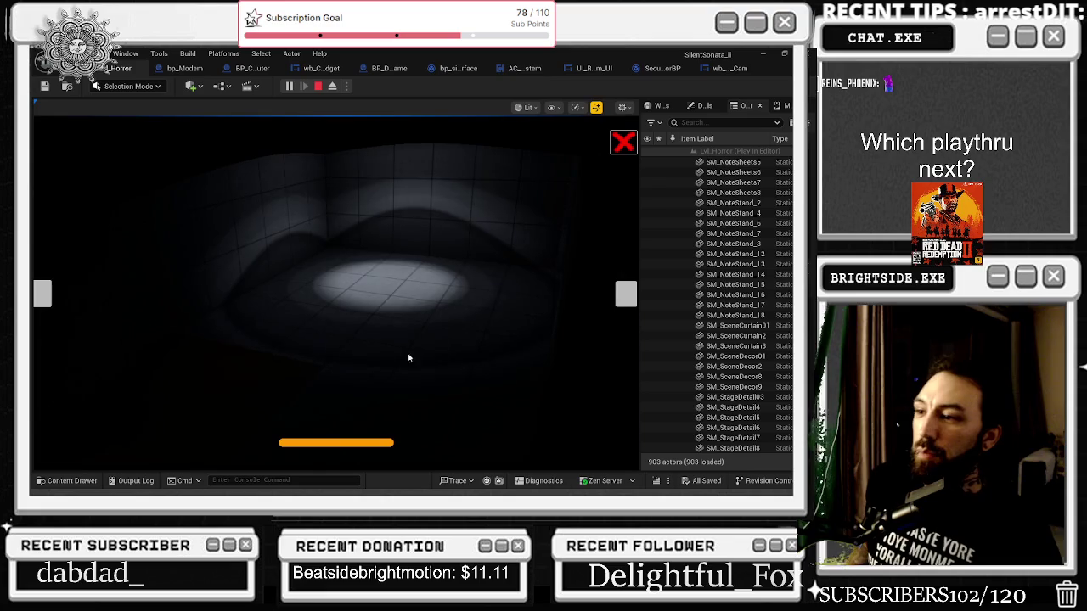
click(624, 298)
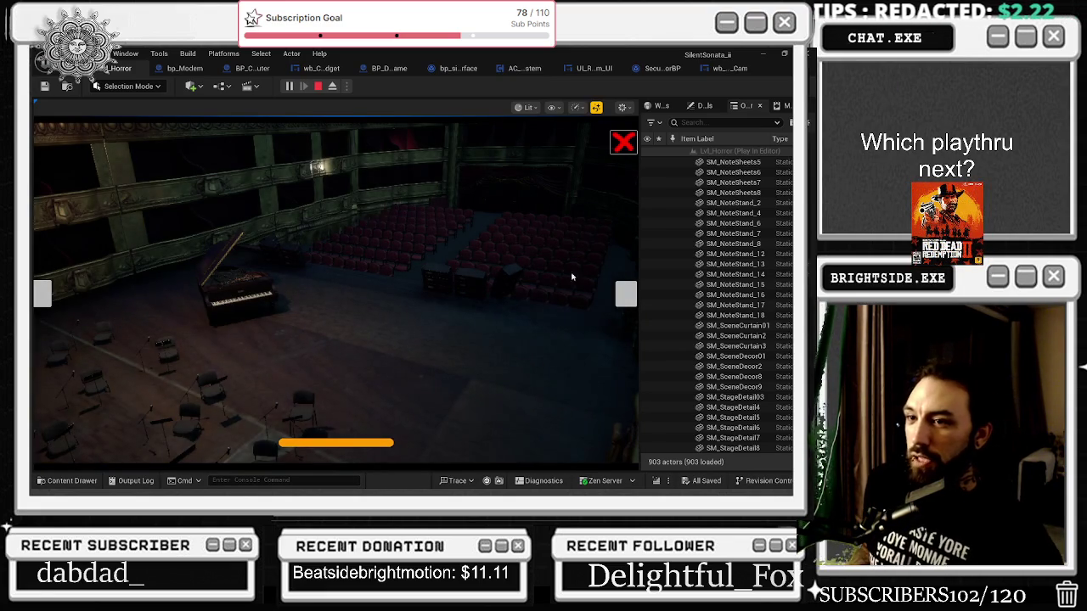
click(623, 142)
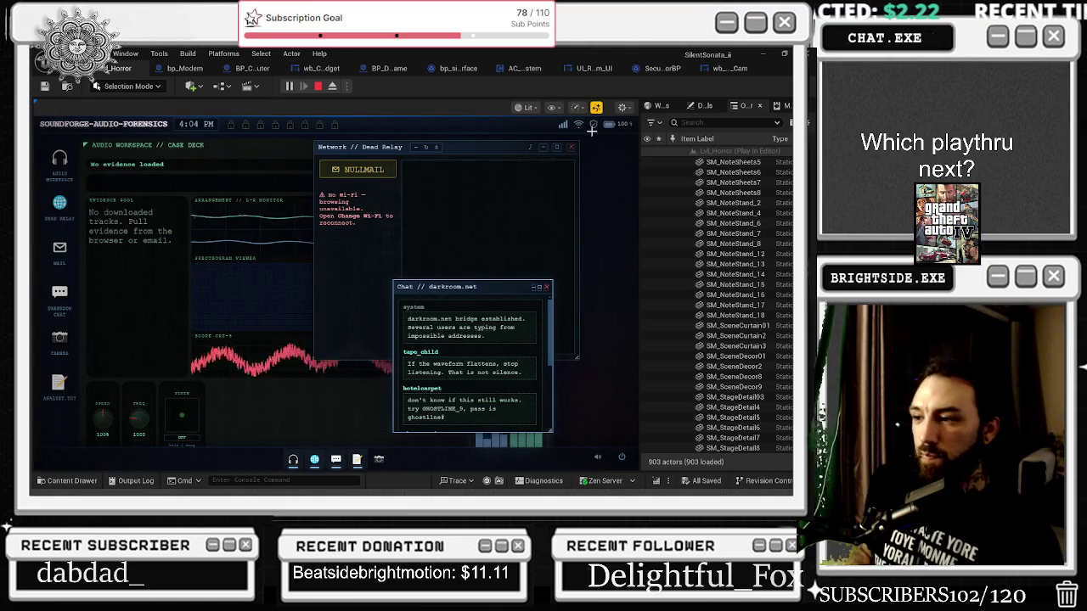
Close the darkroom.net chat, Dead Relay network, and audio workspace windows.
click(546, 286)
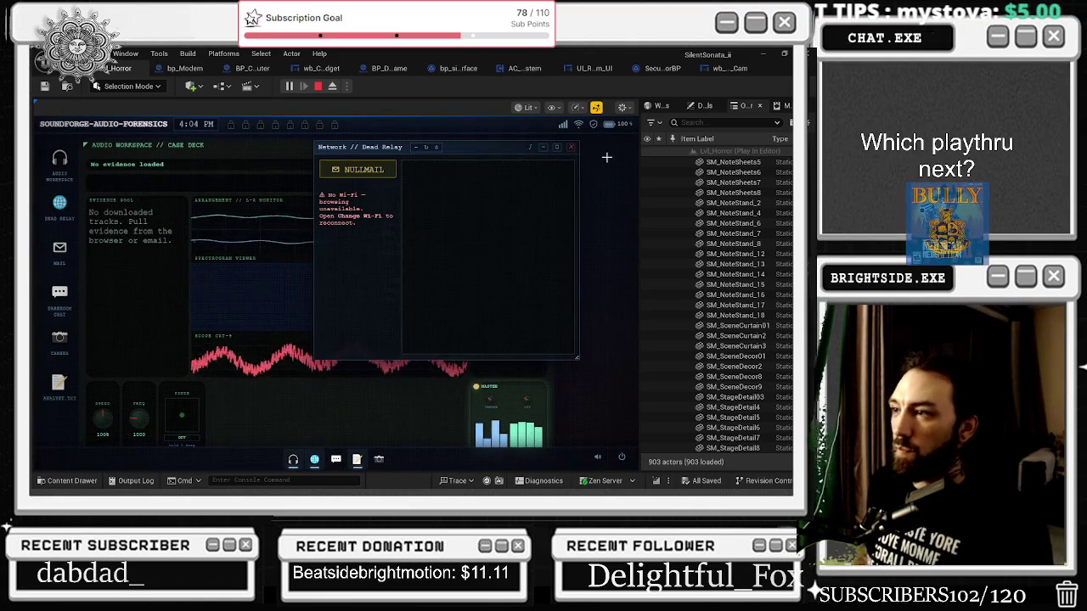
click(567, 149)
click(570, 148)
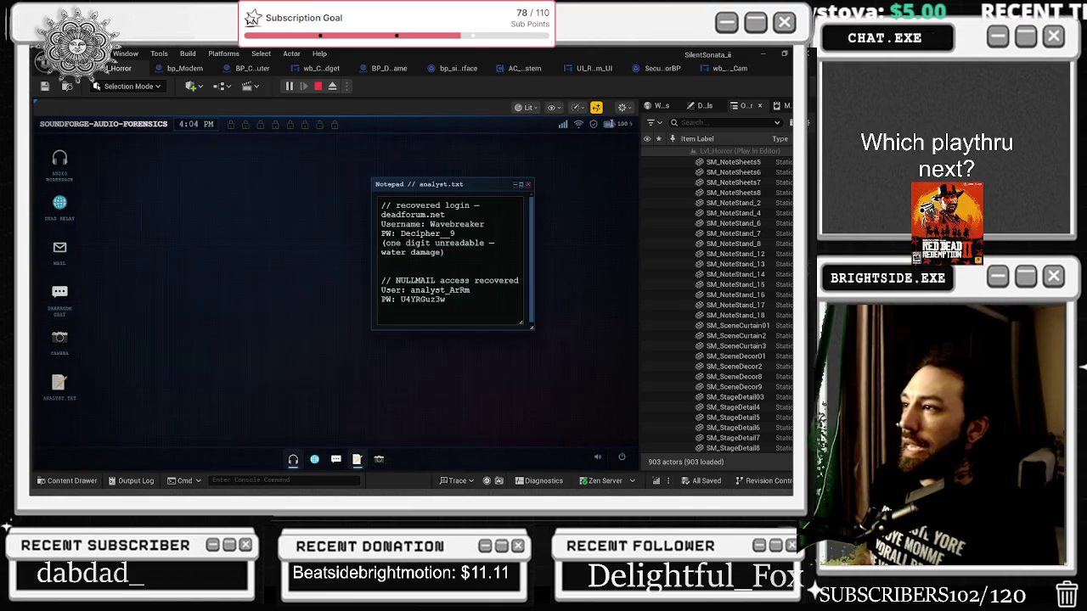
Connect the computer through the Canada VPN relay and dismiss the relays dialog.
click(591, 124)
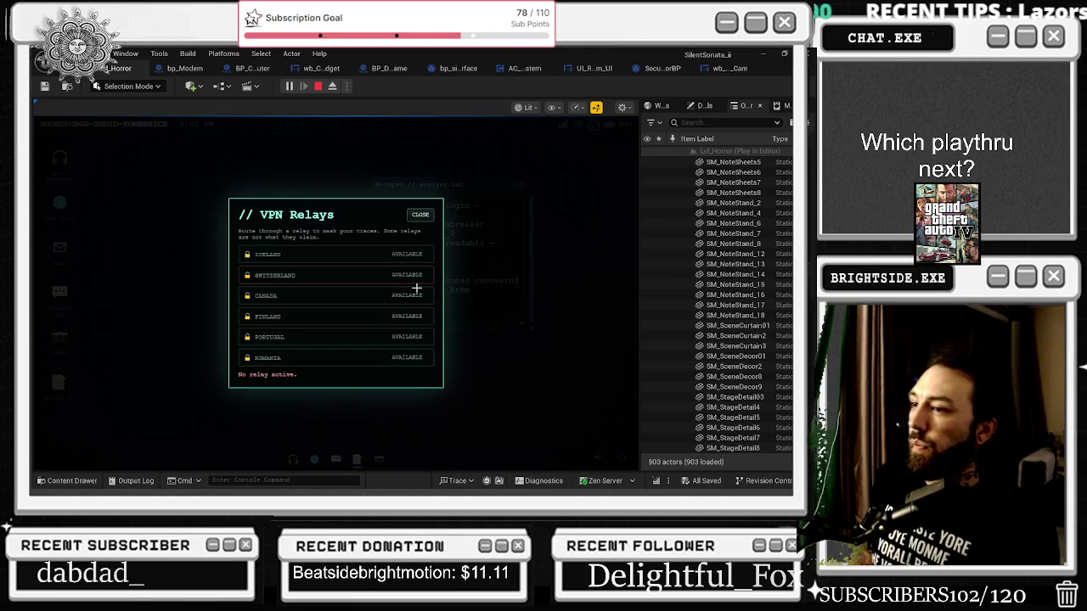
click(339, 296)
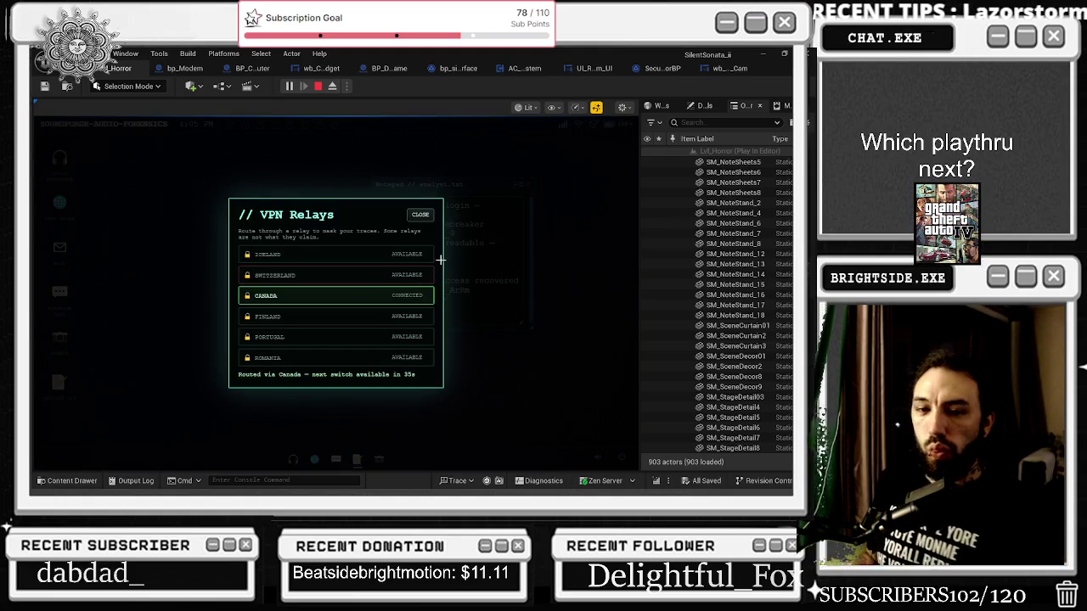
click(416, 224)
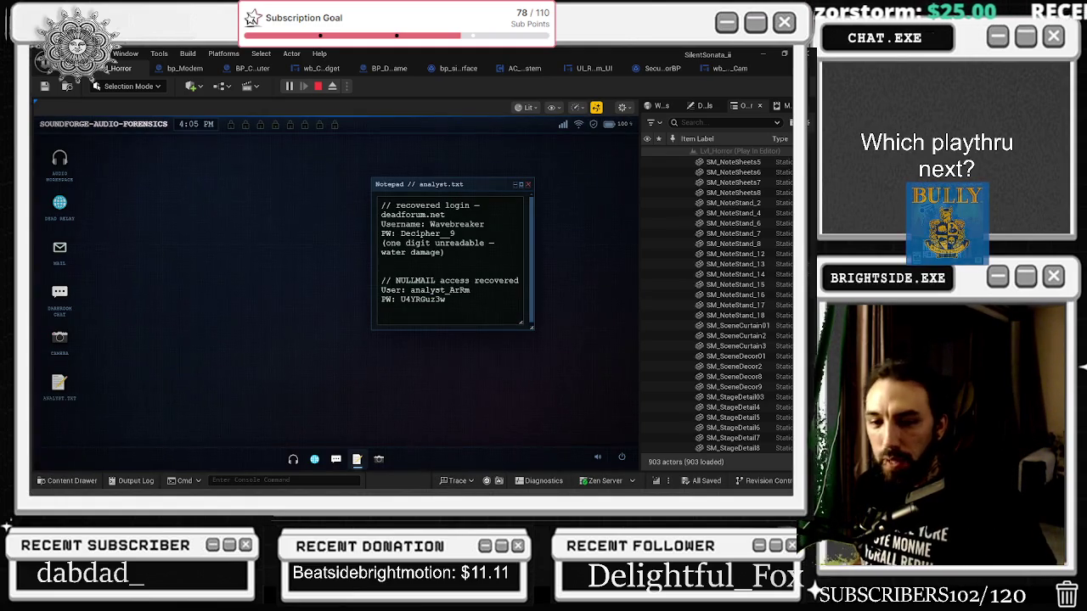
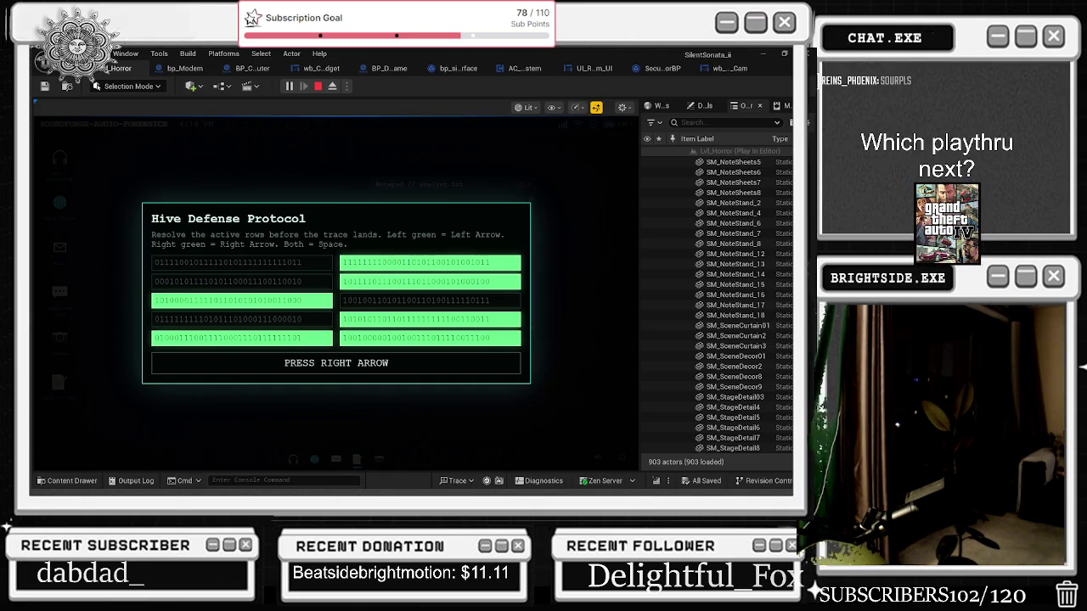
Finish the Hive Defense Protocol puzzle and give mouse control back to the running game.
key(Right)
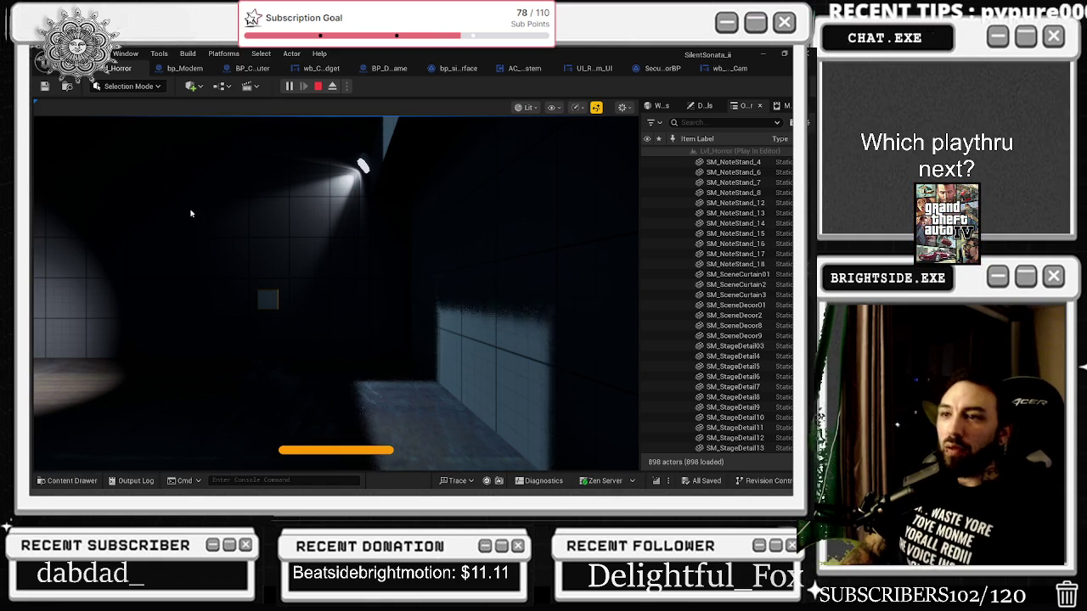
click(322, 108)
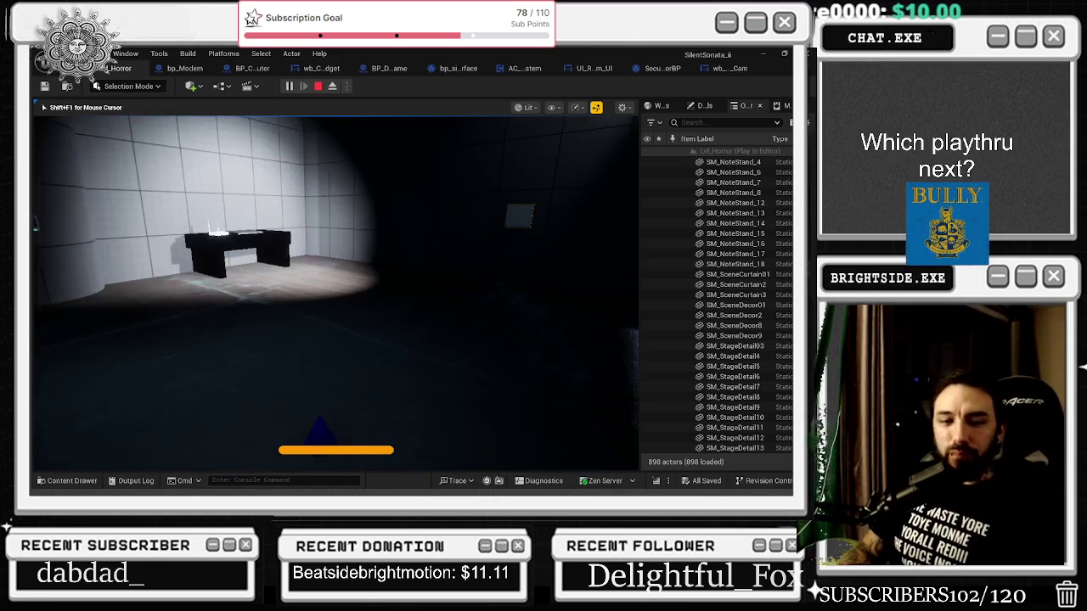
Walk down the lit corridor to the wall electric panel, open its wiring puzzle, and draw a first wire.
key(w)
key(w)
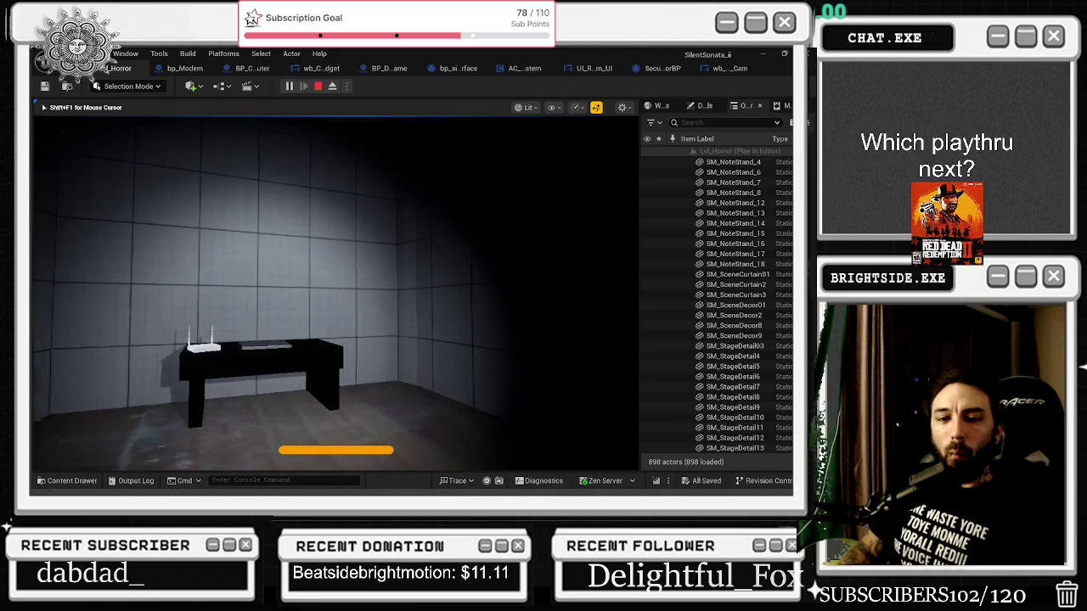
key(w)
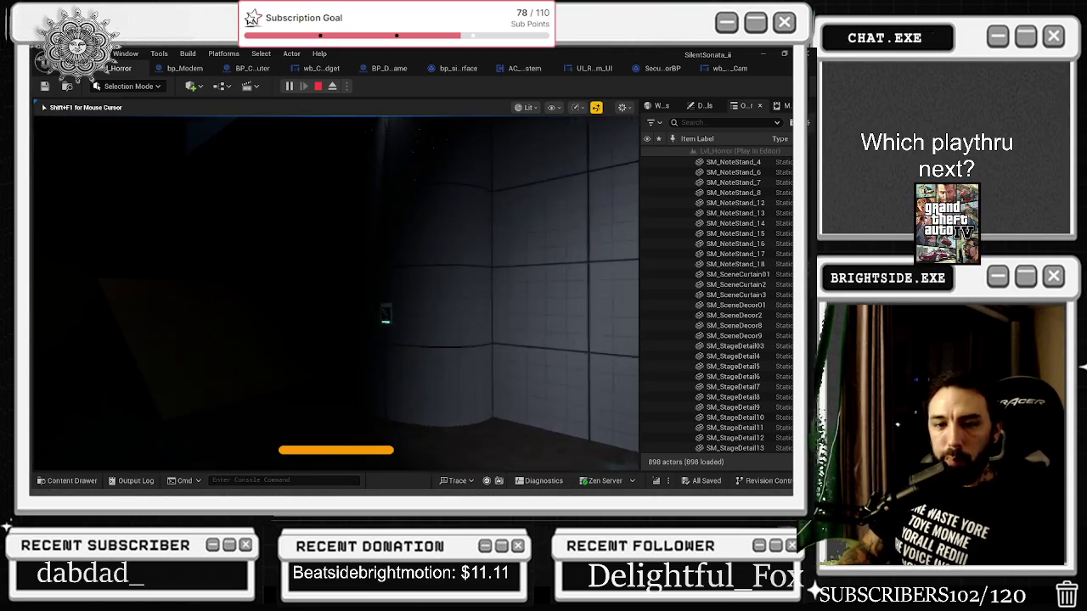
key(w)
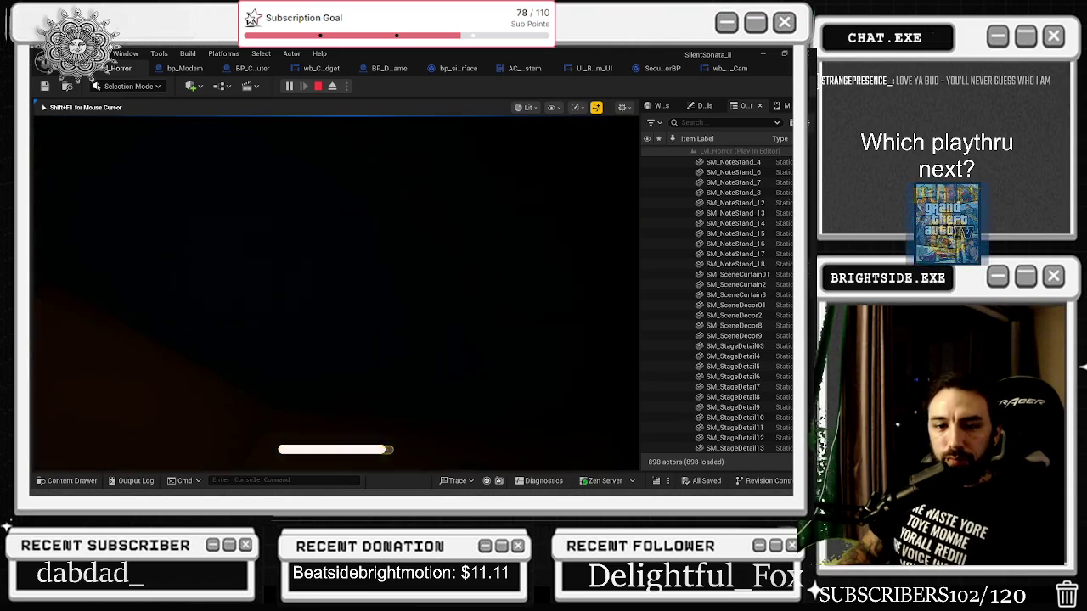
key(w)
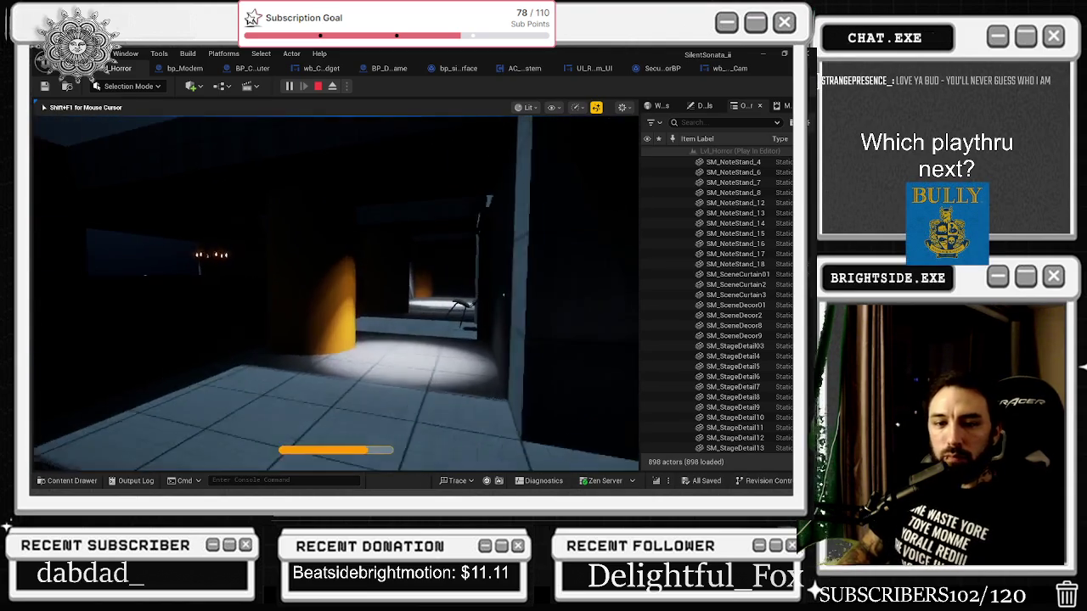
key(w)
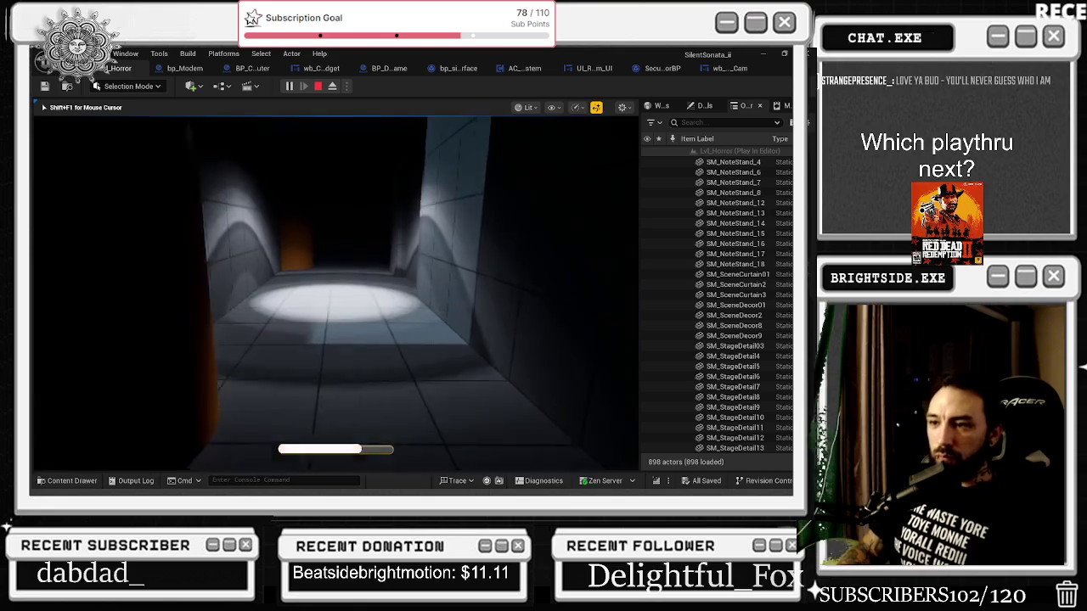
key(w)
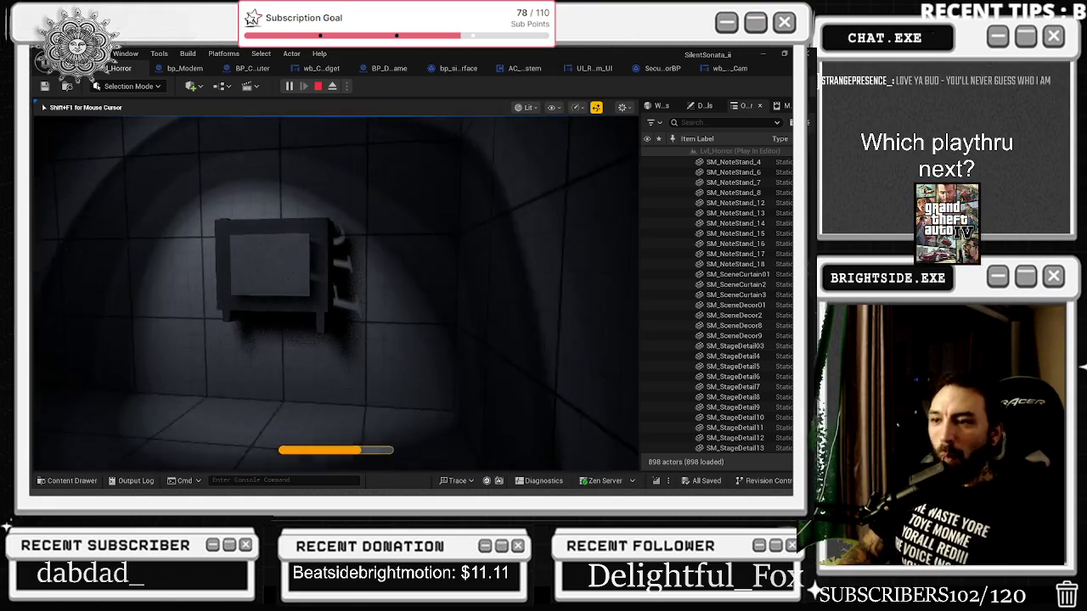
key(e)
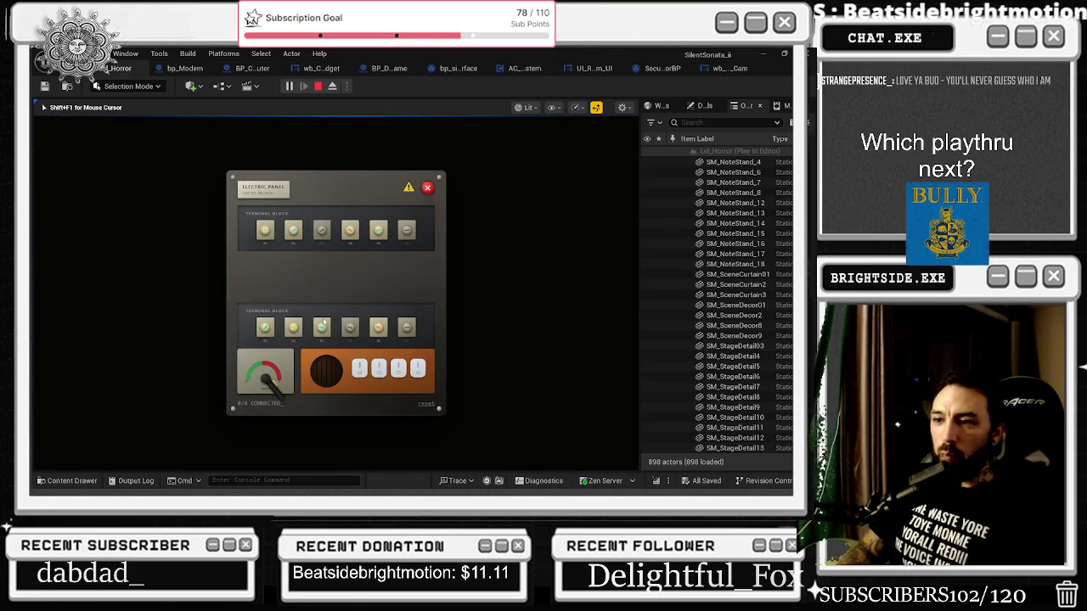
drag(293, 231, 265, 326)
Drag wires between top and bottom Electric Panel terminals until it reads 2/4 connected.
drag(291, 276, 292, 327)
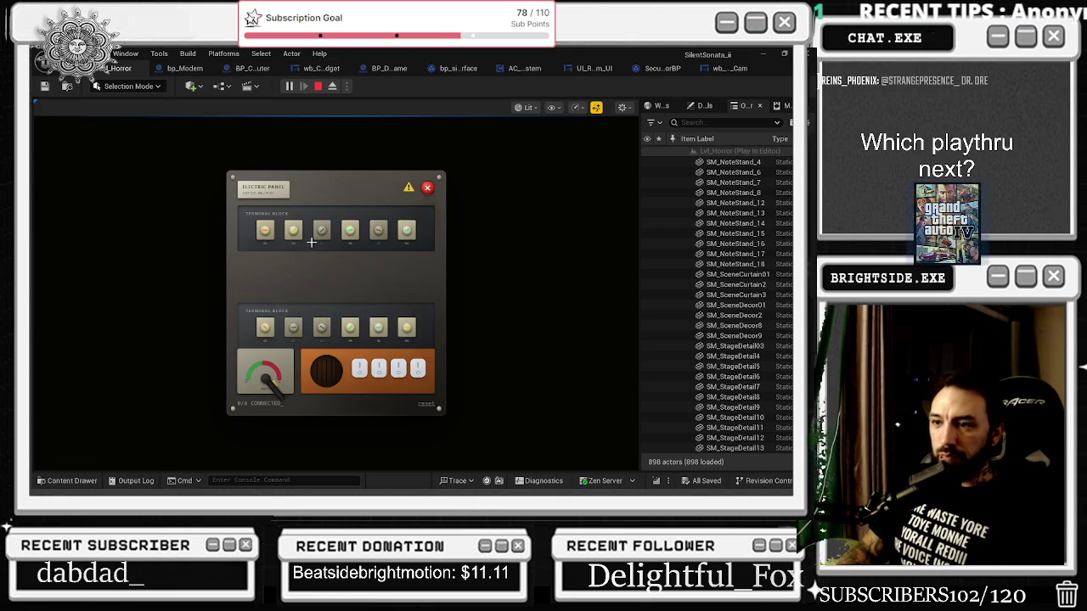
mouse_move(350, 230)
mouse_down()
mouse_move(316, 322)
mouse_move(378, 327)
mouse_move(367, 323)
mouse_up()
mouse_move(406, 235)
mouse_down()
mouse_move(402, 263)
mouse_move(353, 329)
mouse_move(359, 340)
mouse_up()
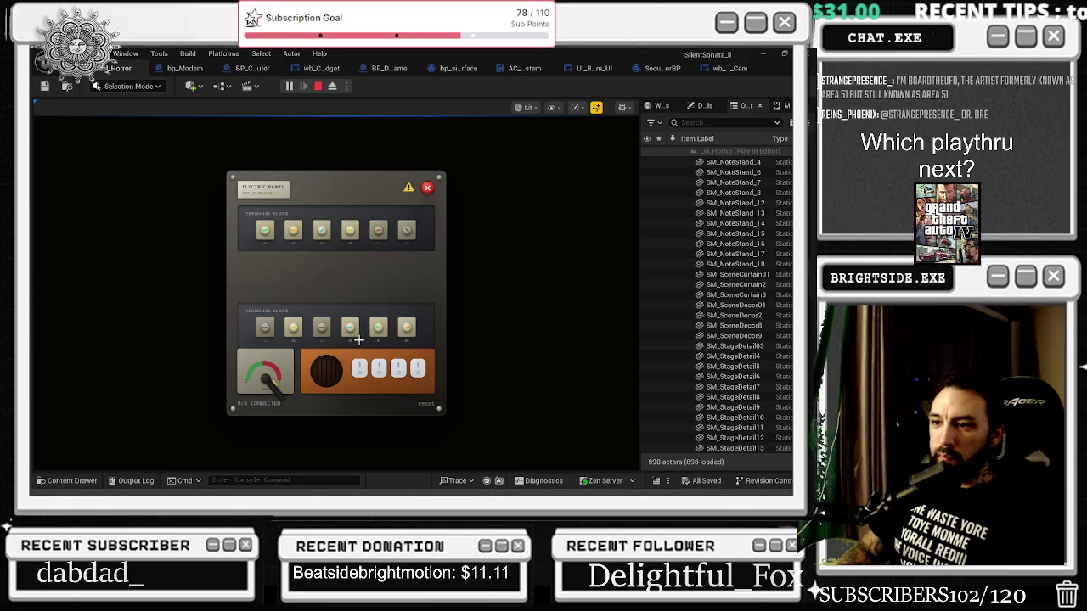
mouse_move(321, 231)
mouse_down()
mouse_move(327, 314)
mouse_move(350, 328)
mouse_up()
mouse_move(264, 230)
mouse_down()
mouse_move(291, 315)
mouse_move(378, 328)
mouse_up()
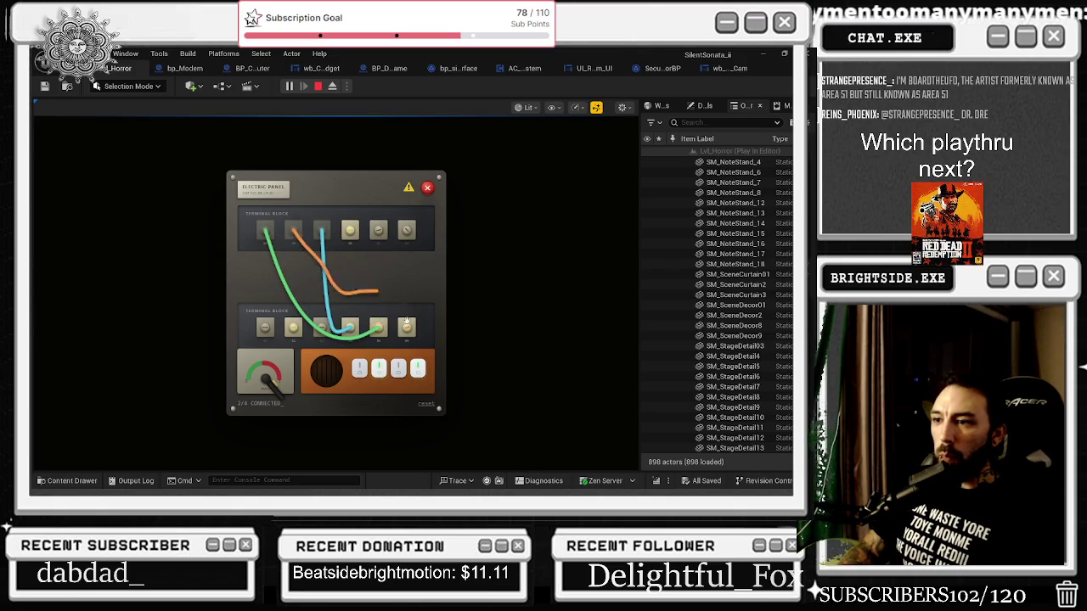
click(406, 321)
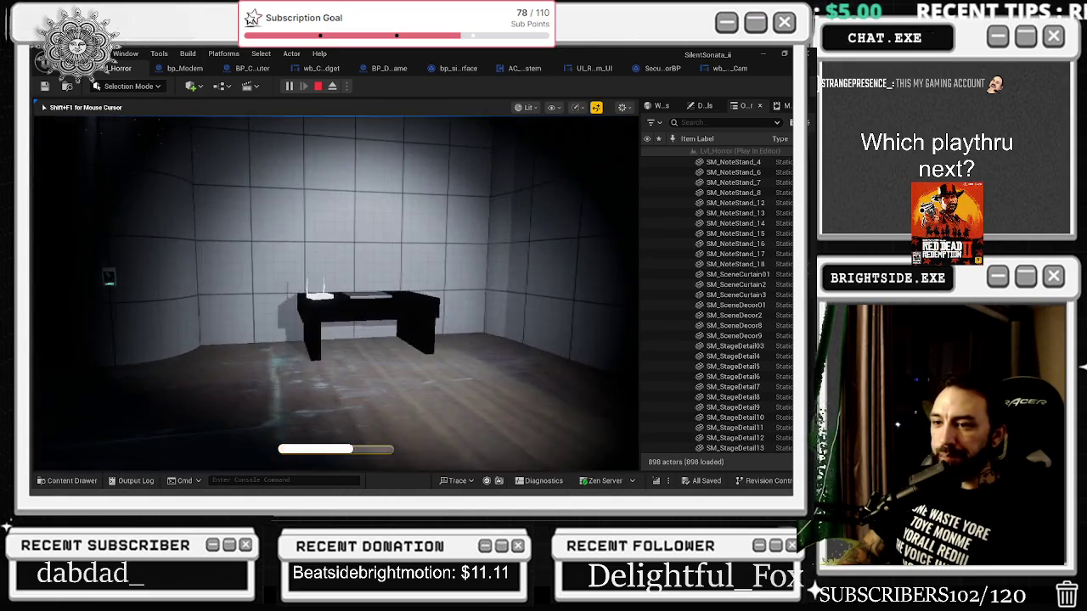
Use the desk laptop to bring up the SOUNDFORGE-AUDIO-FORENSICS sign-in screen.
key(e)
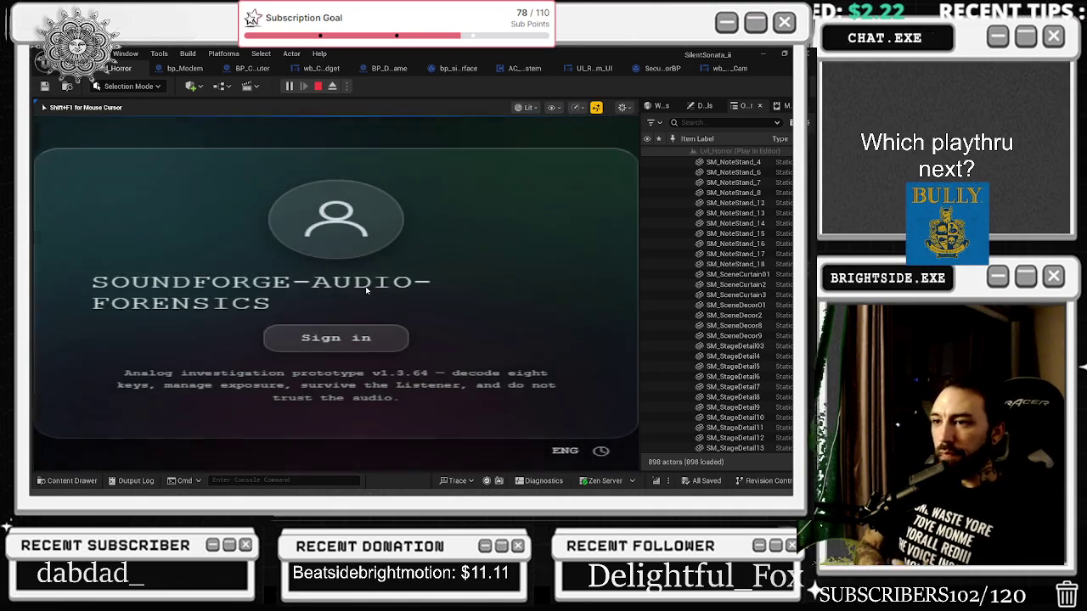
Sign in to the SoundForge desktop, then move, close and reopen the Network // Dead Relay window.
click(357, 336)
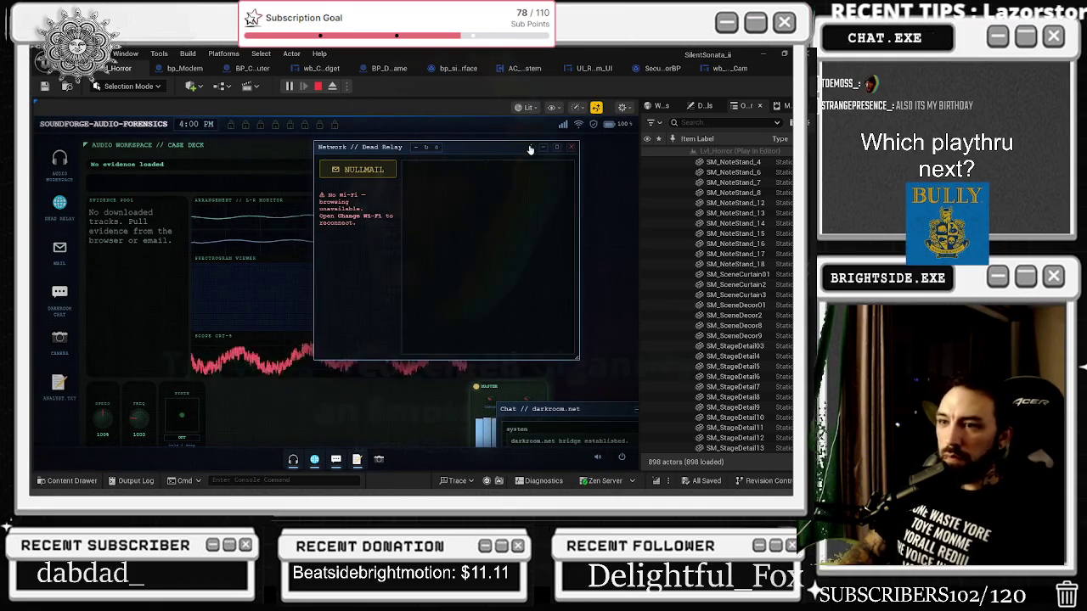
drag(357, 146, 252, 167)
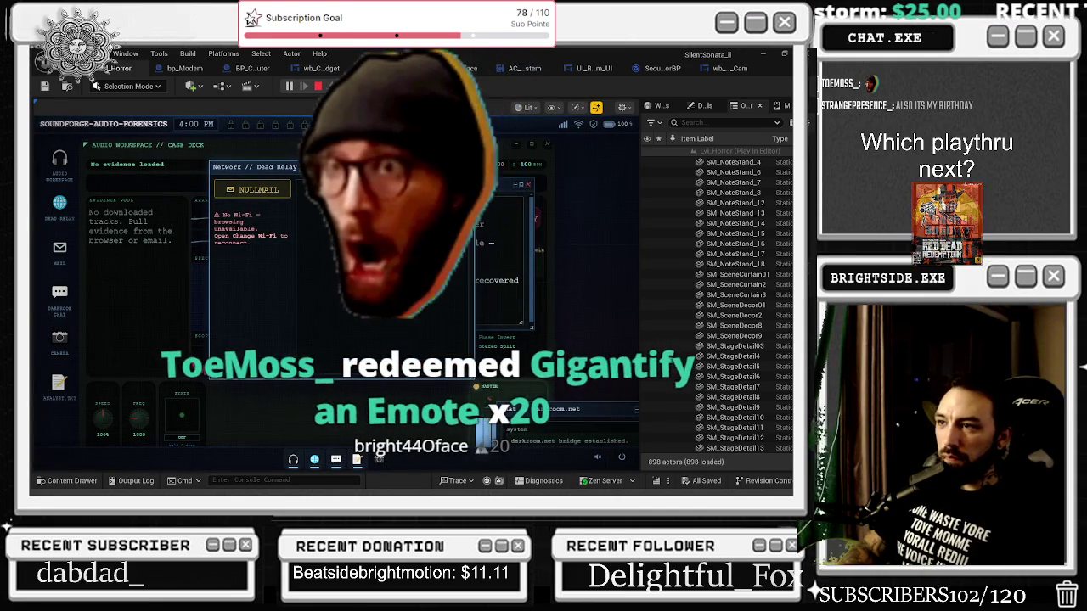
click(370, 167)
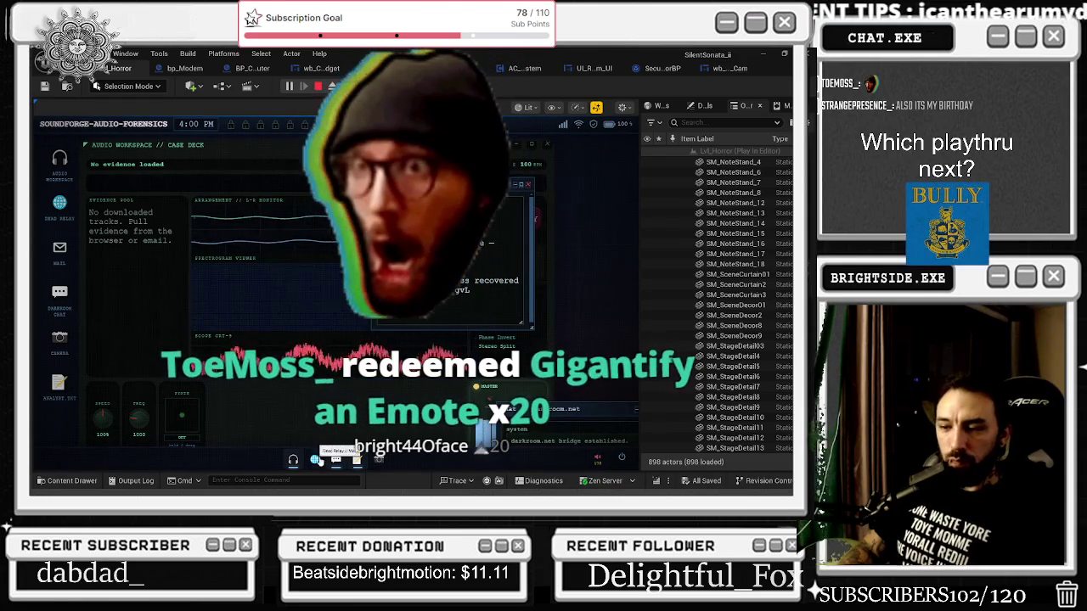
click(314, 459)
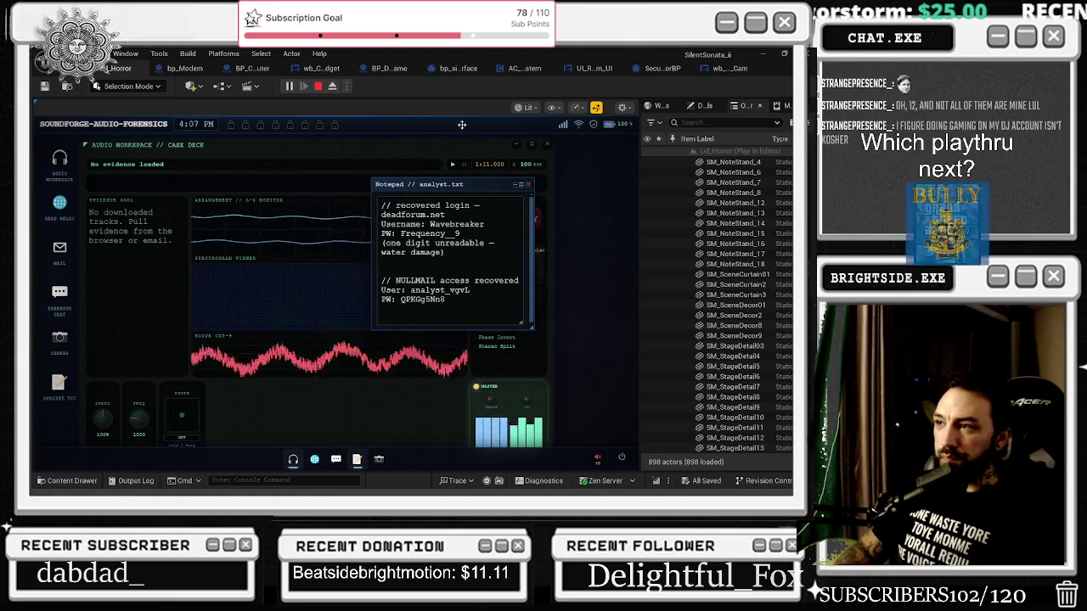
Stop the play session and dismiss the errors and warnings notification.
key(Escape)
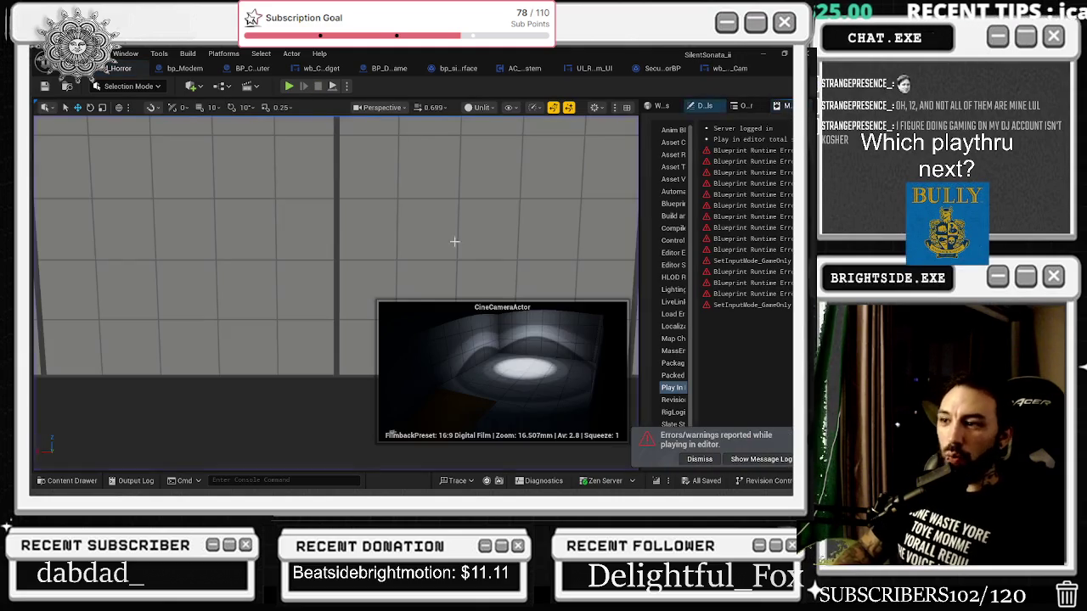
click(694, 462)
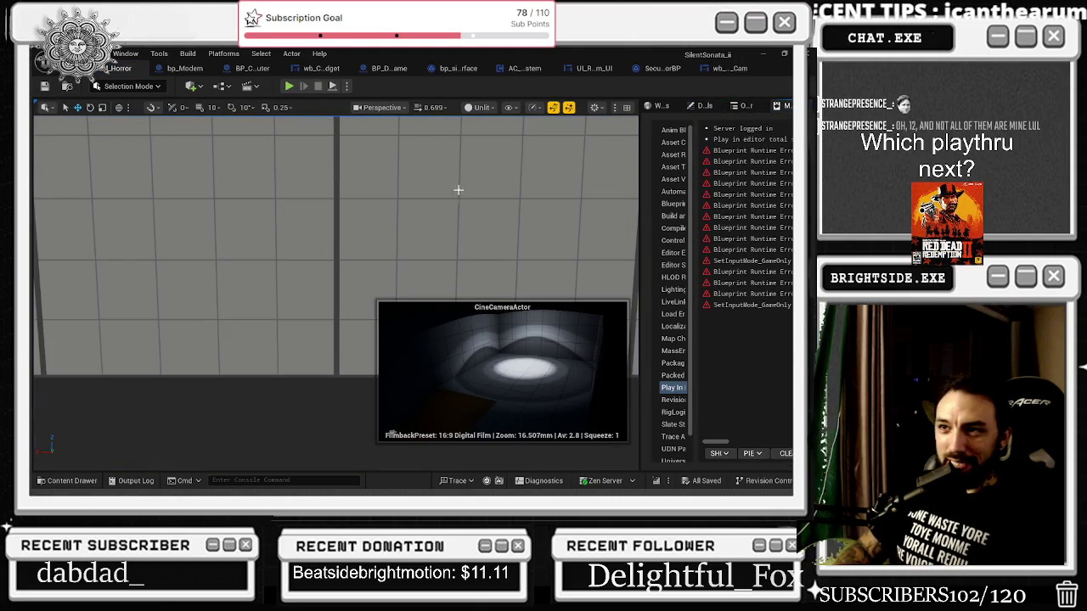
click(595, 107)
Set viewport scalability to Low with Medium shadows, then relaunch Play-in-Editor.
mouse_move(634, 227)
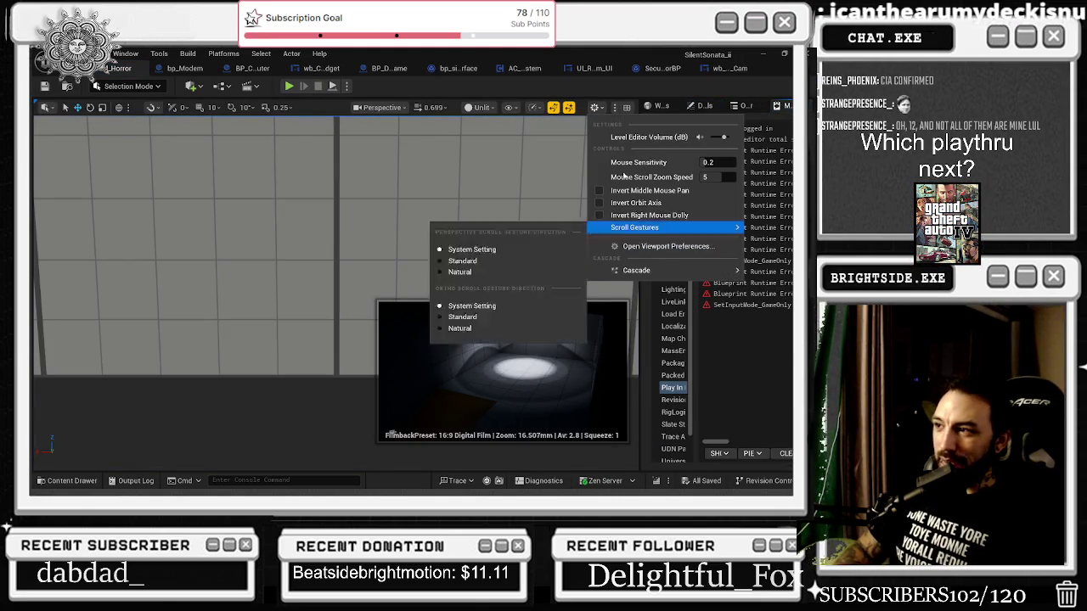
click(573, 108)
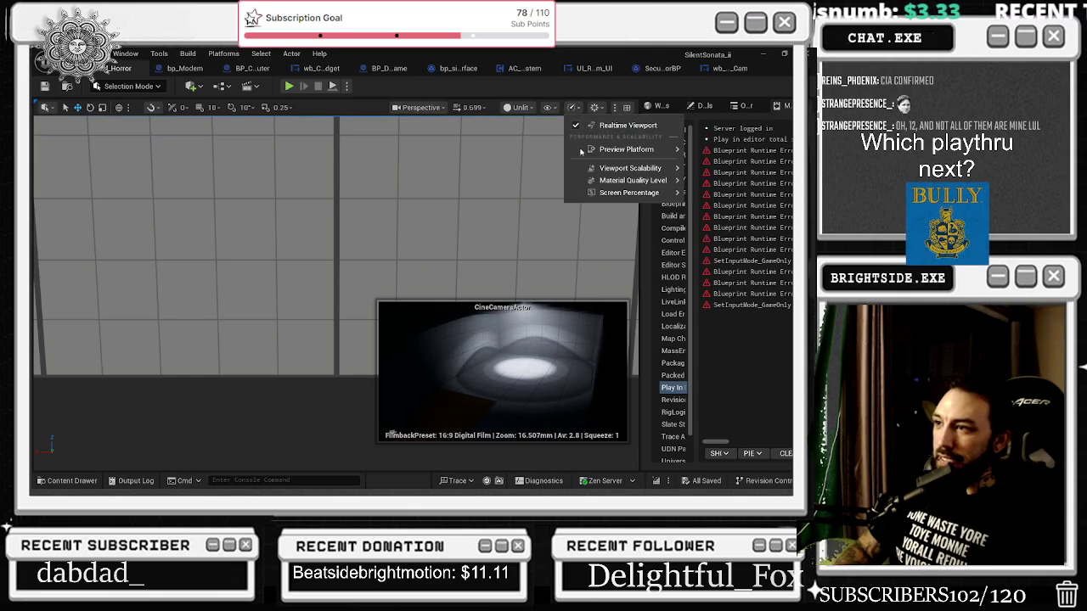
mouse_move(604, 174)
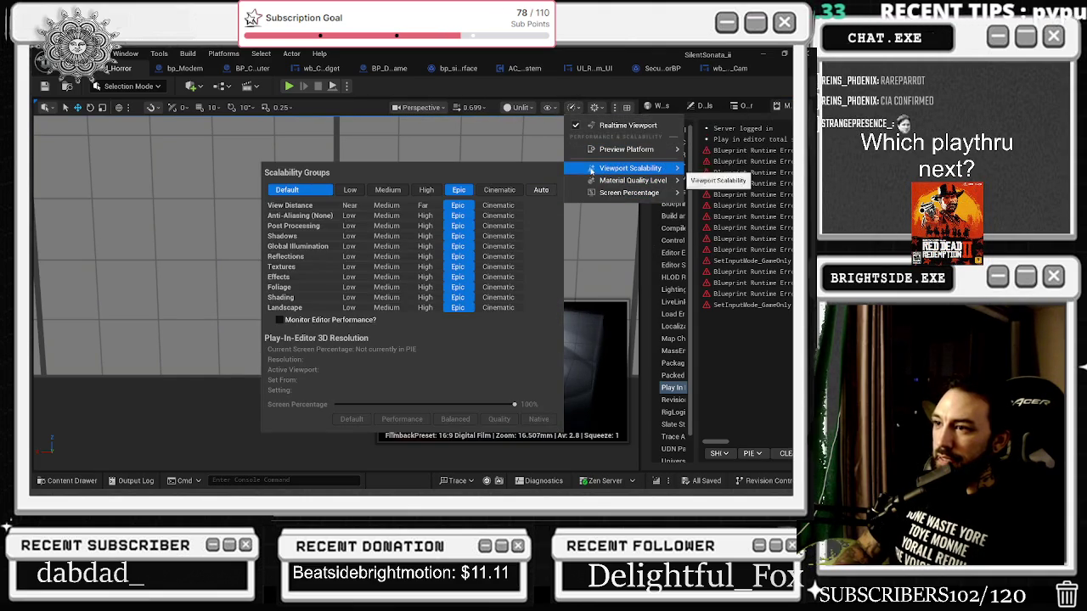
click(351, 191)
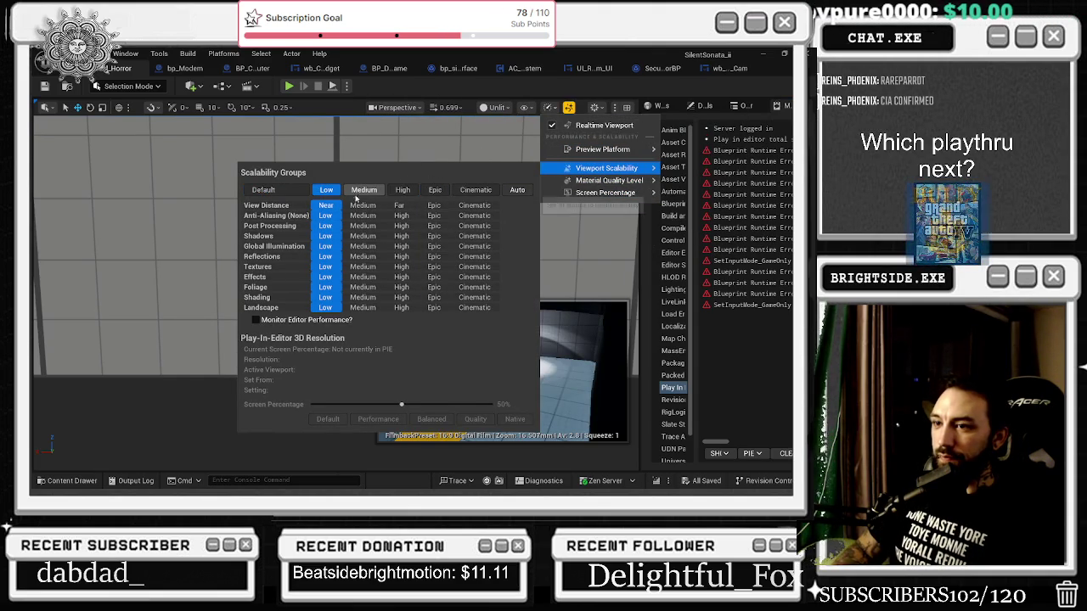
click(362, 236)
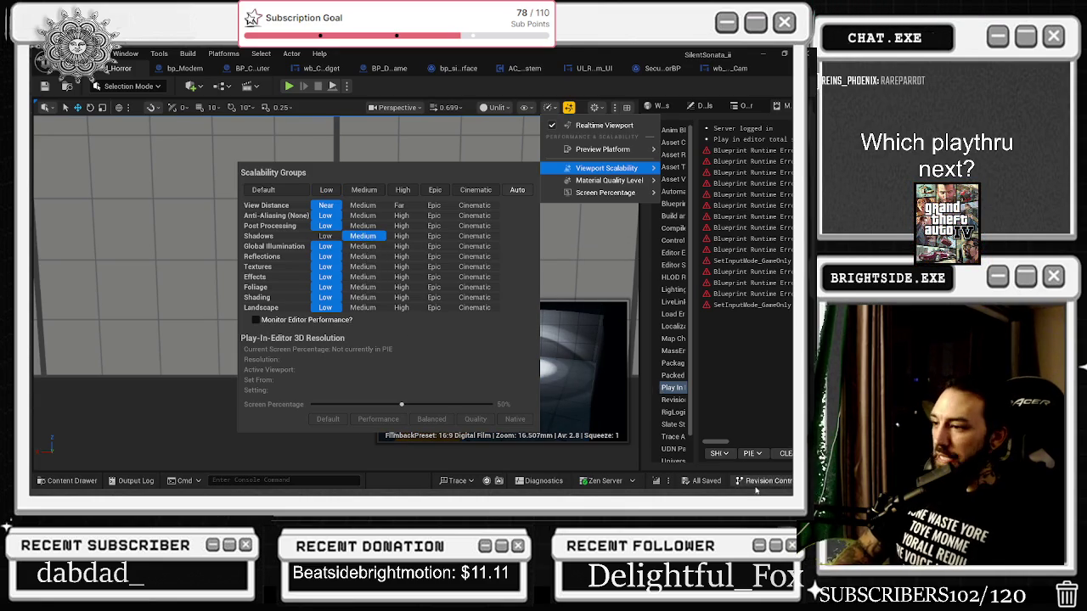
key(Escape)
click(289, 85)
click(261, 212)
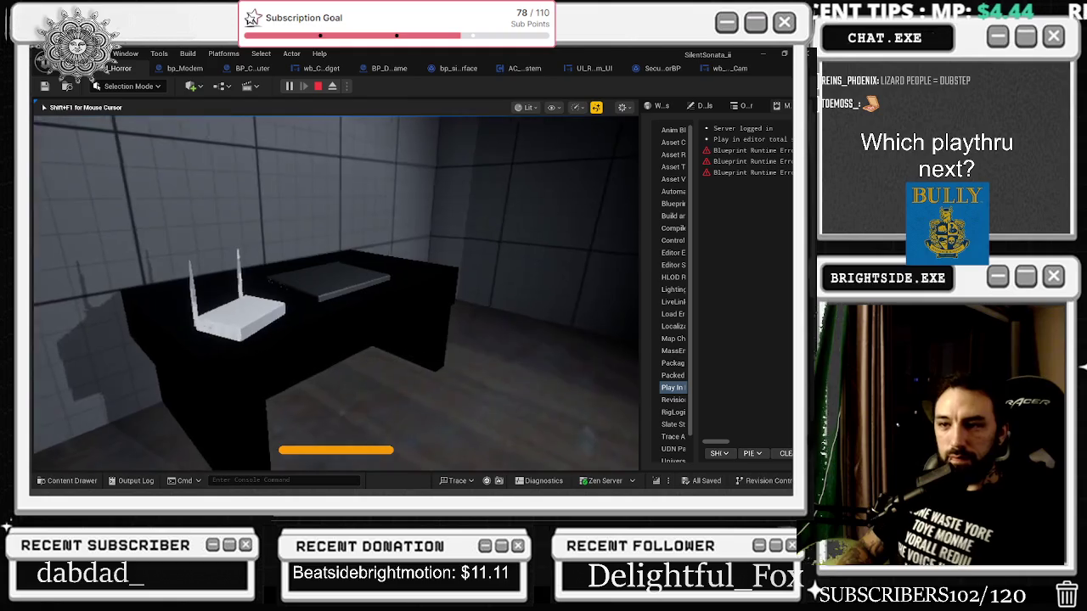
Reopen the desk laptop, sign in to SoundForge, and connect to a Wi-Fi network.
key(e)
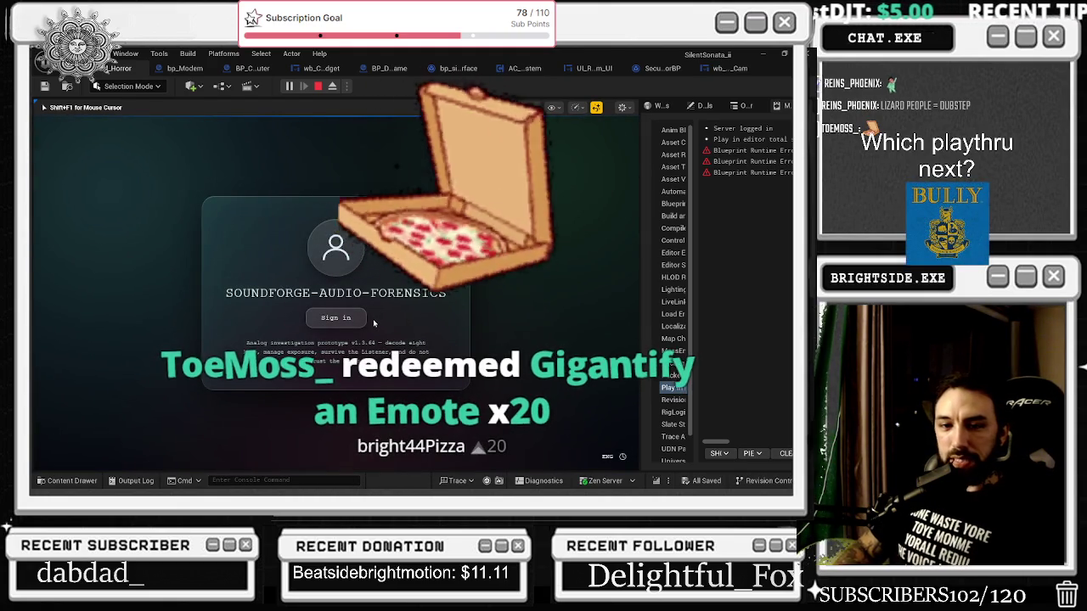
click(343, 318)
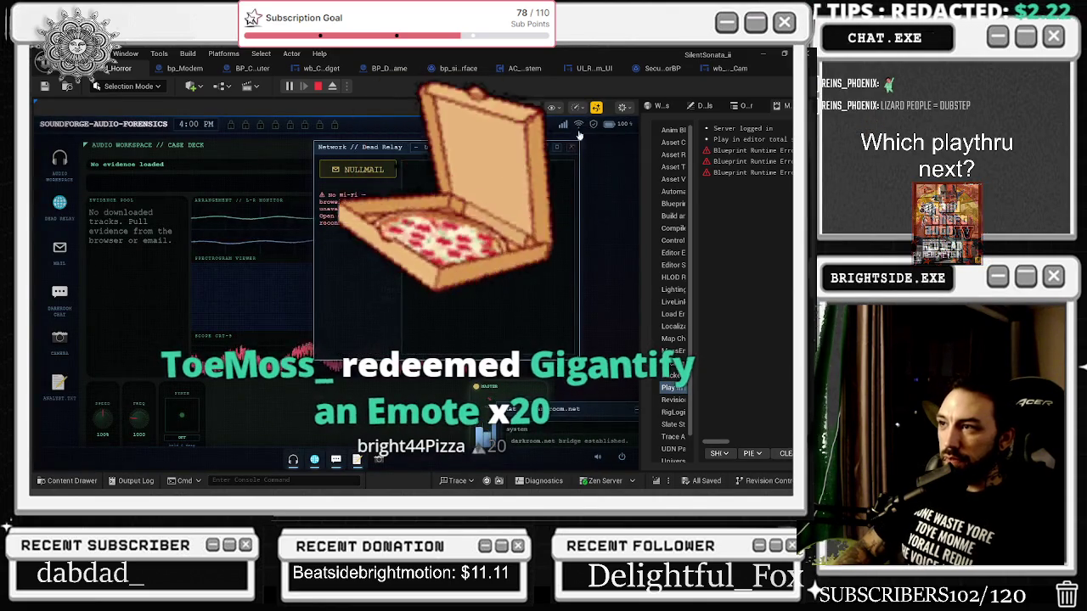
click(580, 132)
click(342, 257)
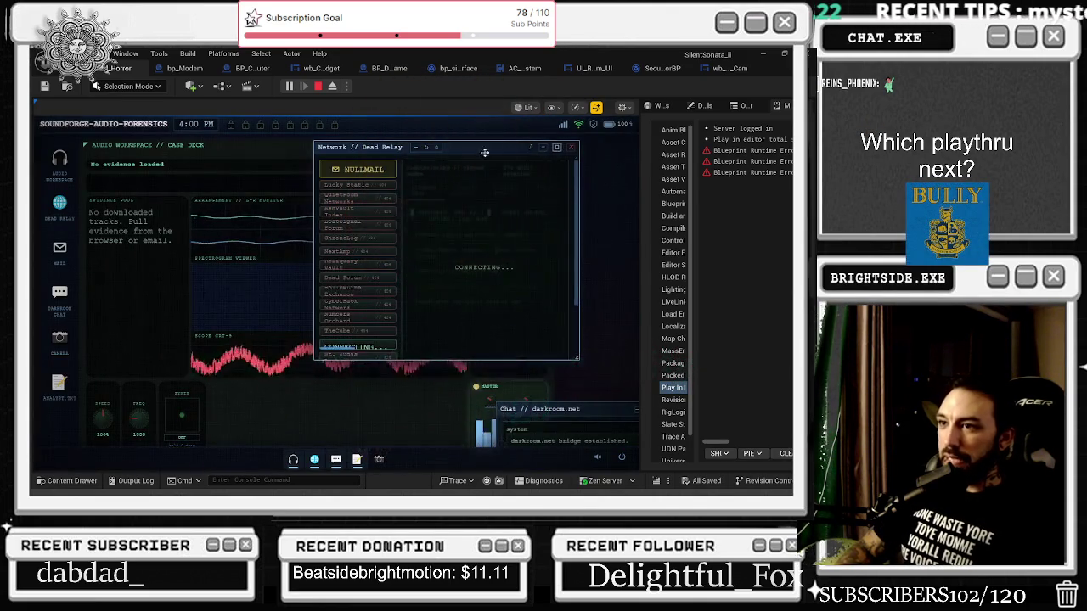
Maximize the Dead Relay browser and view the site's donation options and scanner feed B.
double_click(519, 151)
click(323, 181)
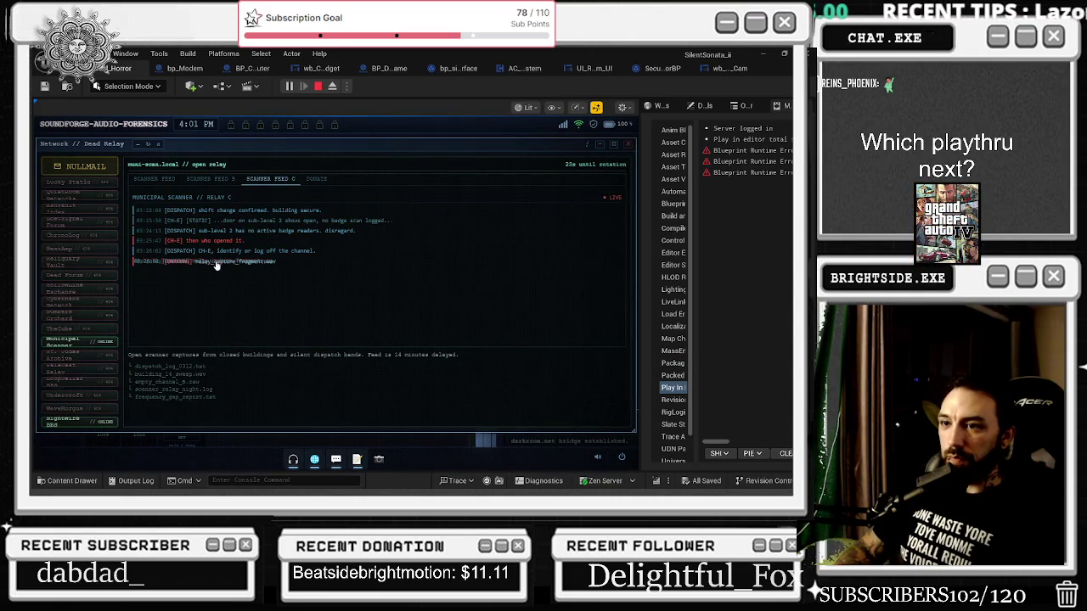
click(218, 181)
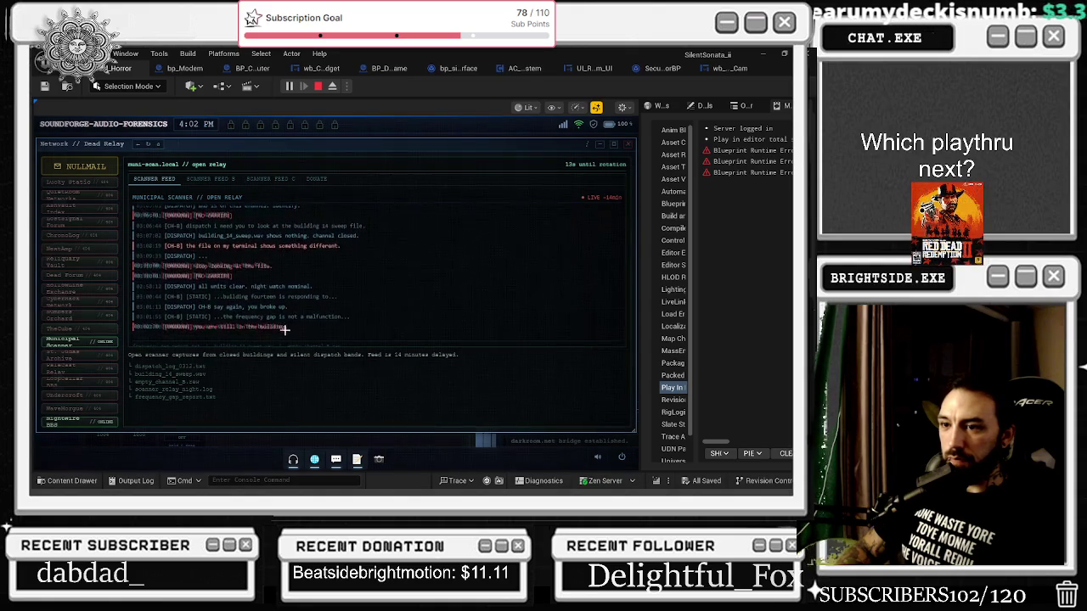
Browse Nightwire BBS: online users, archive index with its shifting thread count, and member directory.
click(77, 425)
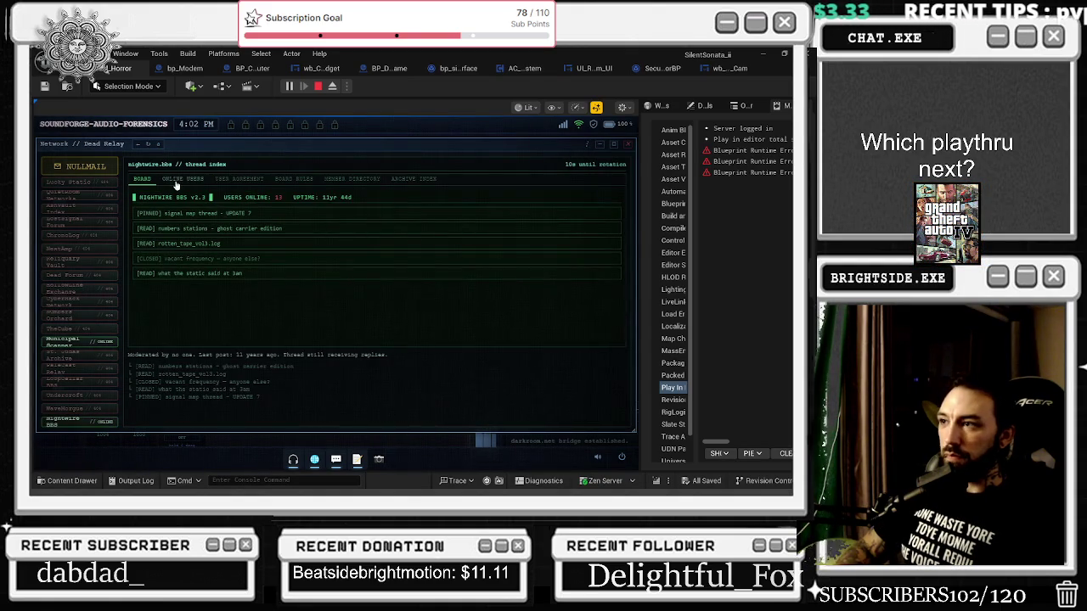
click(176, 181)
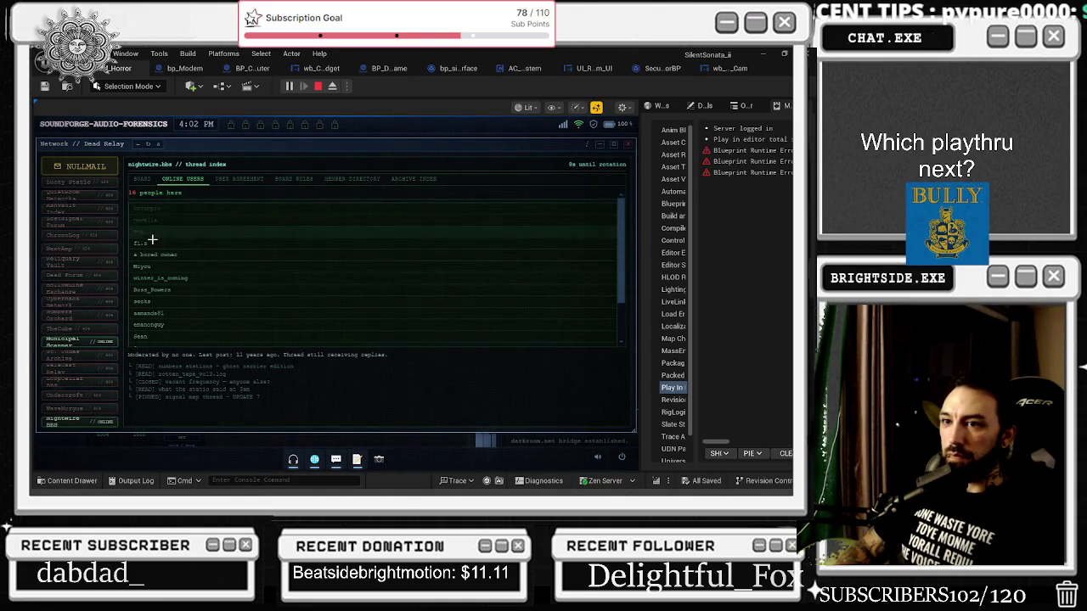
scroll(146, 331, down, 2)
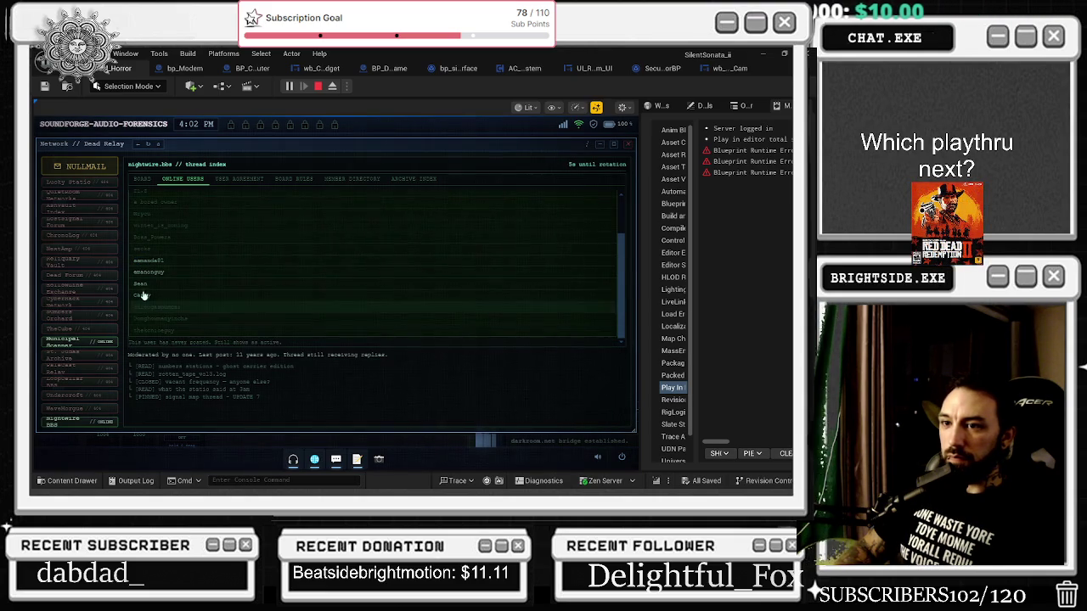
click(416, 180)
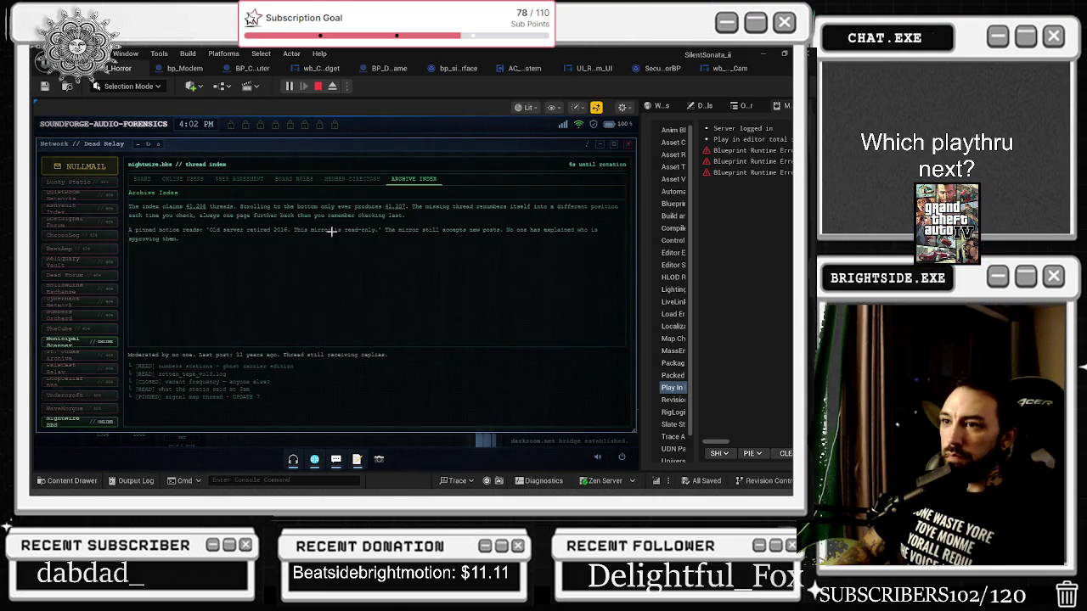
click(206, 208)
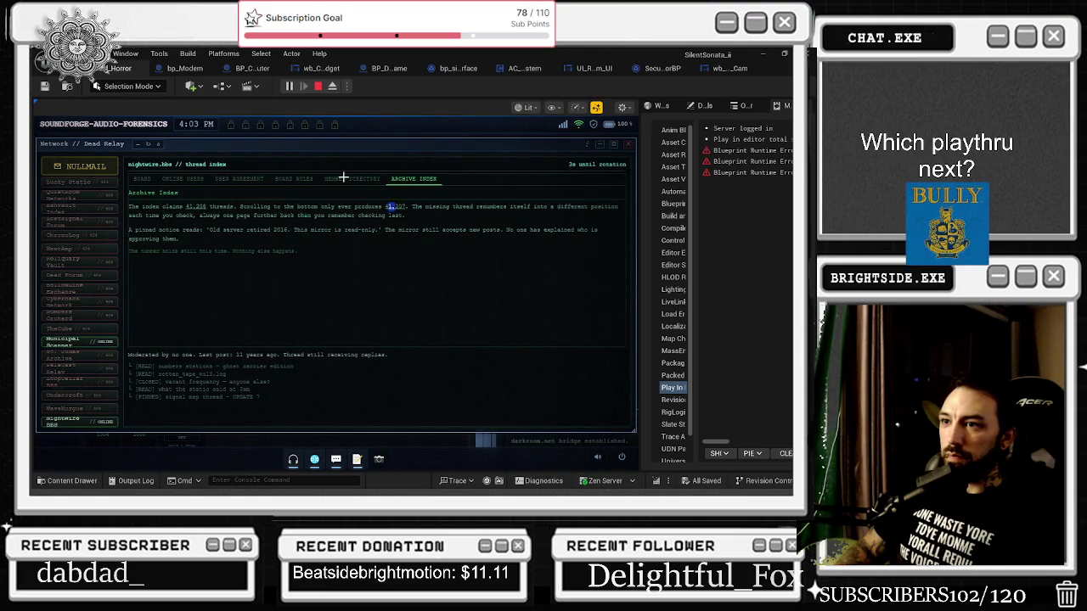
click(343, 179)
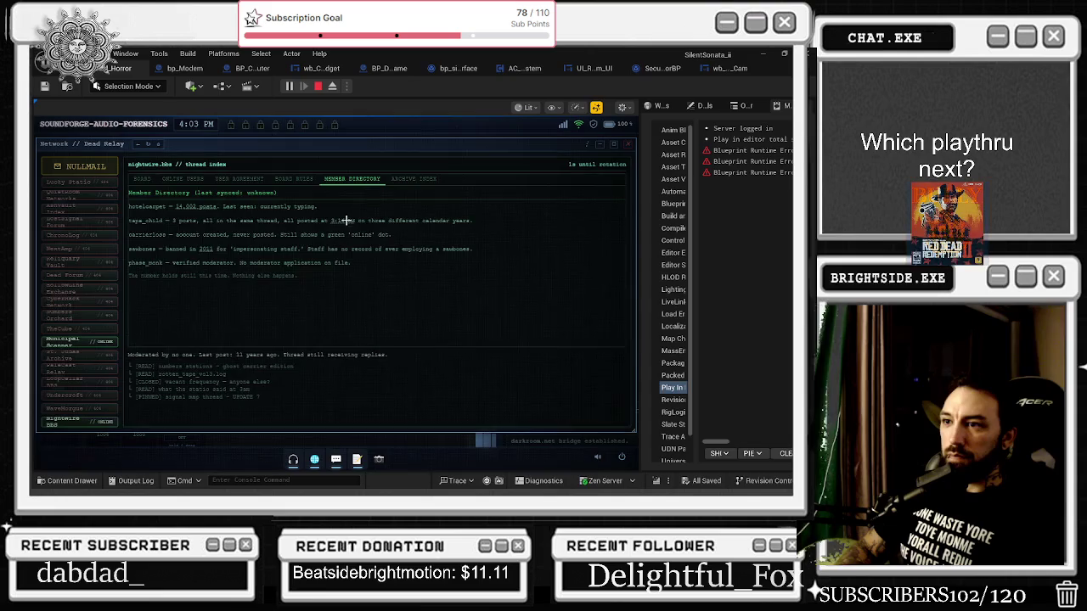
Open ChronoLog, try Cyberhack's packet intercept and attack code keypad, then go to NullMail.
click(87, 235)
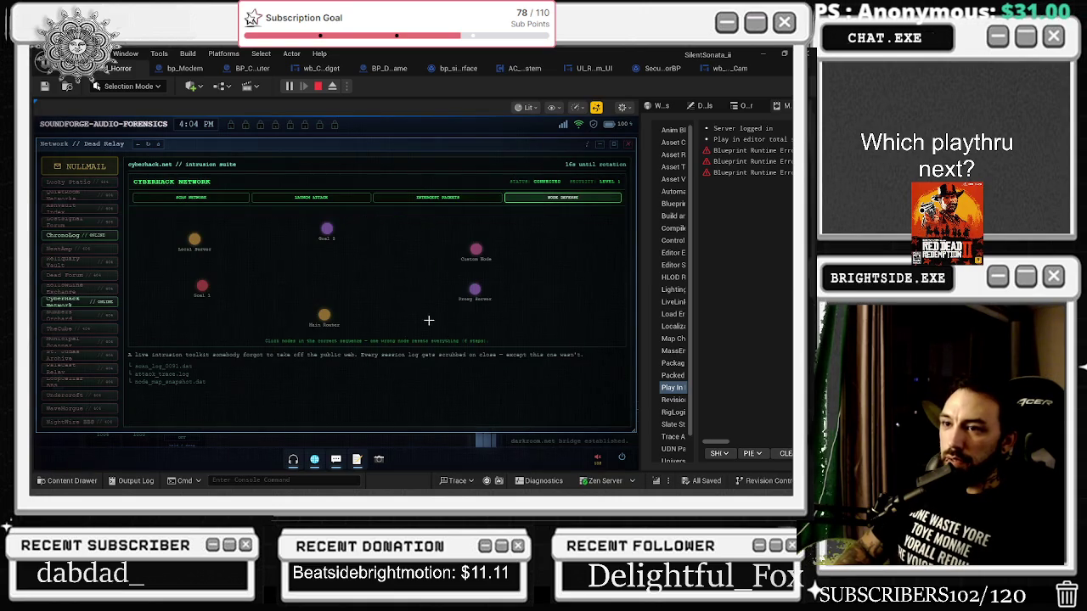
click(429, 205)
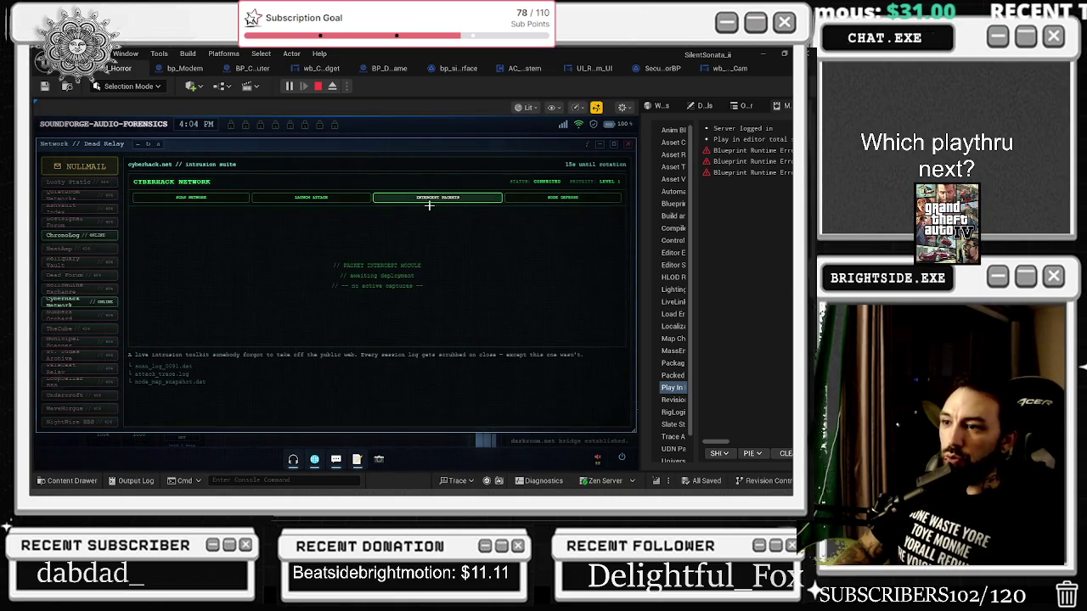
click(322, 197)
click(350, 260)
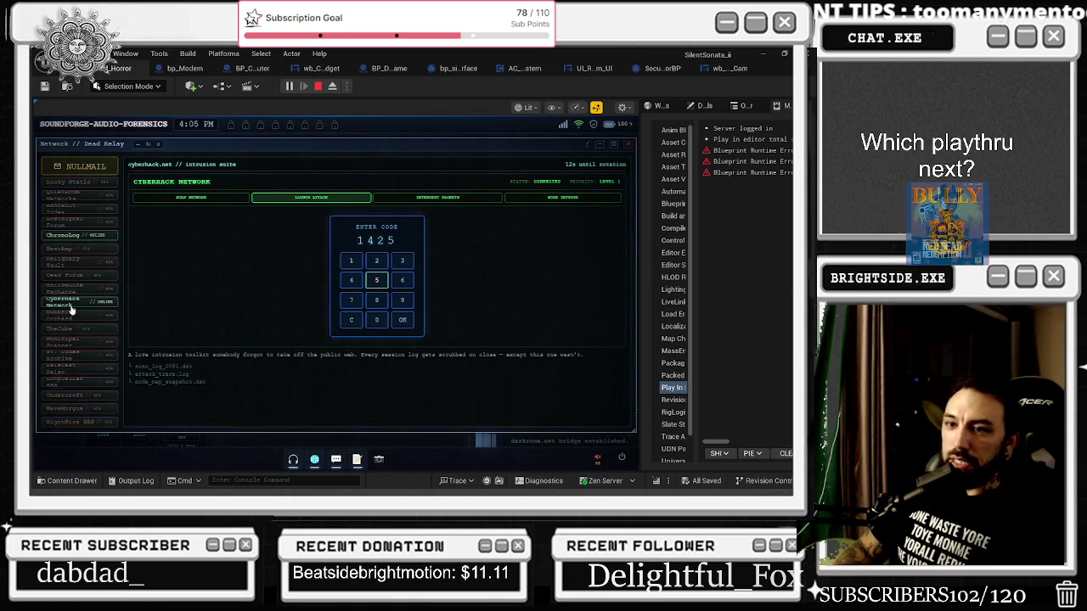
click(115, 170)
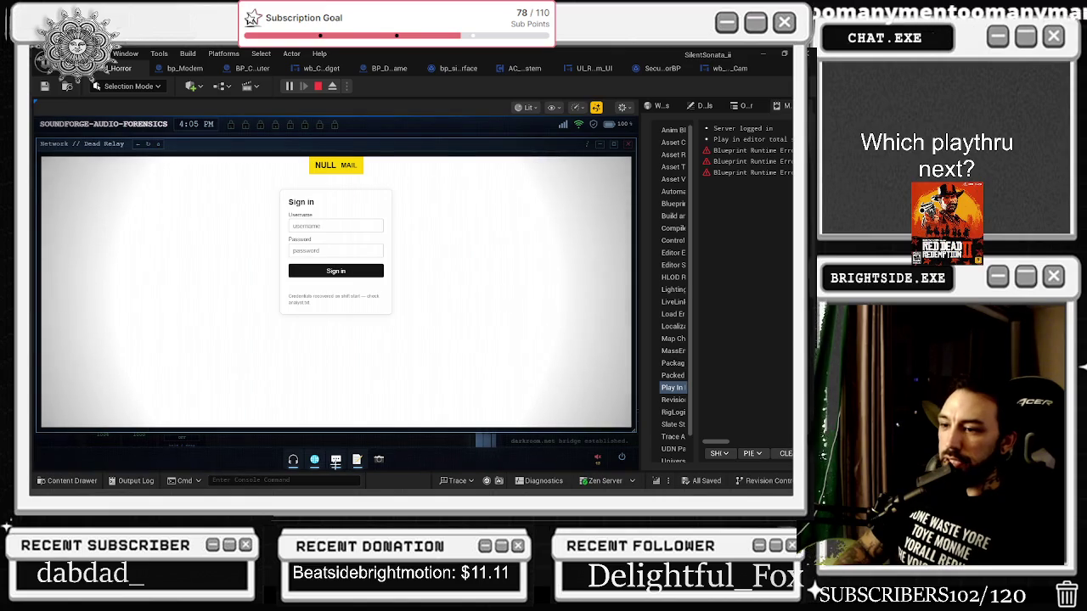
Check analyst.txt, make a first NullMail sign-in attempt, and begin selecting the recovered username.
click(357, 459)
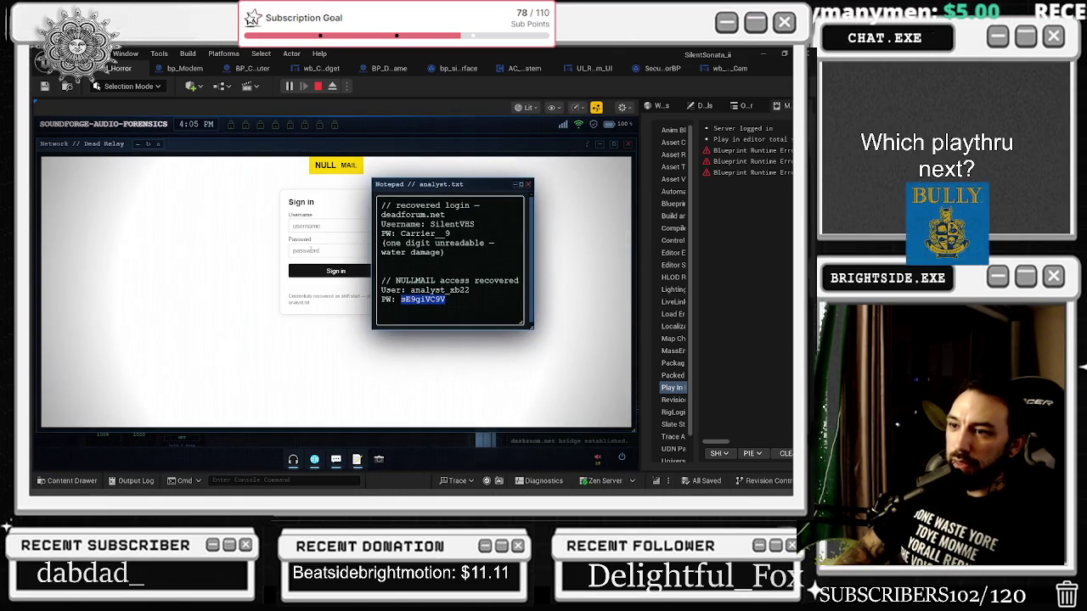
click(326, 251)
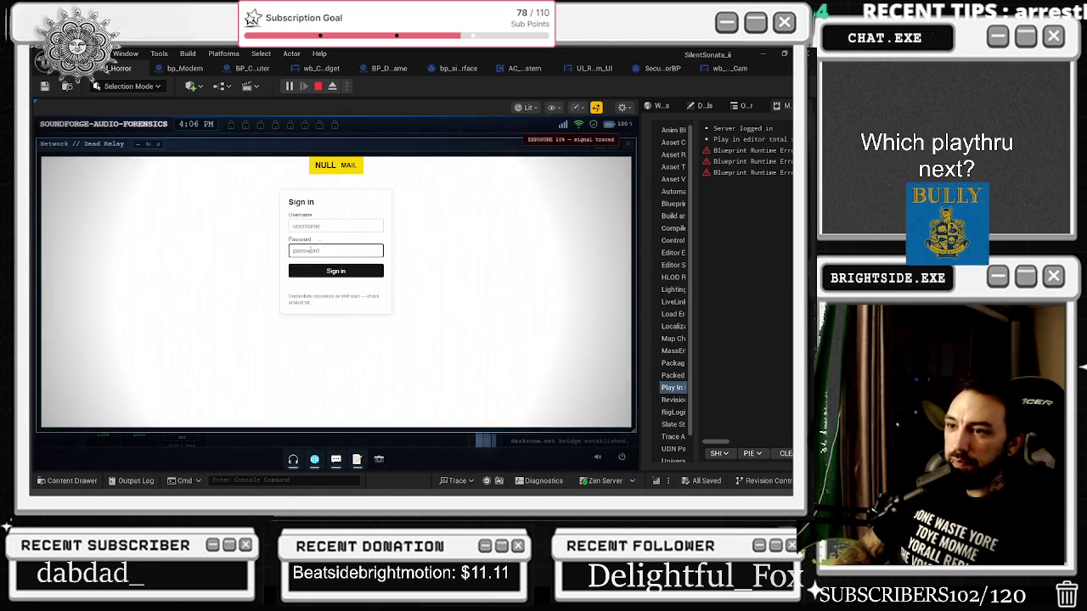
click(347, 274)
click(323, 251)
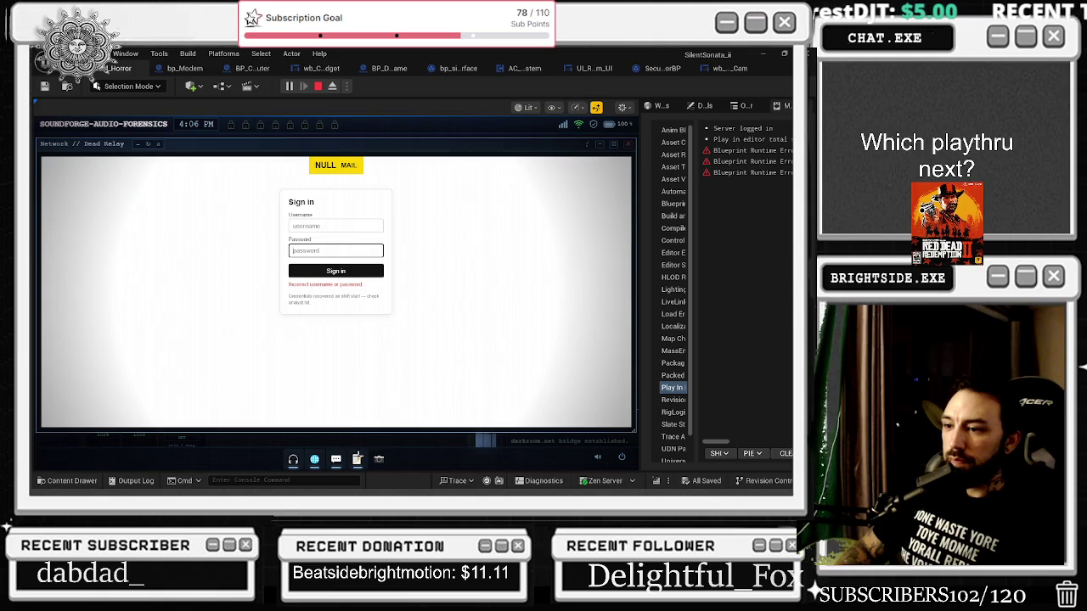
click(358, 458)
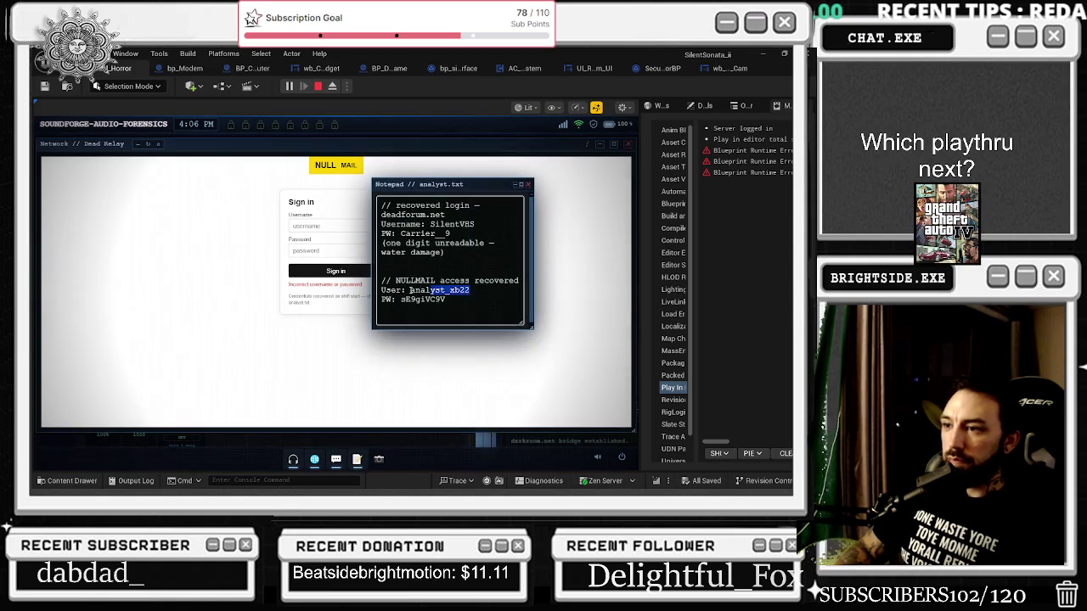
drag(322, 244, 292, 224)
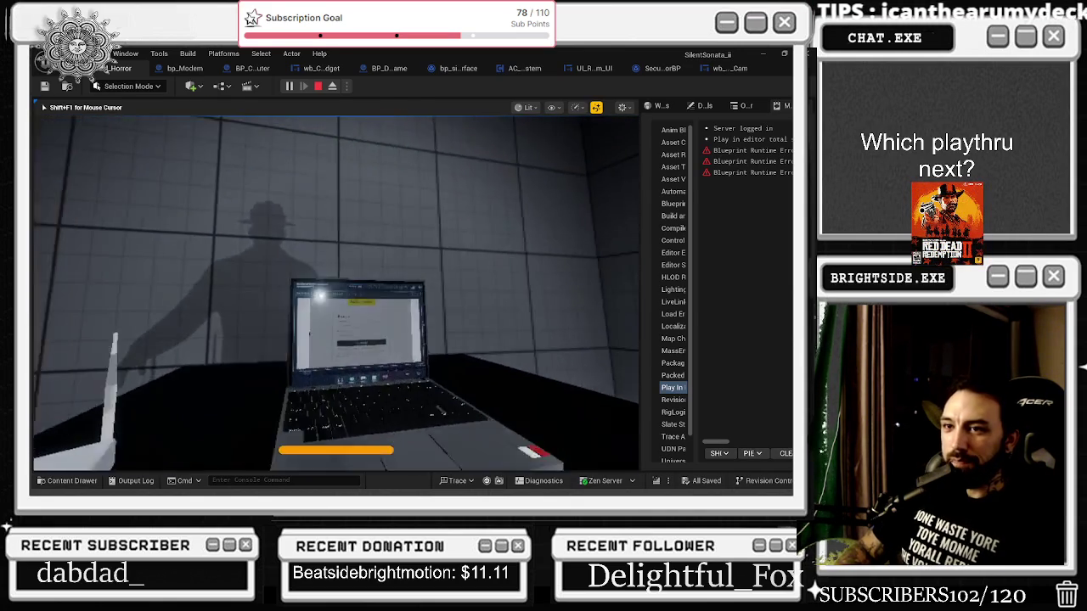
Copy the recovered password and username from analyst.txt into the NullMail form and sign in.
key(e)
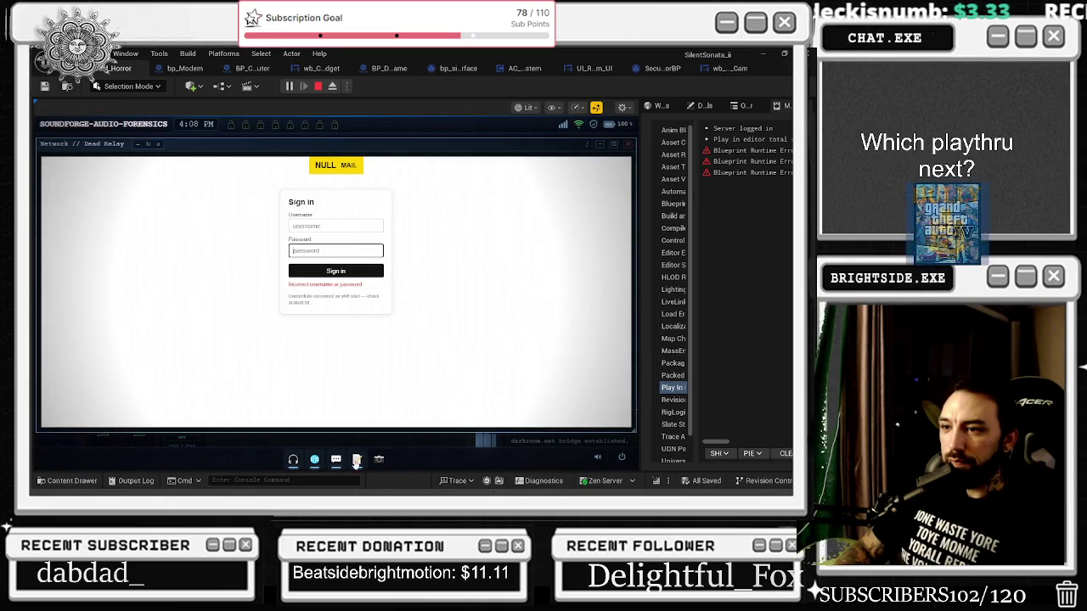
click(357, 460)
double_click(406, 299)
click(337, 248)
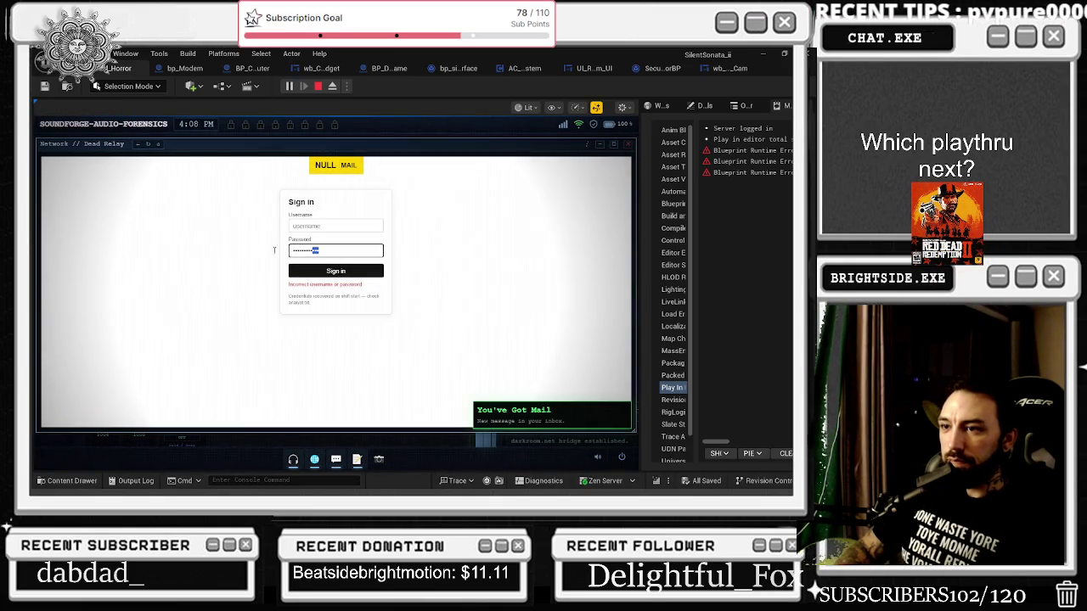
click(358, 460)
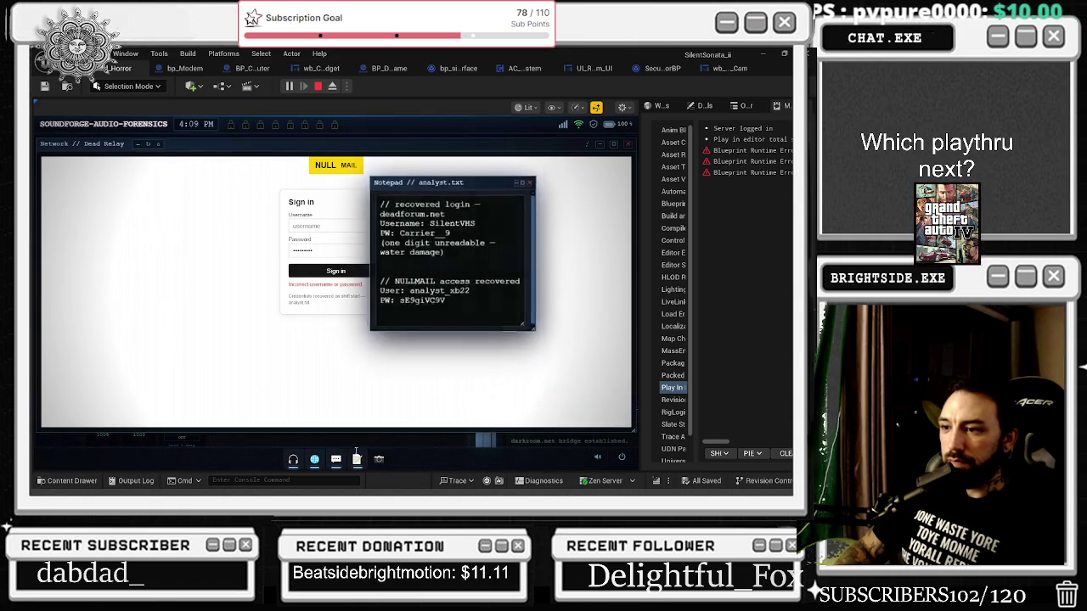
double_click(416, 289)
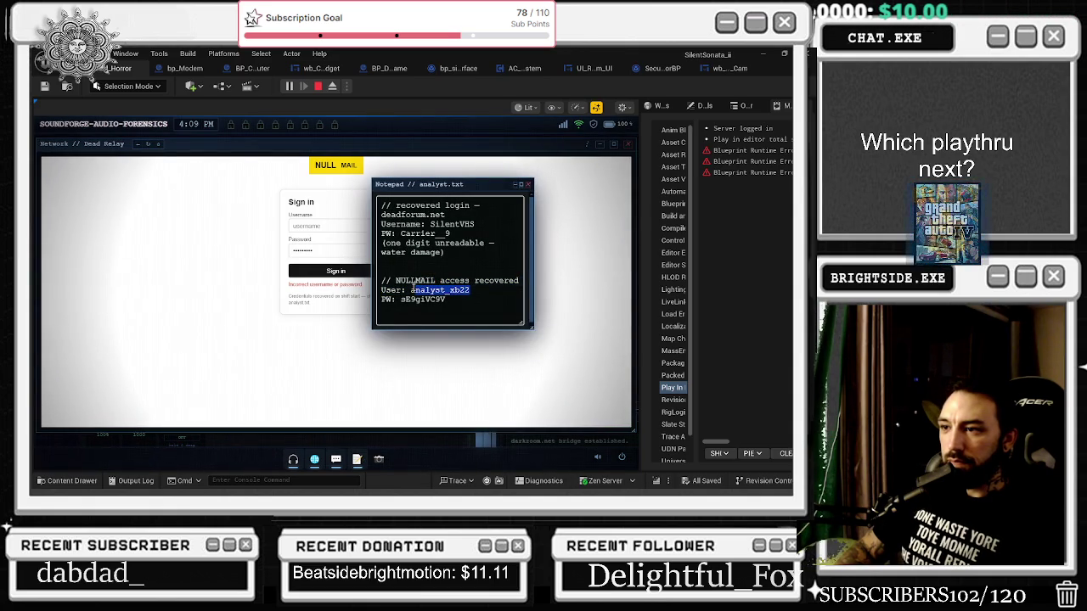
click(335, 226)
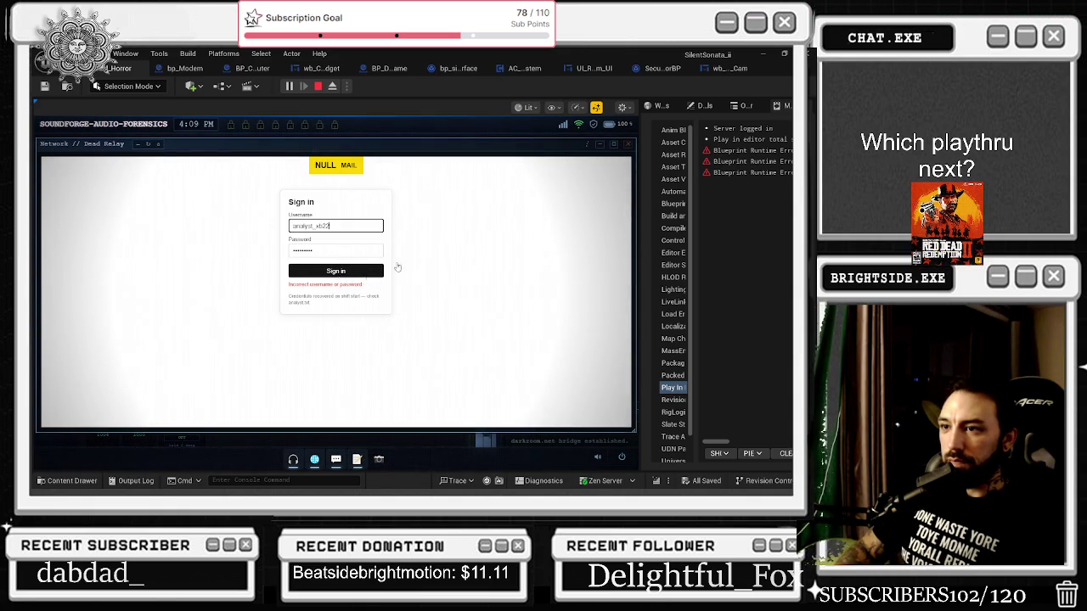
click(383, 271)
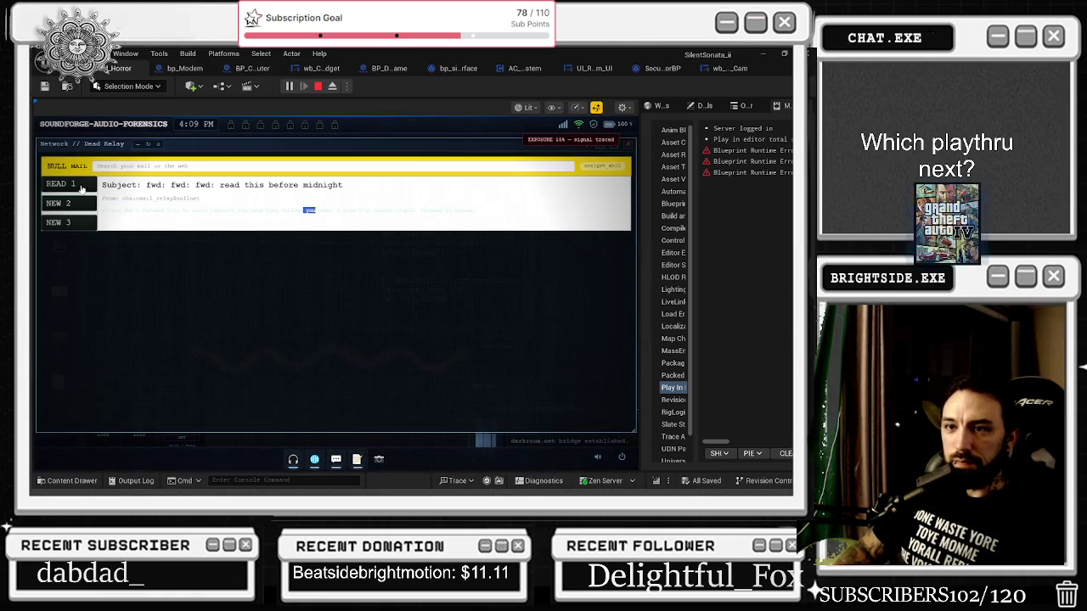
Download the NEW 2 email's attachment, cycle through two camera views, close Cameras, and refocus the laptop.
click(70, 204)
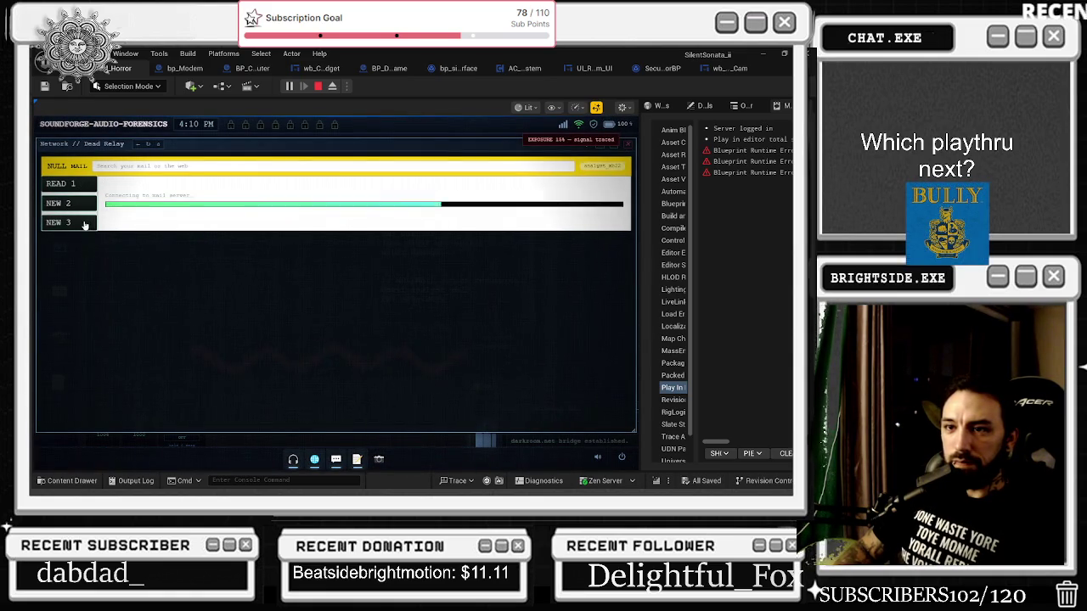
click(153, 243)
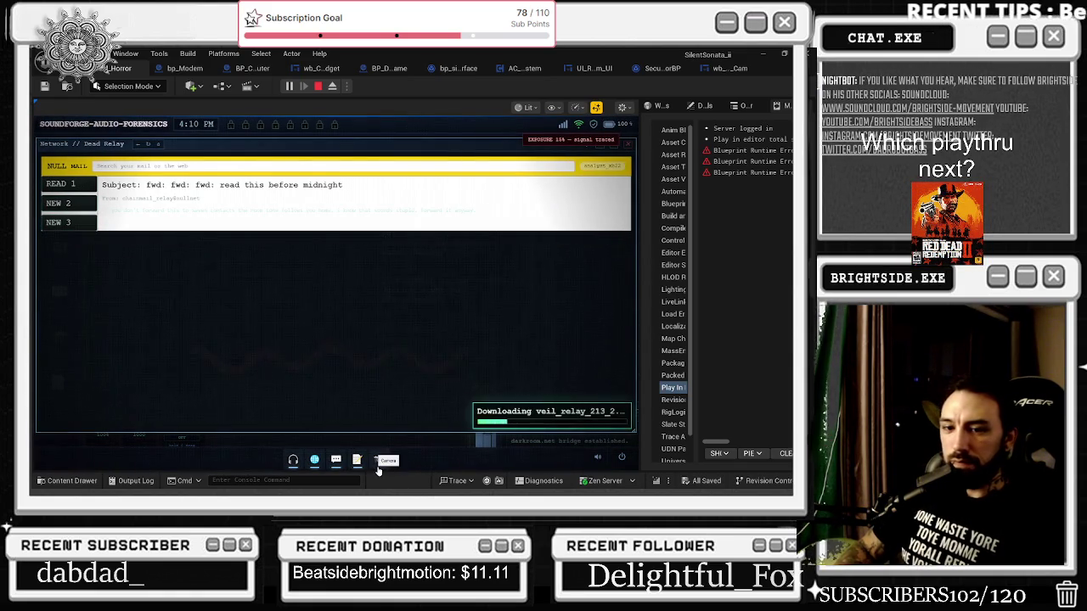
click(376, 461)
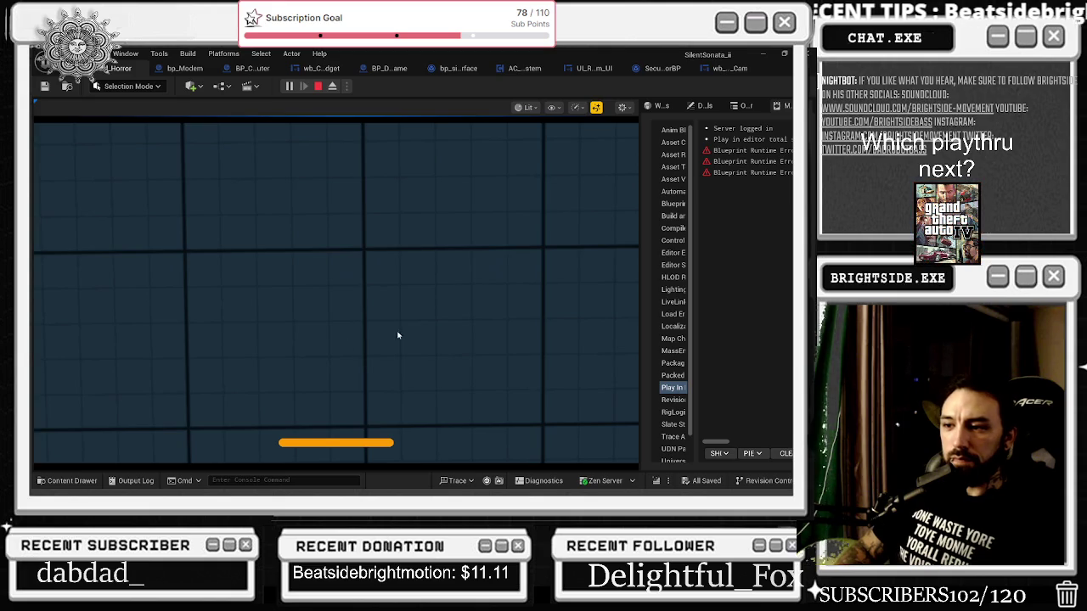
click(624, 295)
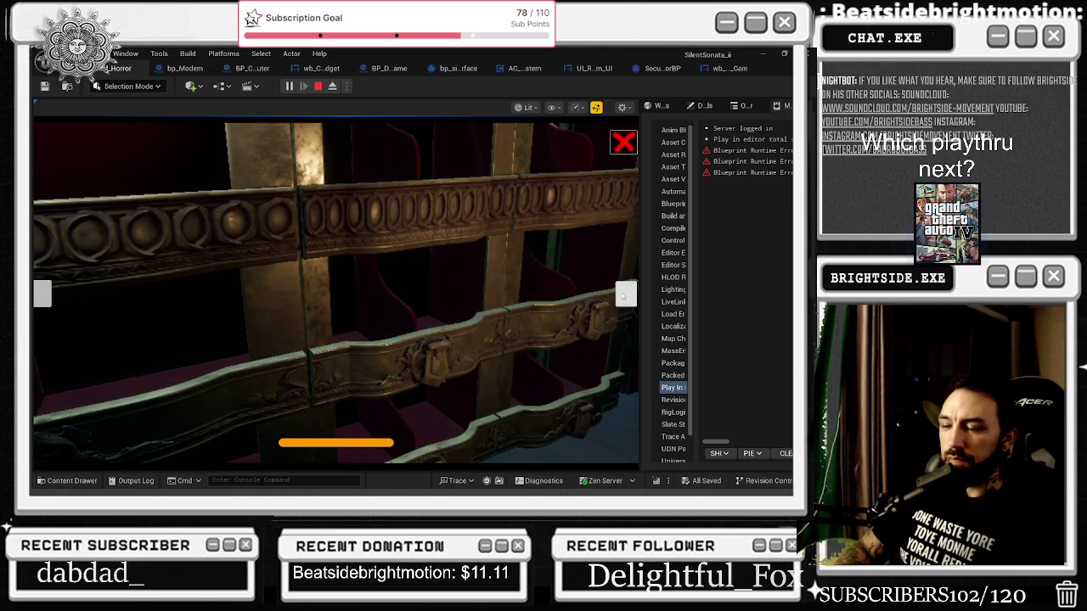
click(624, 295)
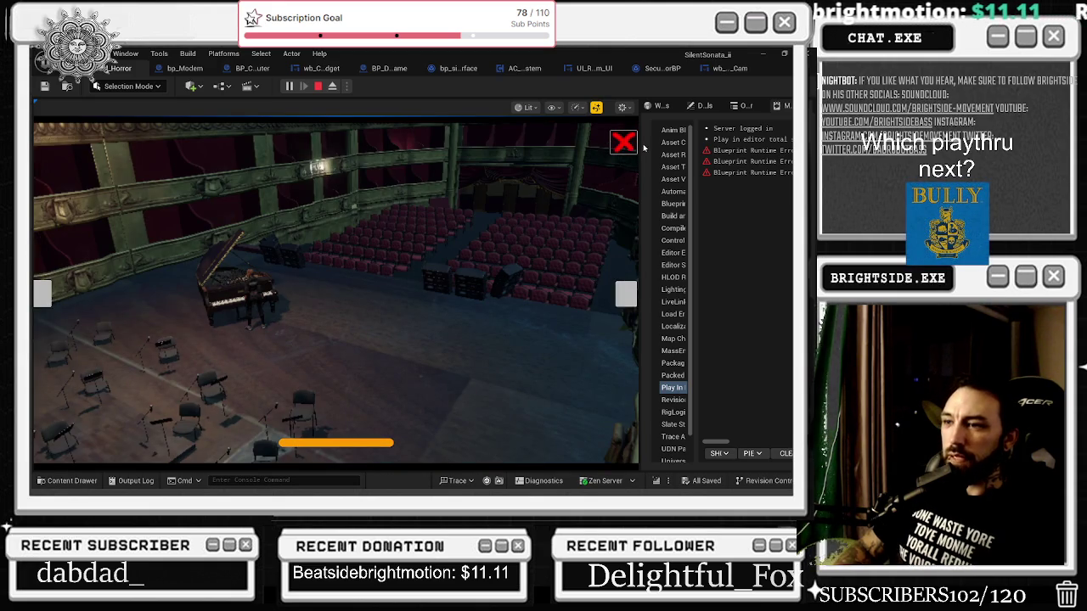
click(628, 146)
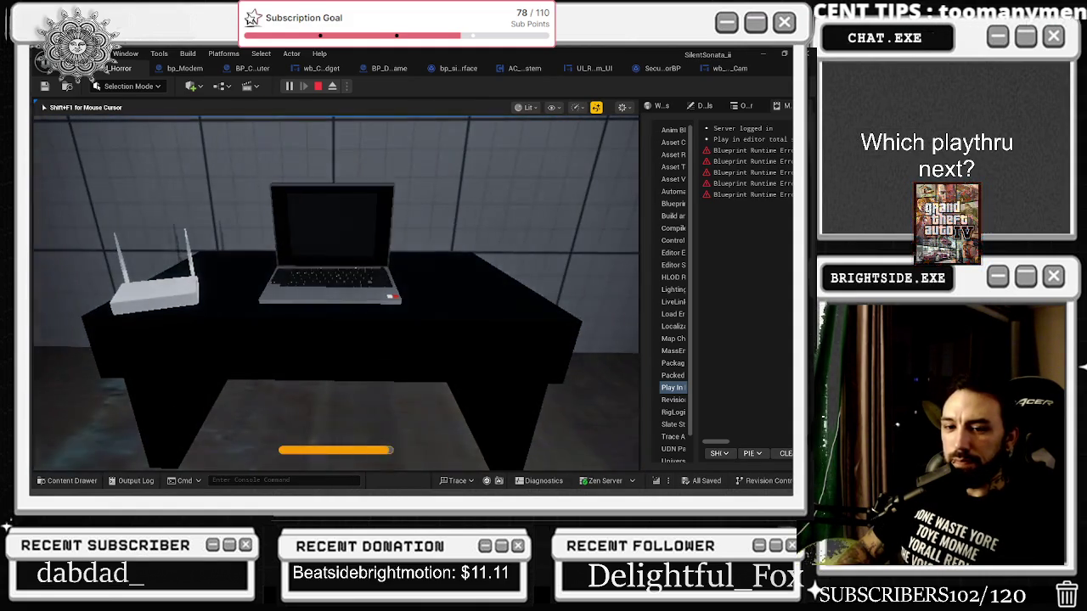
key(e)
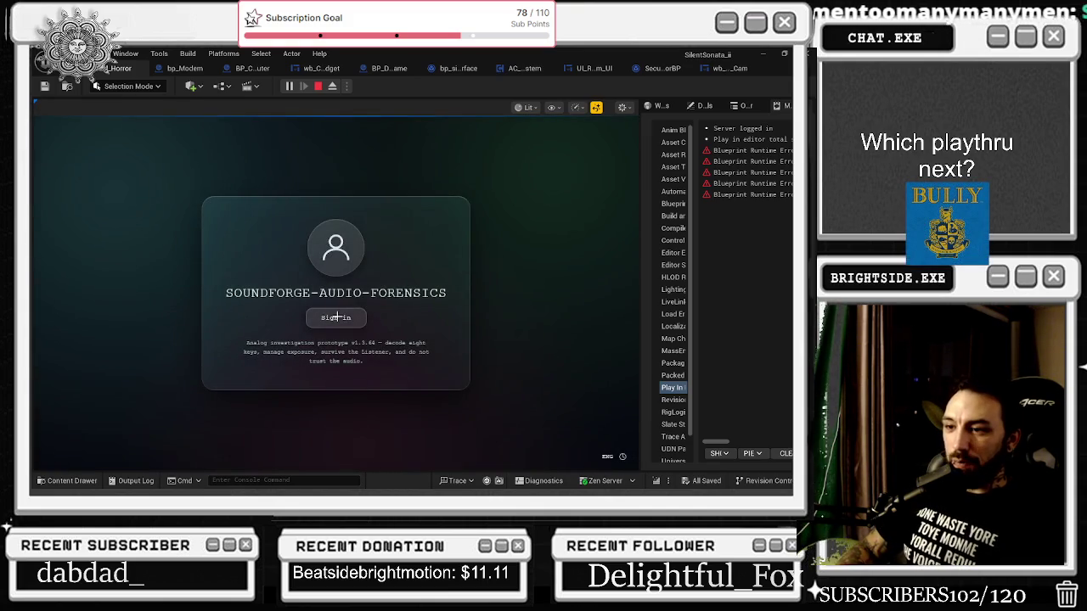
Sign into the laptop, join the open DEADFORUM_GUEST Wi-Fi, and return to the Dead Relay browser.
click(336, 317)
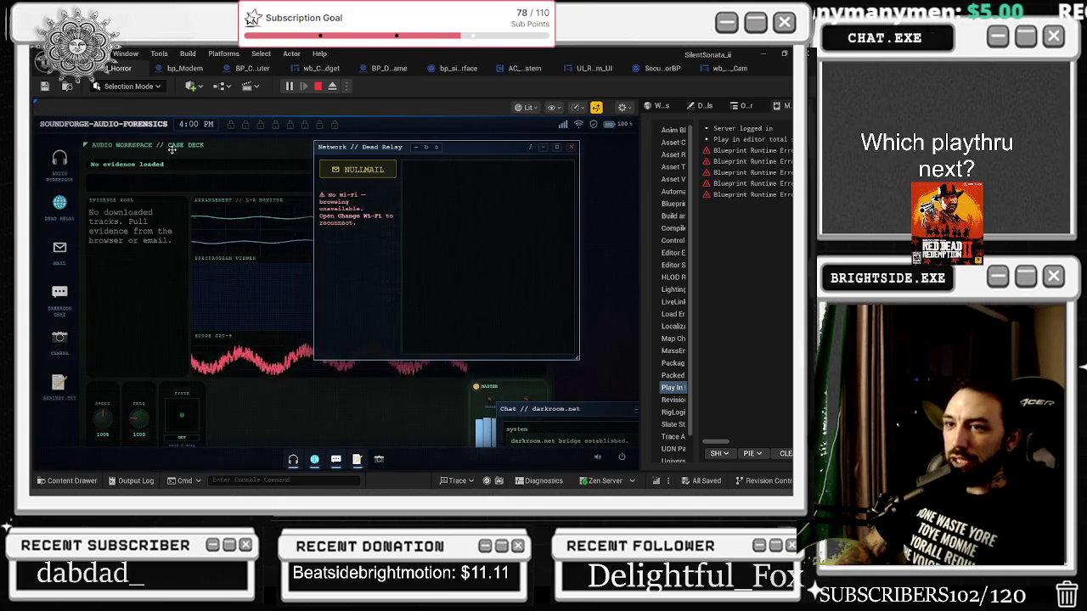
drag(177, 149, 141, 143)
click(544, 161)
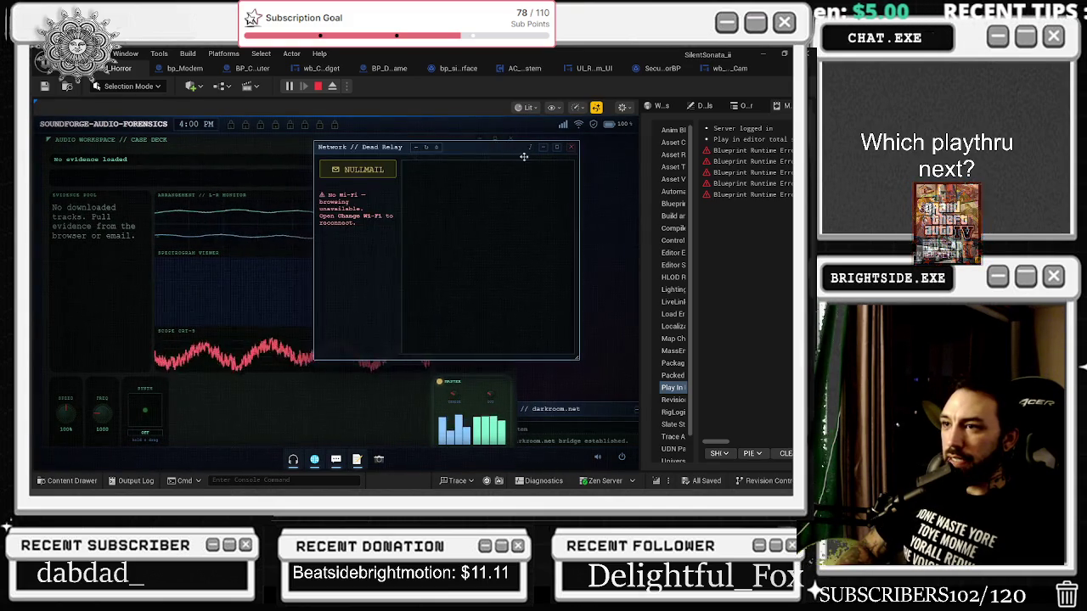
click(538, 231)
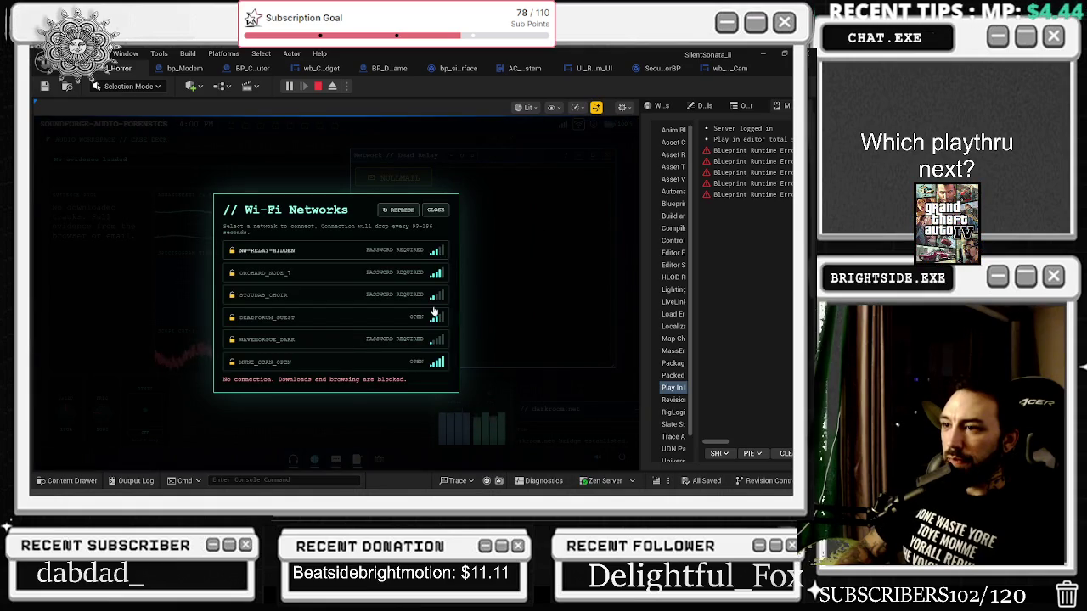
click(429, 317)
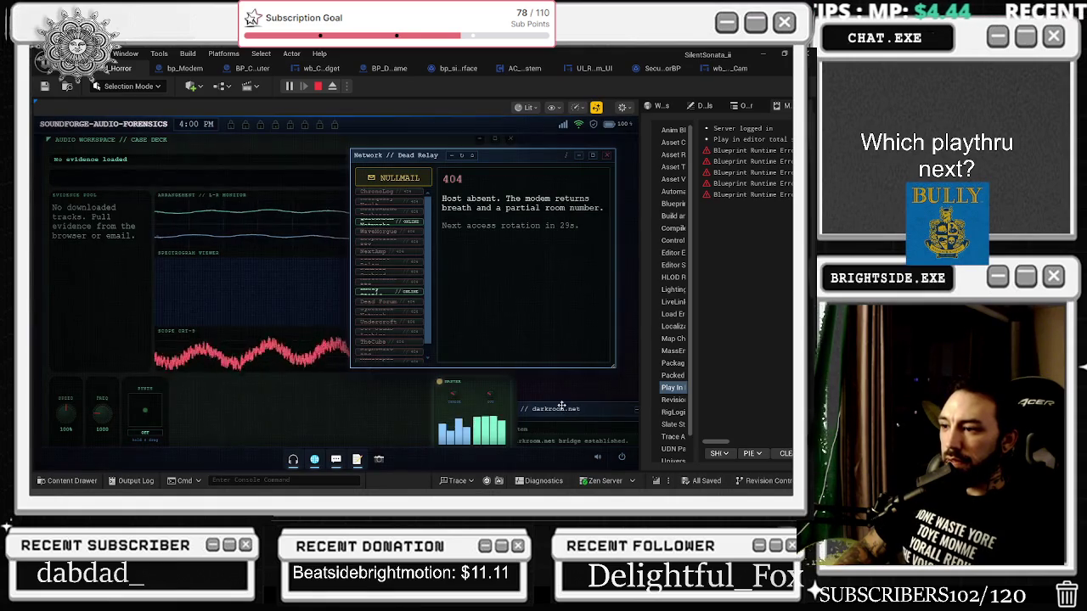
drag(563, 412, 563, 343)
click(560, 185)
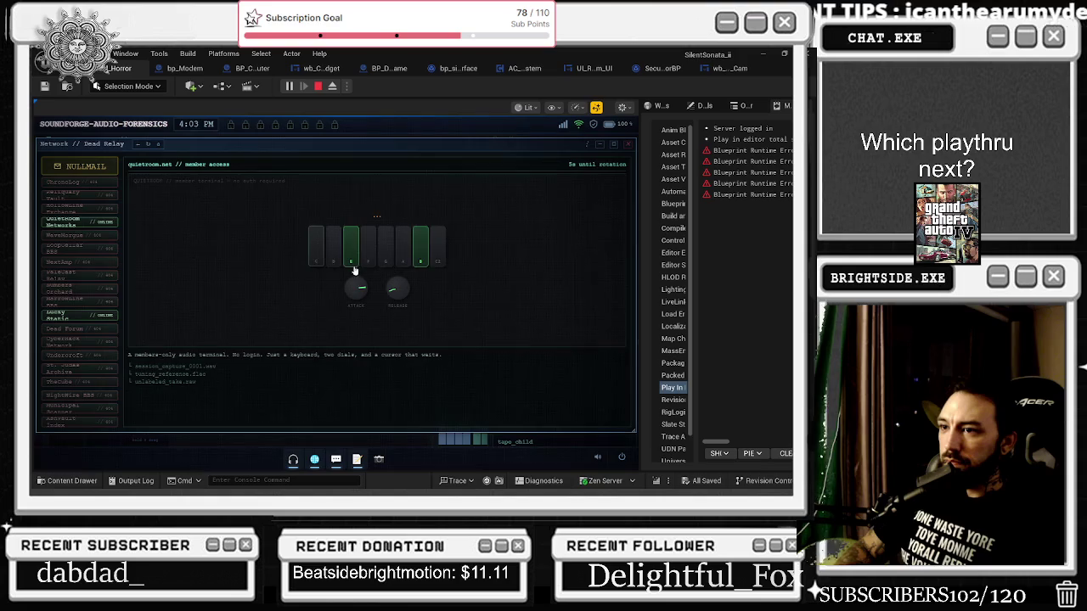
Open the St. Judas Archive's About the Parish and Donate pages and download the cross-reference evidence.
drag(358, 302, 355, 325)
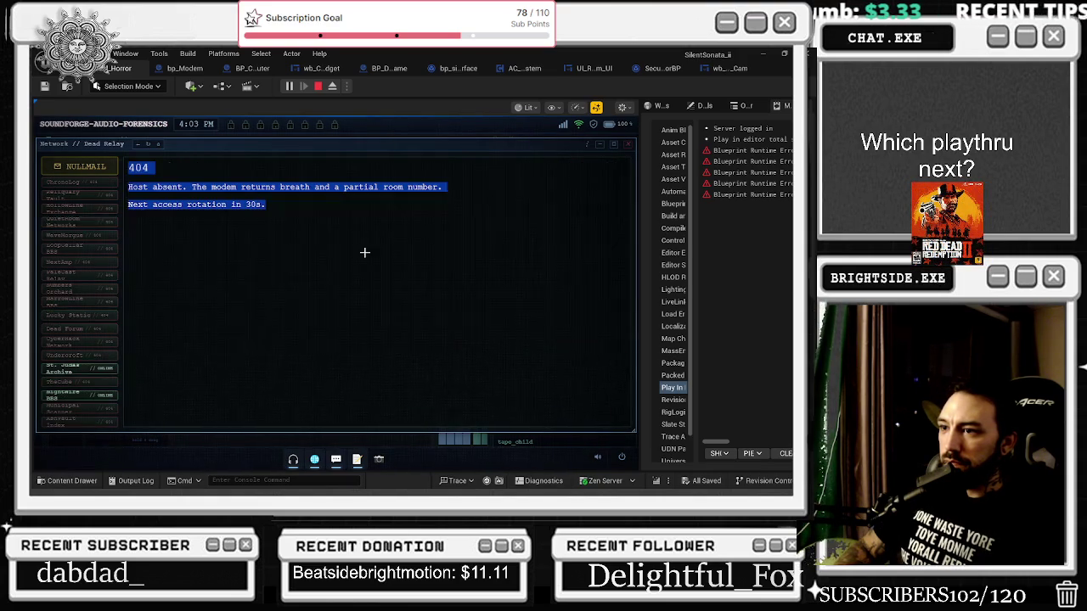
click(105, 371)
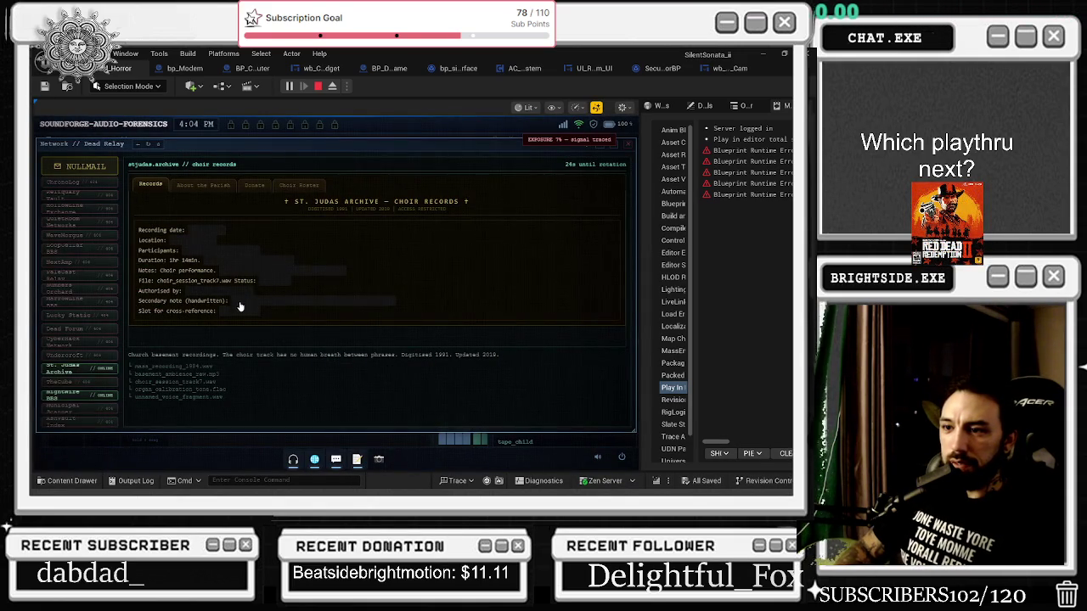
click(218, 187)
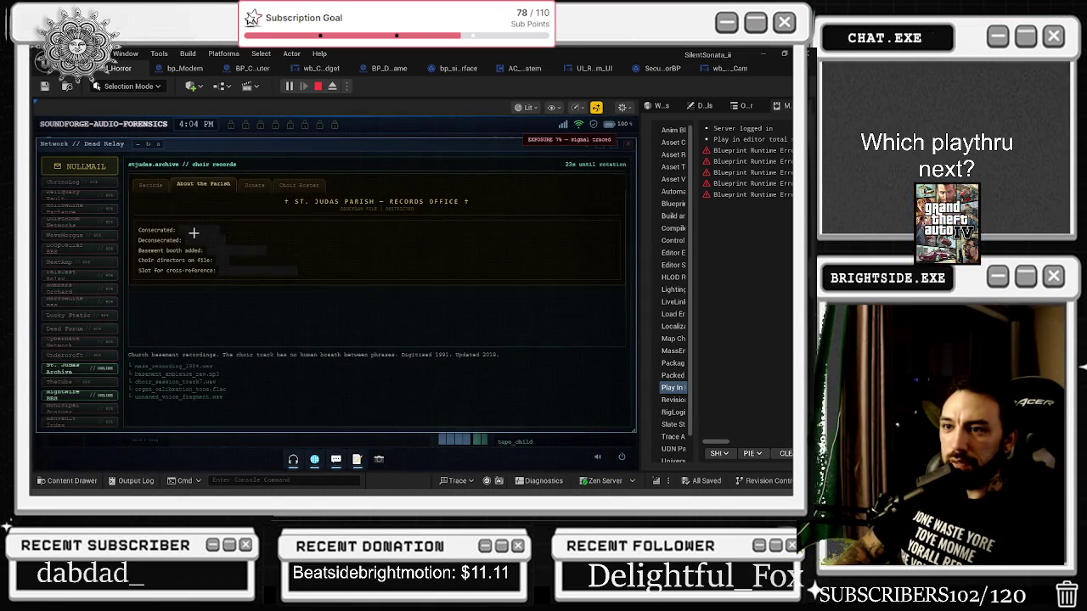
click(228, 271)
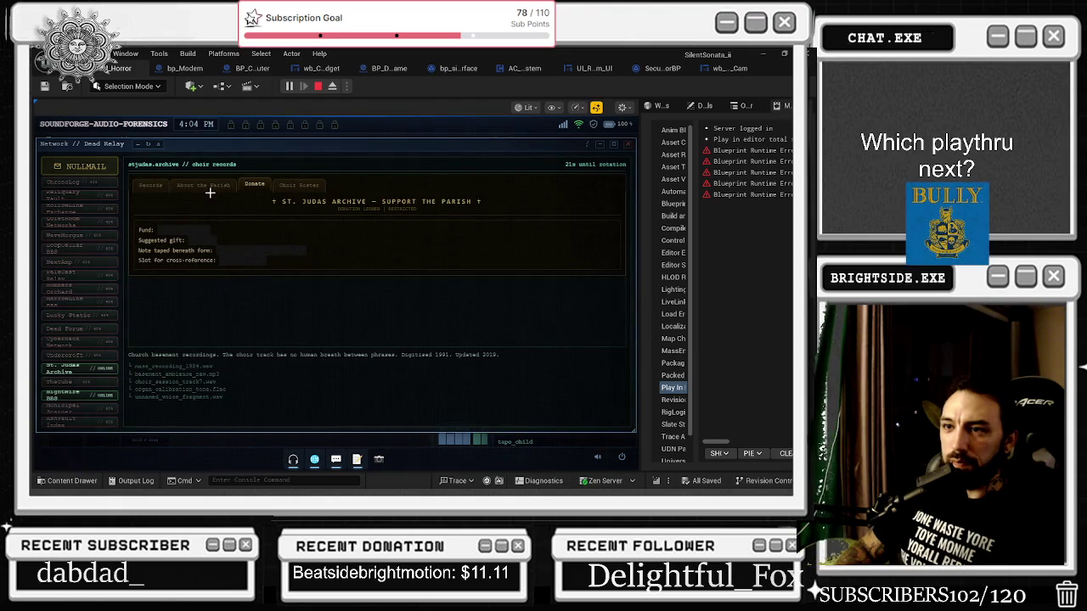
click(245, 271)
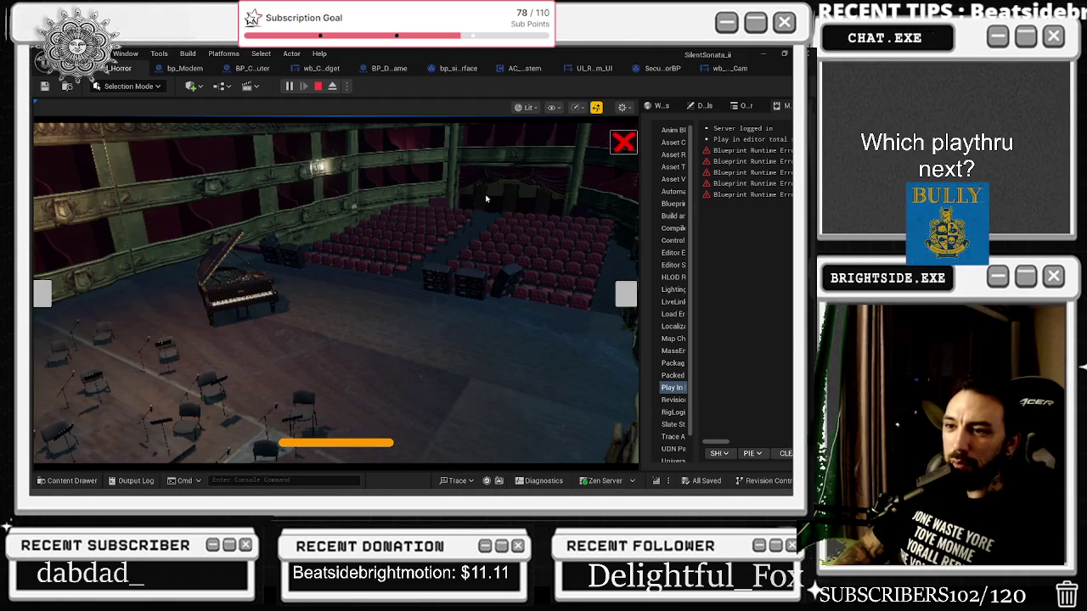
Cycle through the concert hall and tiled room camera images, then close the viewer.
click(625, 293)
click(626, 295)
click(625, 299)
click(626, 295)
click(626, 295)
click(626, 294)
click(625, 298)
click(626, 297)
click(626, 296)
click(628, 291)
click(624, 141)
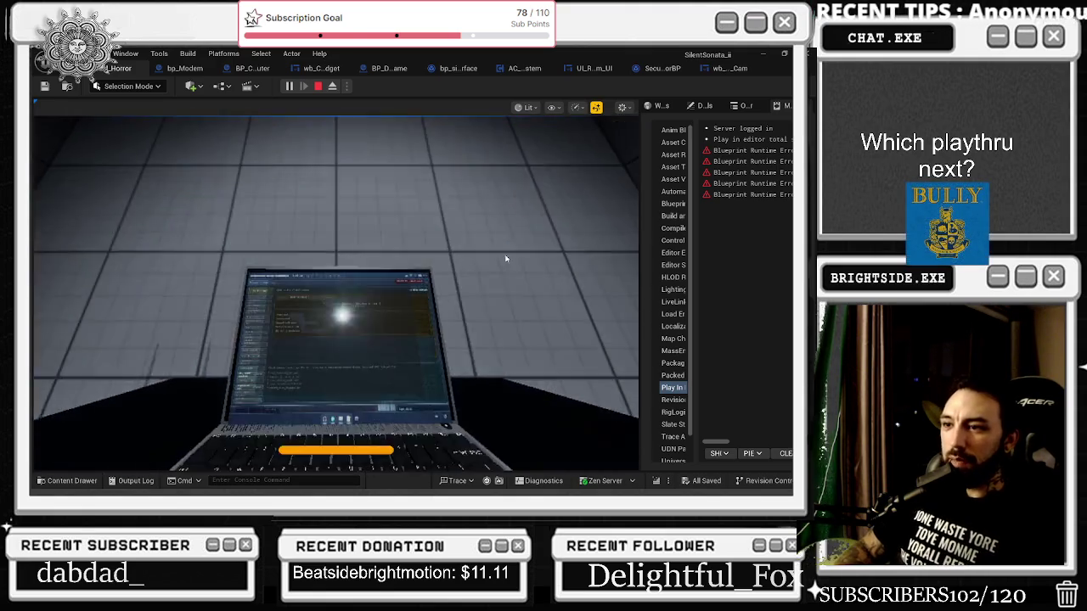
click(505, 258)
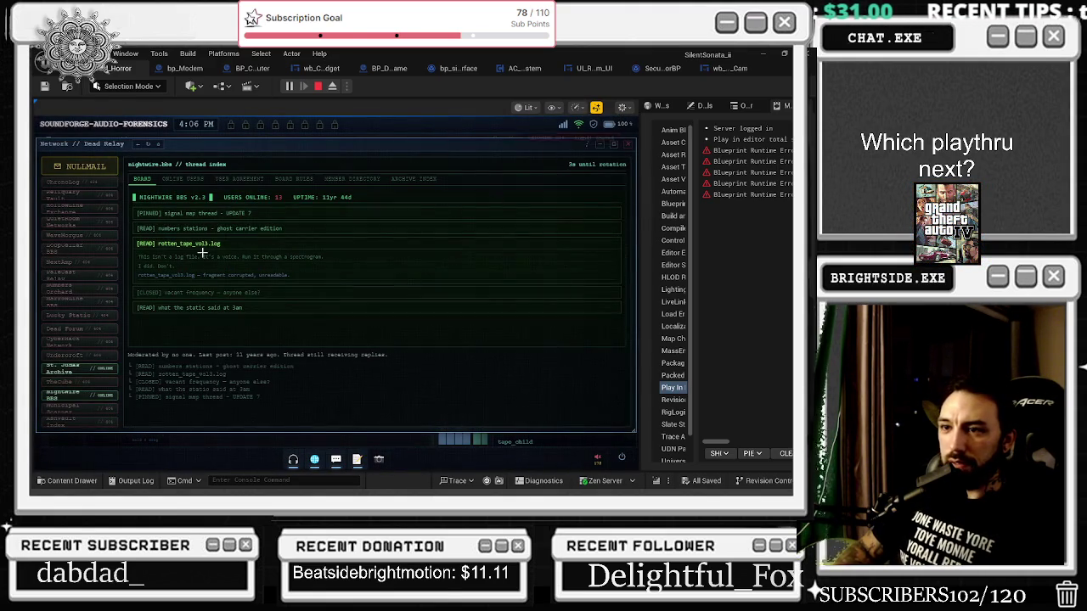
Read the BBS Online Users, Archive Index, Member Directory, Board Rules and User Agreement sections, then reboot the workstation.
click(182, 180)
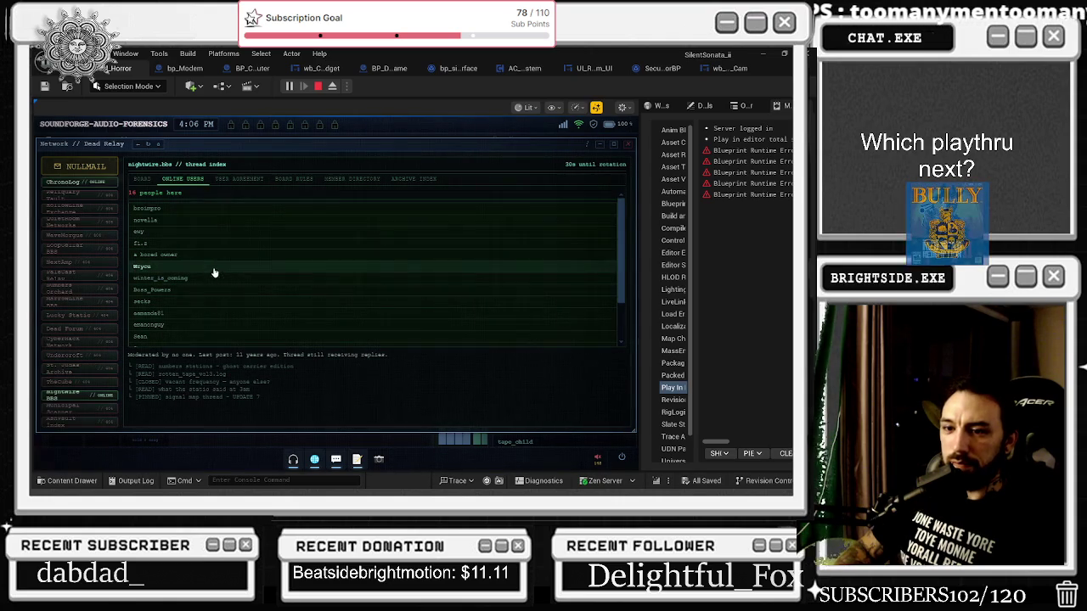
click(415, 180)
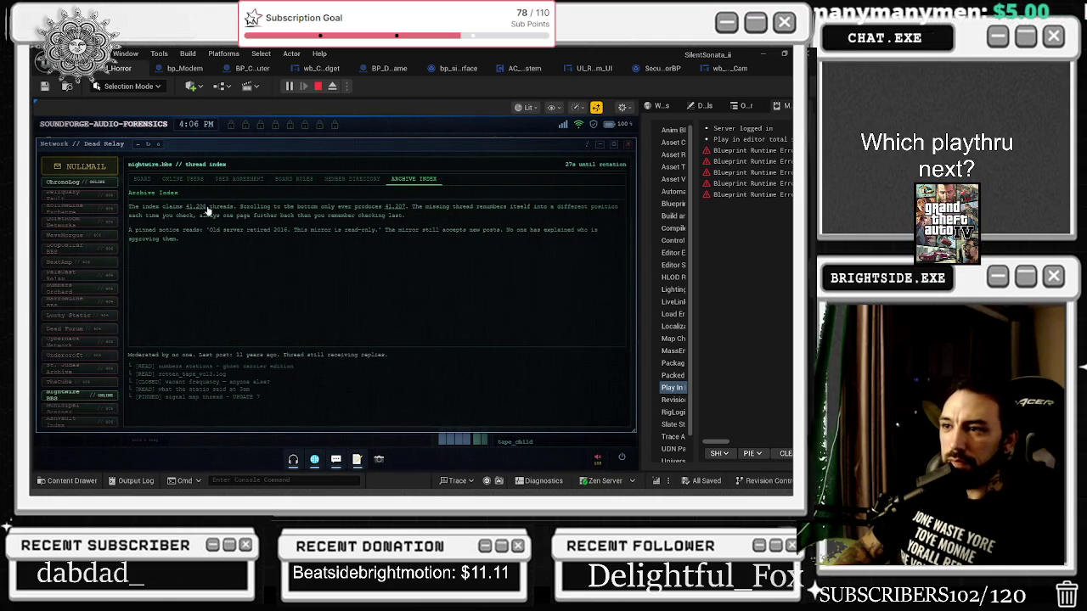
click(354, 178)
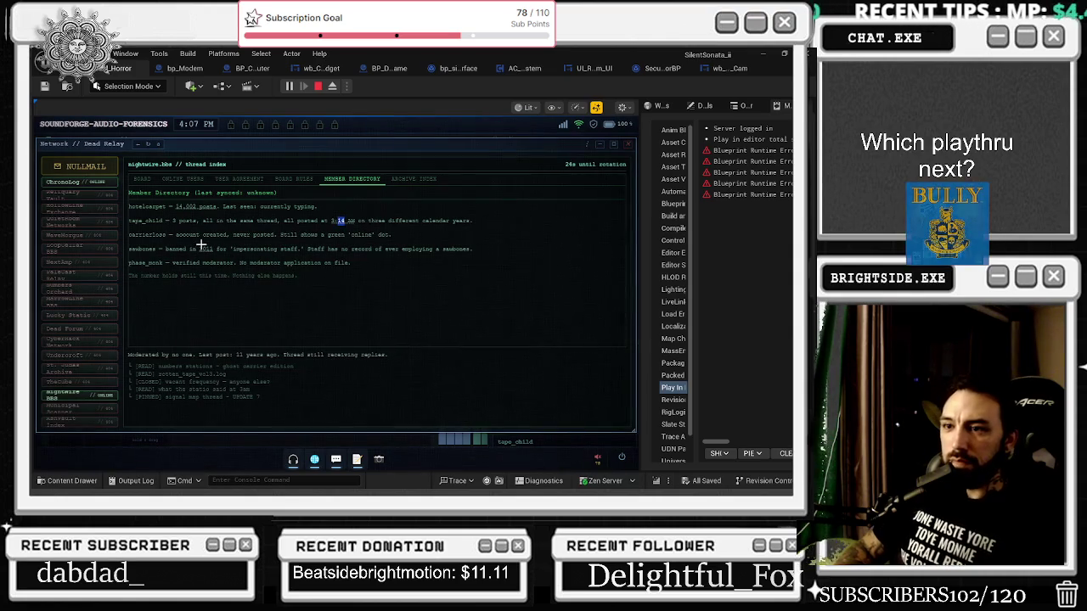
click(283, 180)
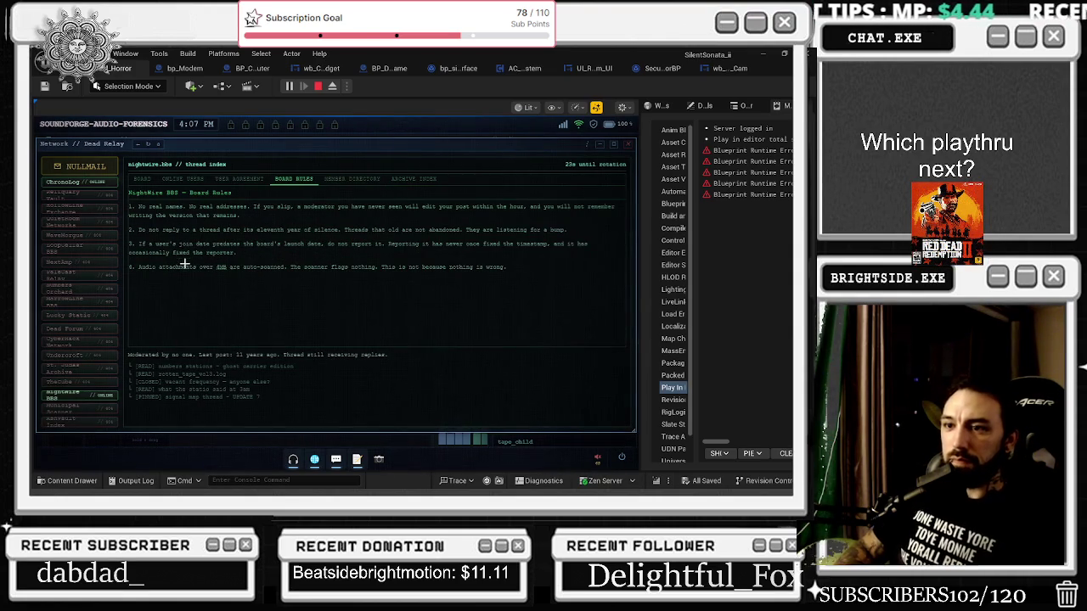
click(239, 179)
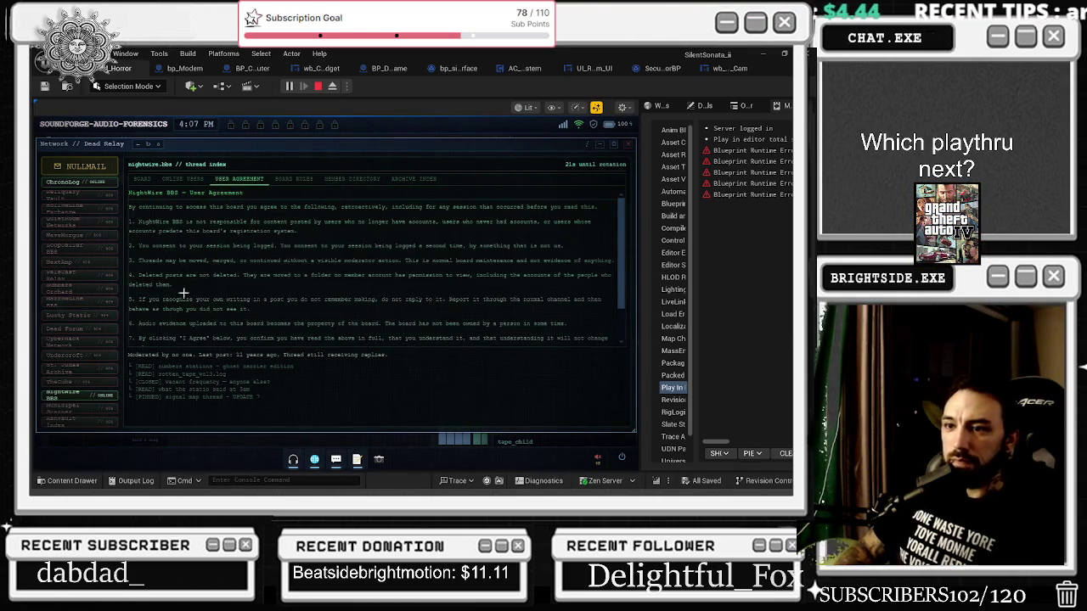
scroll(191, 327, down, 1)
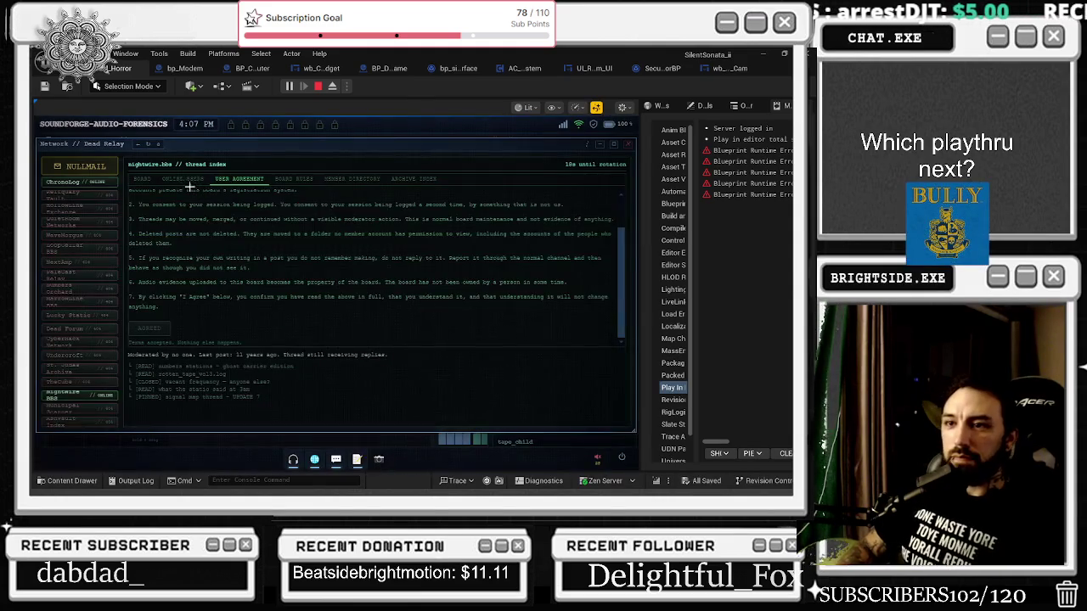
click(183, 179)
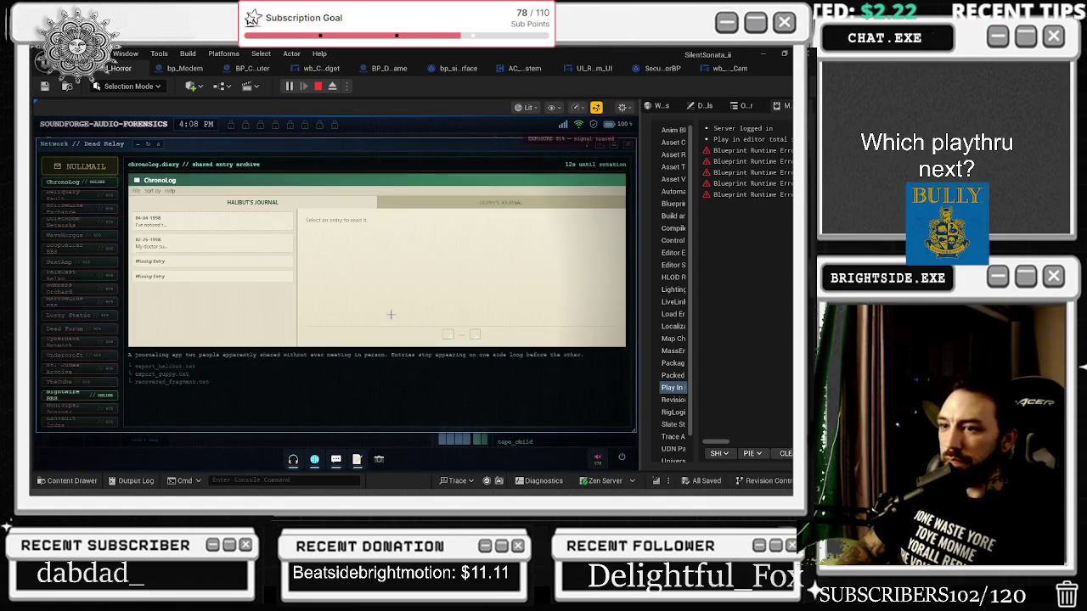
click(377, 460)
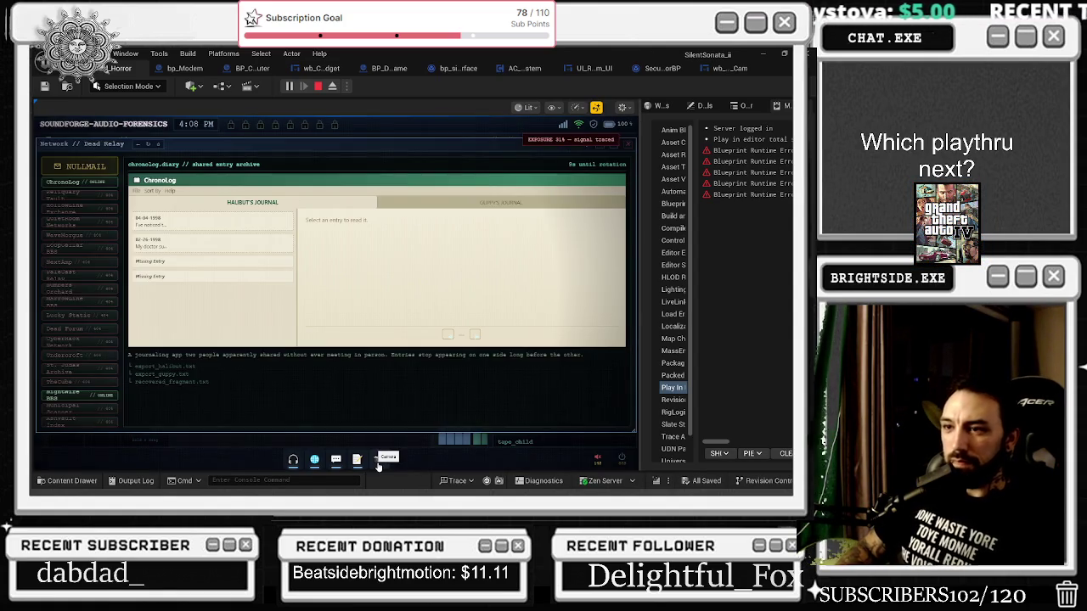
Open the camera feed view and switch to the next camera feed.
click(377, 463)
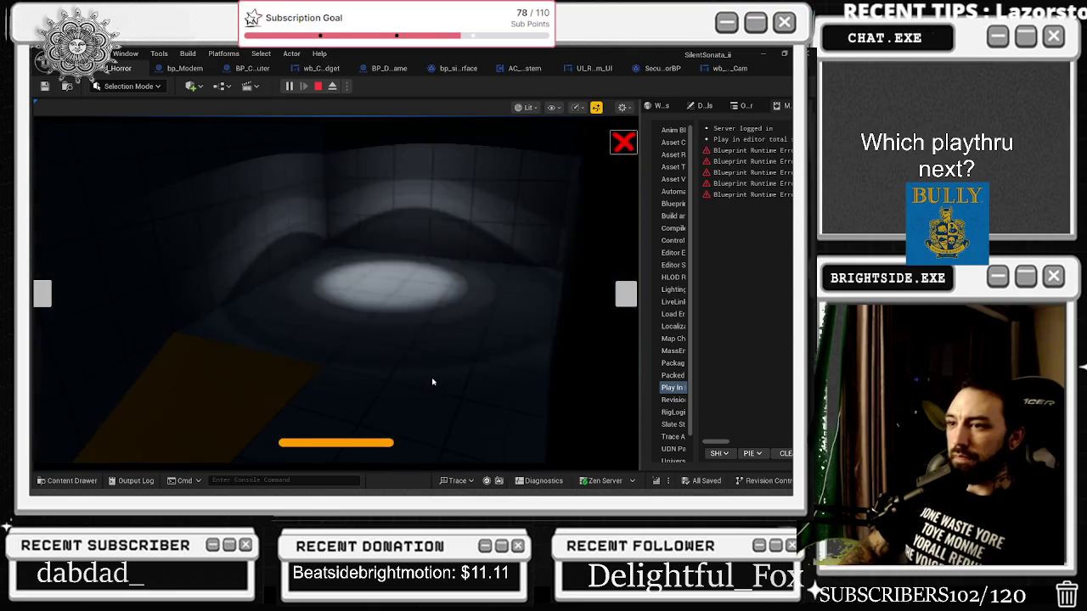
click(622, 295)
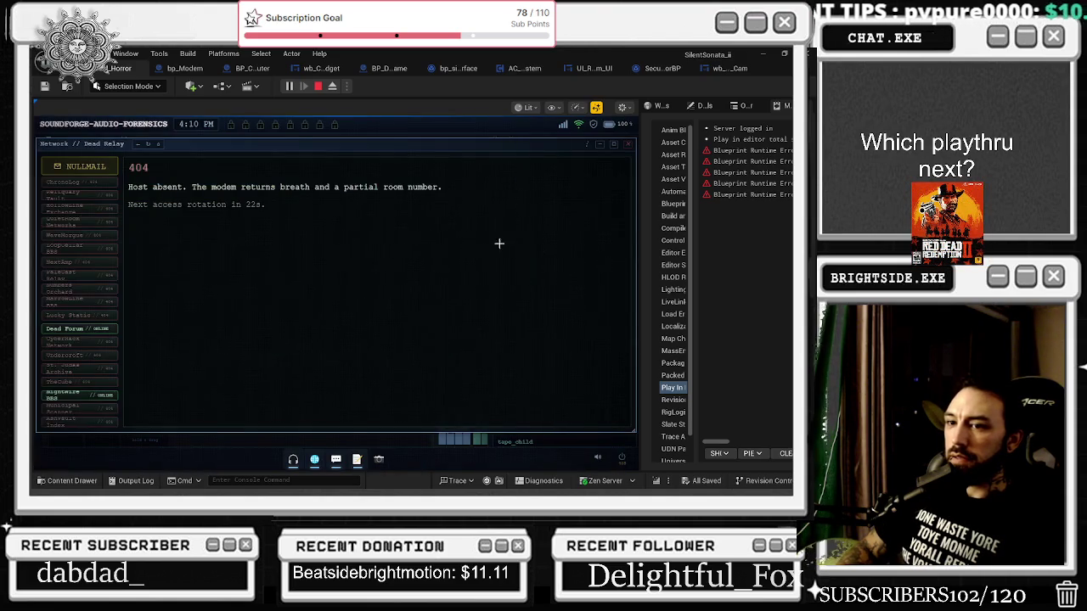
Return to the workstation monitor and log into the Dead Forum site.
click(388, 254)
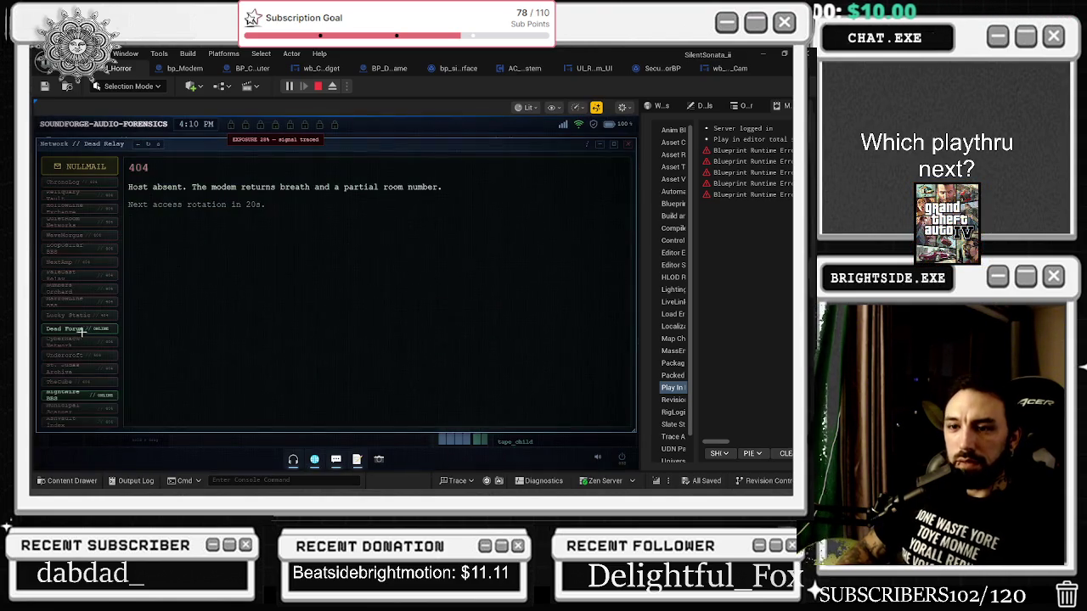
click(81, 331)
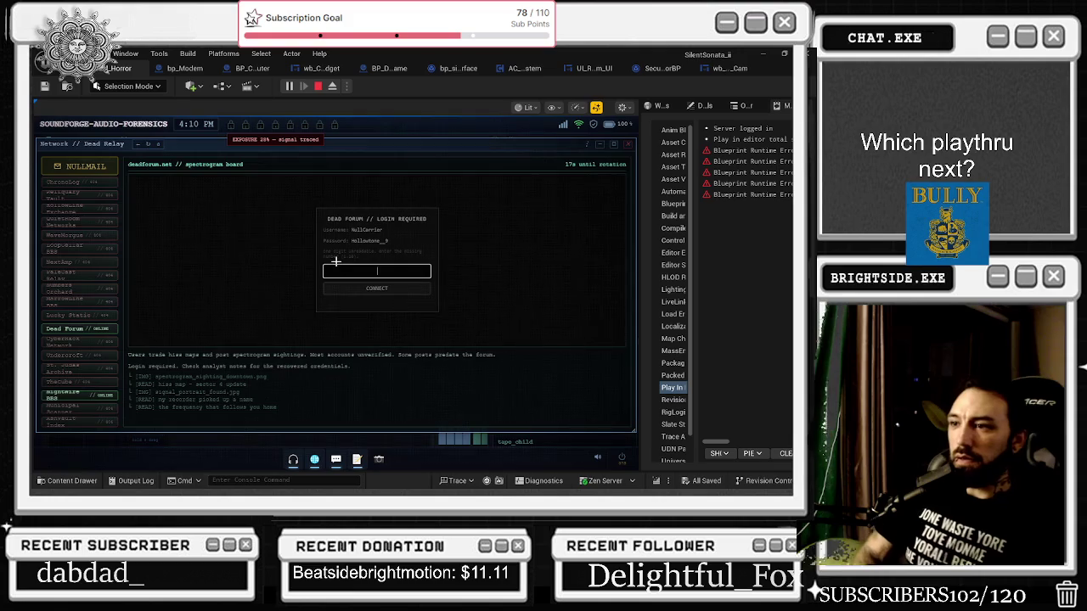
key(Return)
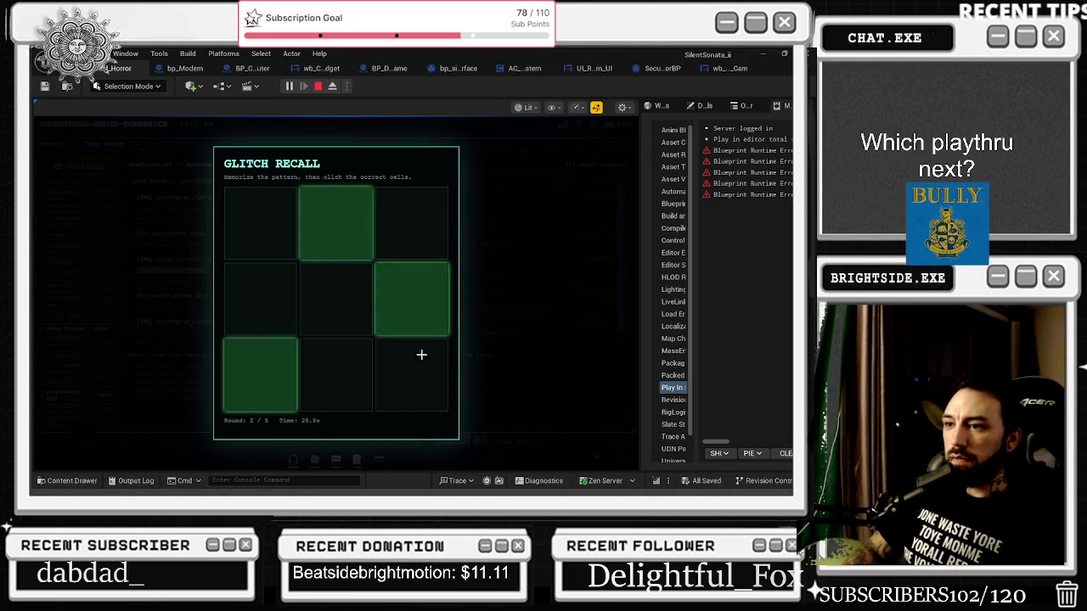
Repeat the Glitch Recall patterns for rounds 2 through 5, ending with the bottom row.
click(407, 309)
click(292, 359)
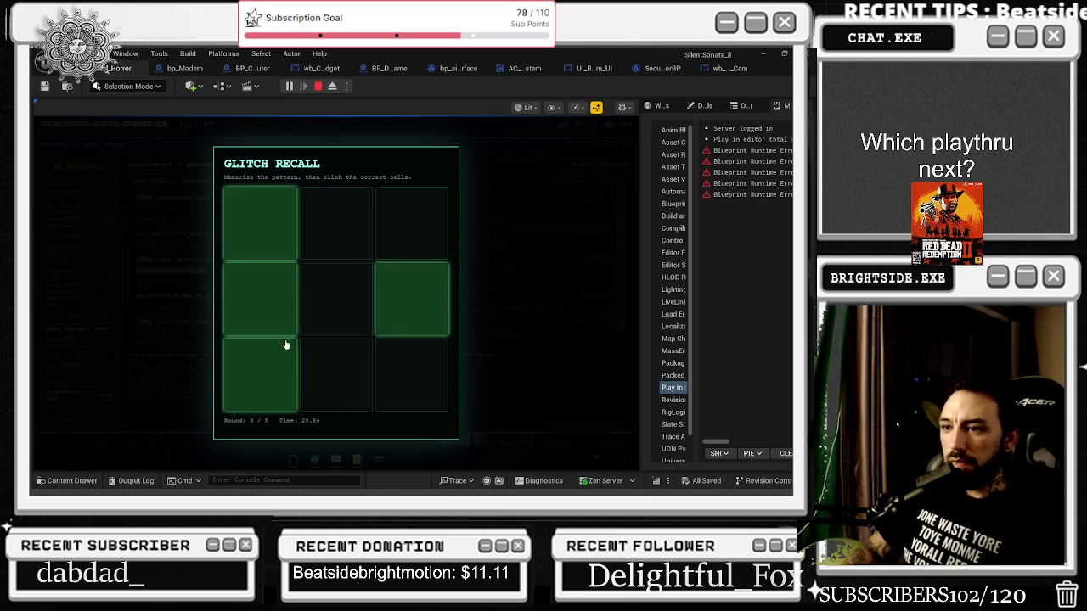
click(412, 272)
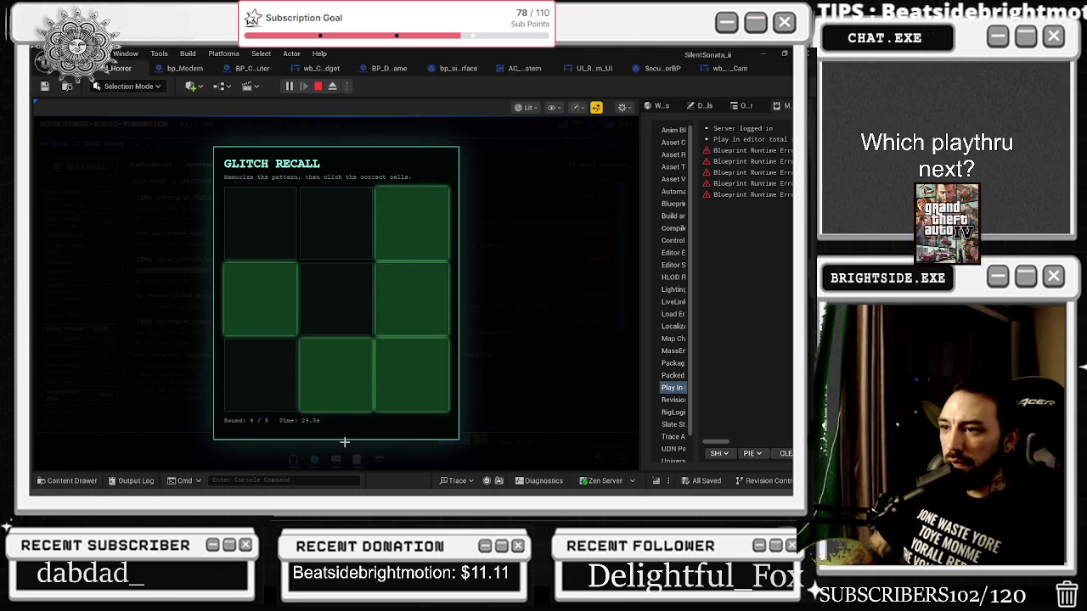
click(407, 393)
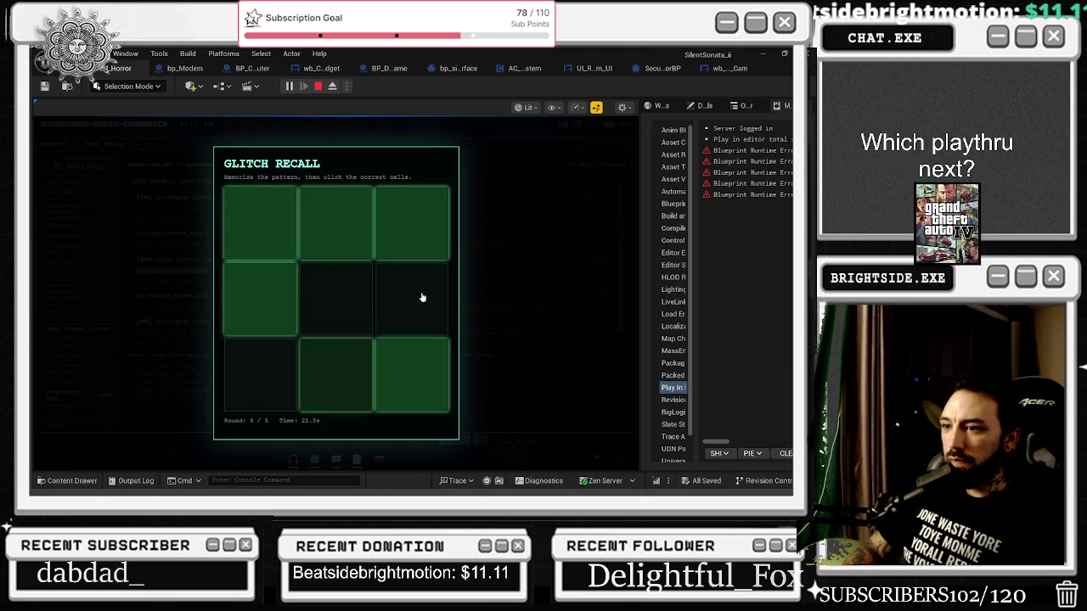
click(422, 300)
click(413, 252)
click(411, 311)
click(308, 313)
click(270, 327)
click(328, 385)
click(399, 387)
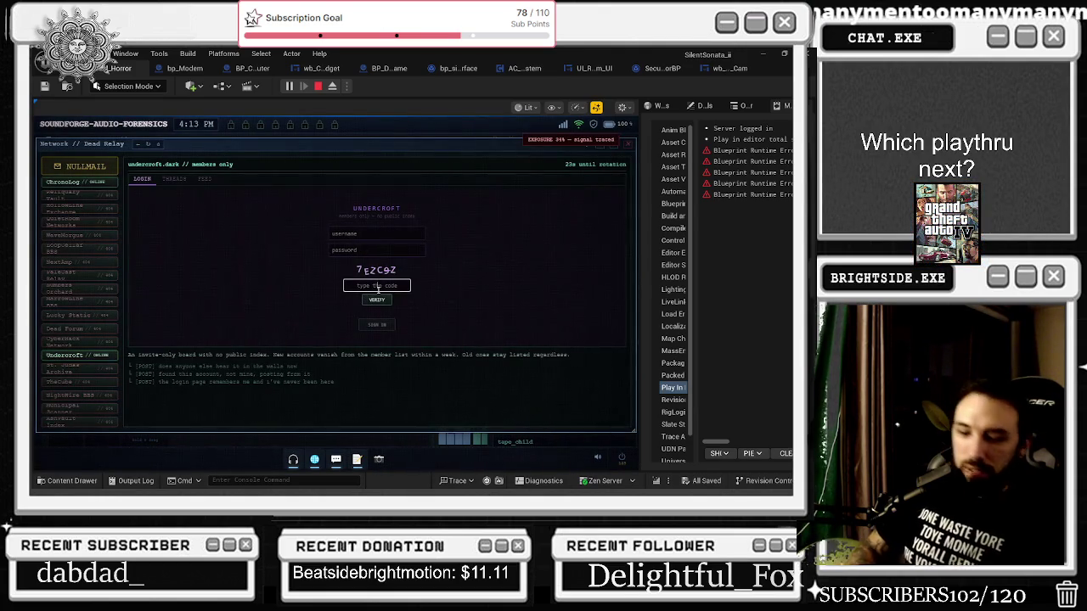
Submit the Undercroft captcha code 9, open its thread list, and back away from the laptop.
key(Escape)
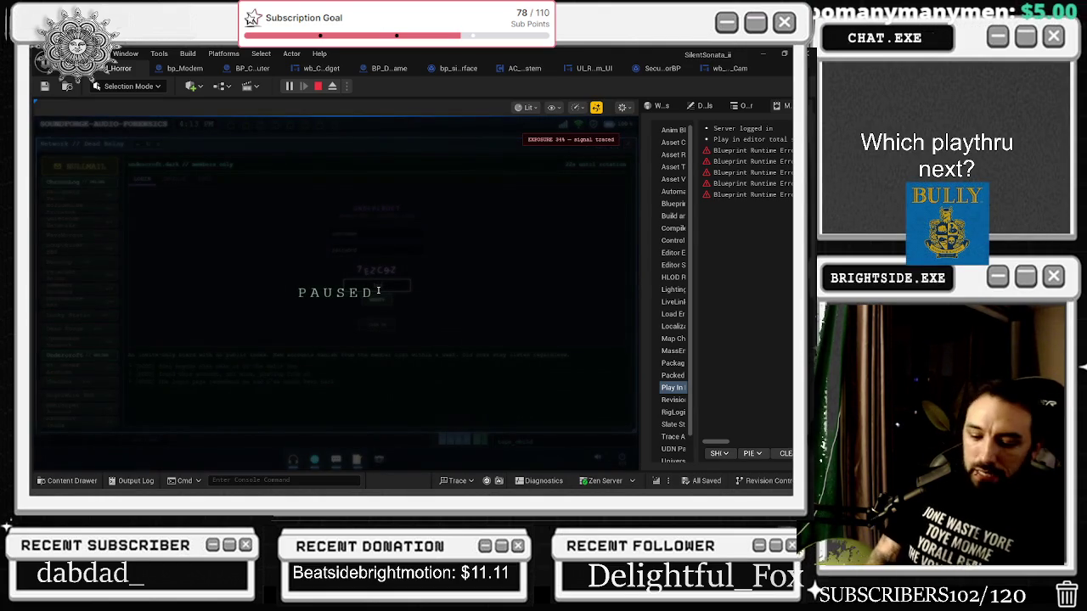
key(Escape)
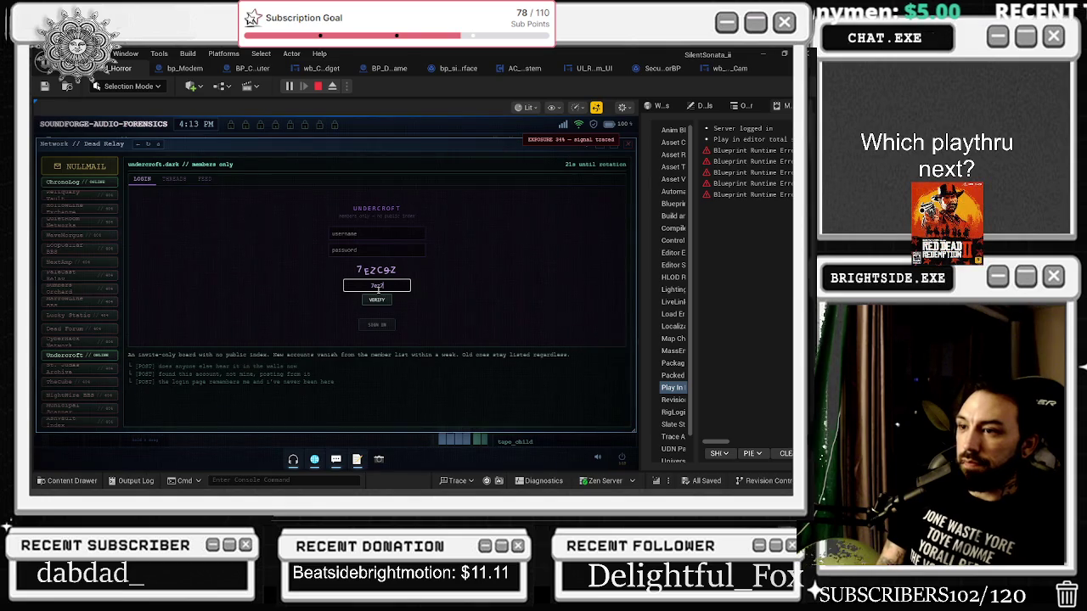
text(9z)
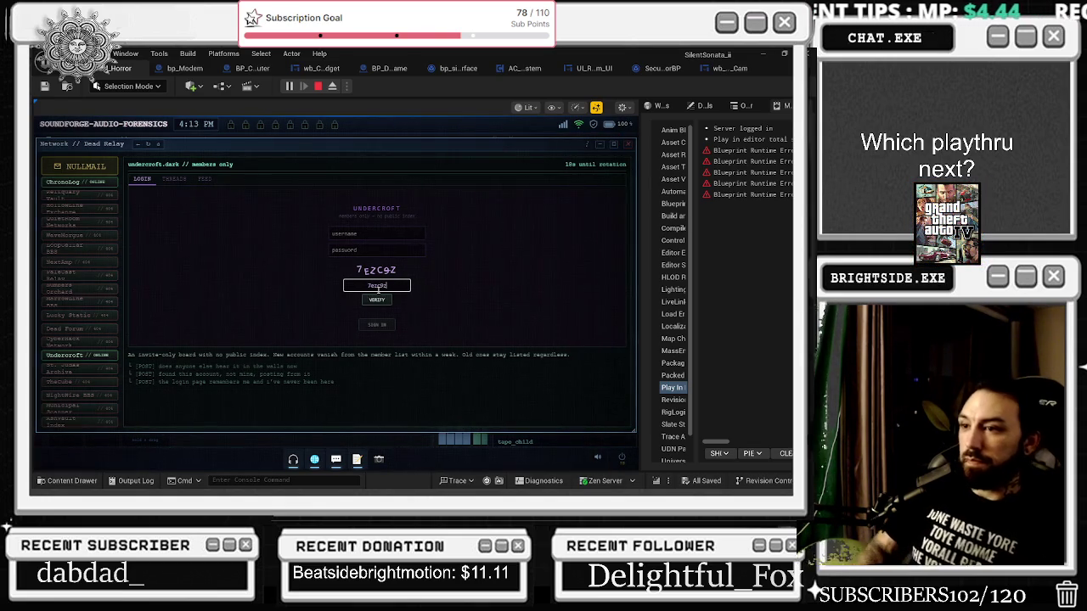
key(Tab)
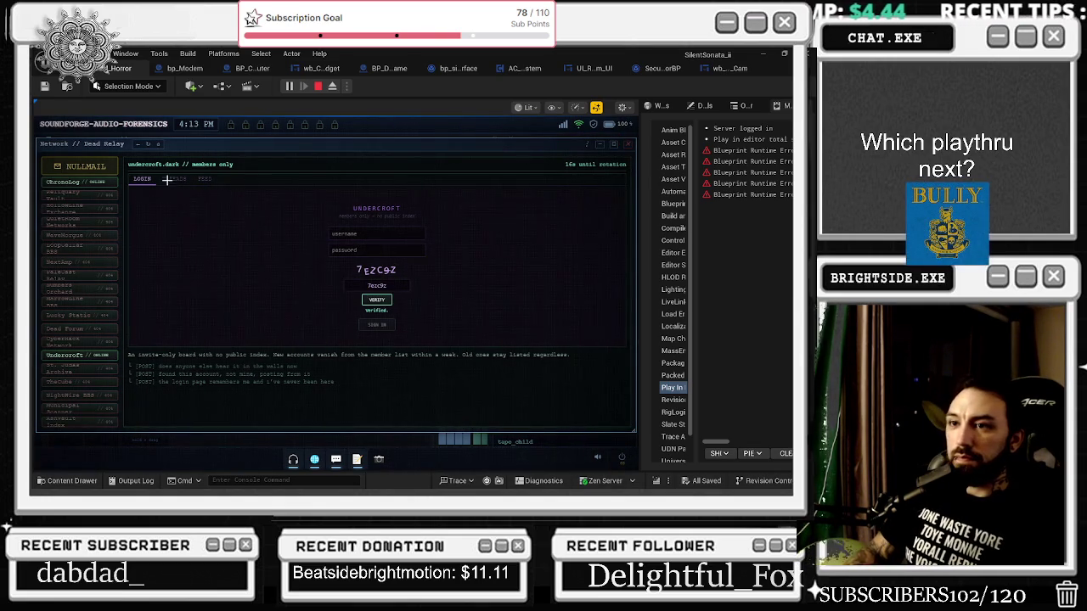
click(168, 179)
click(162, 338)
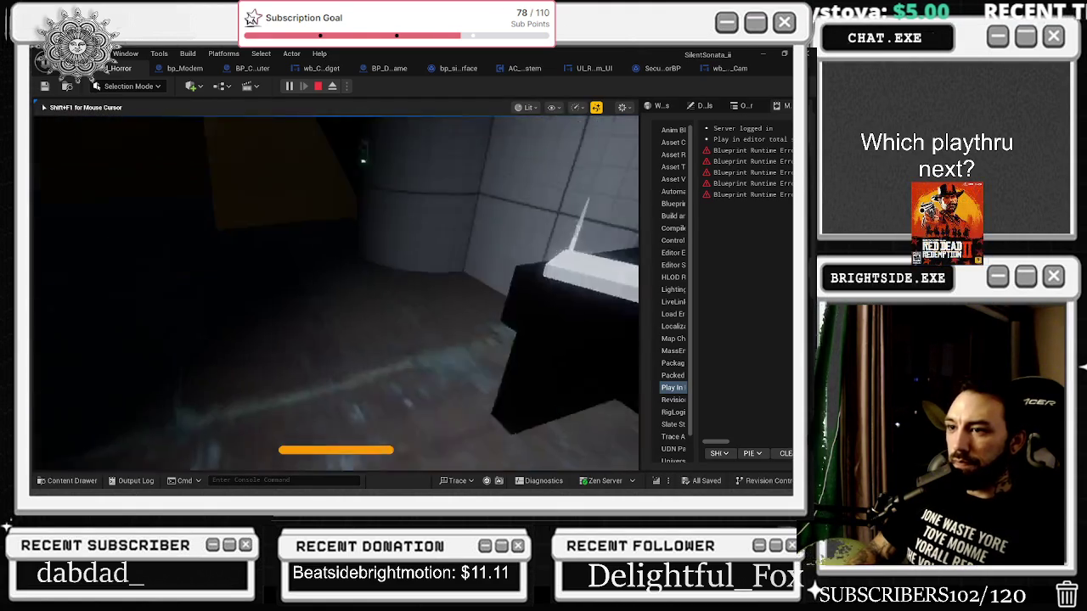
Sprint down the corridor to the laptop, bring up its browser, and load the St. Judas Archive site.
key(shift+w)
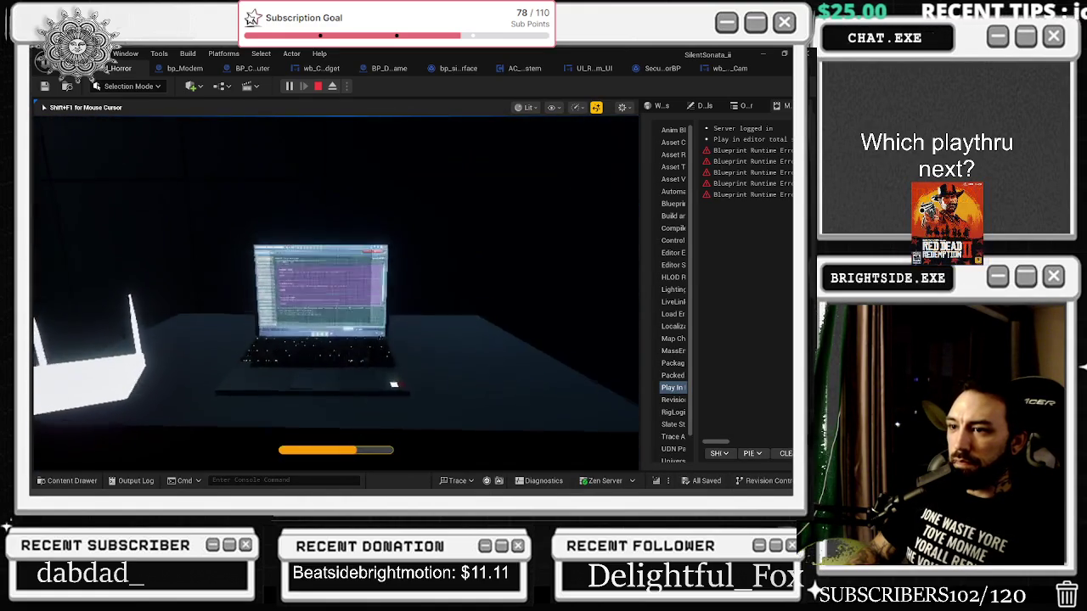
key(e)
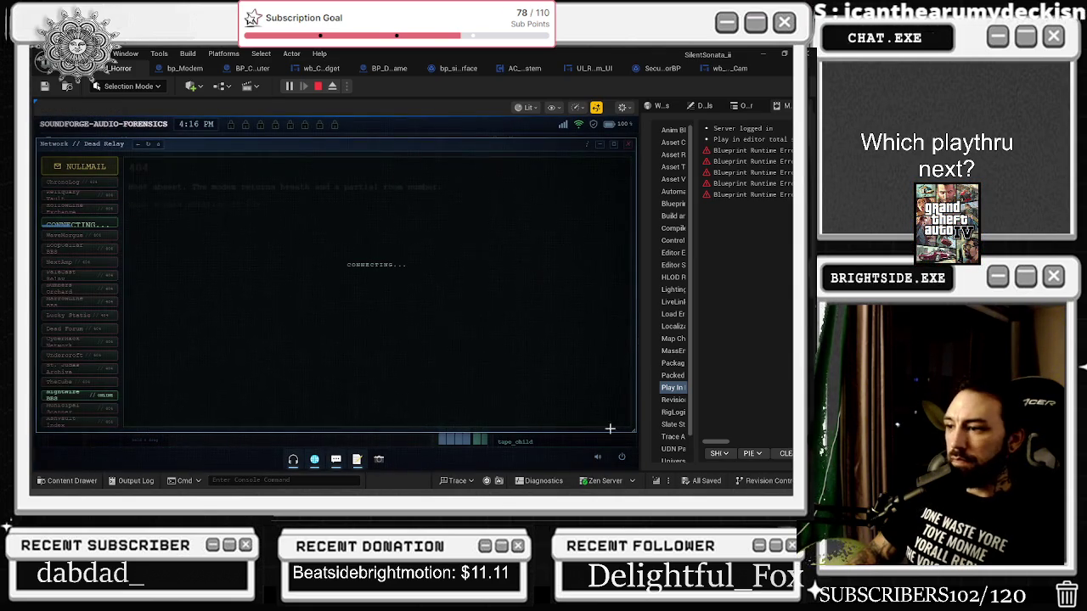
click(599, 460)
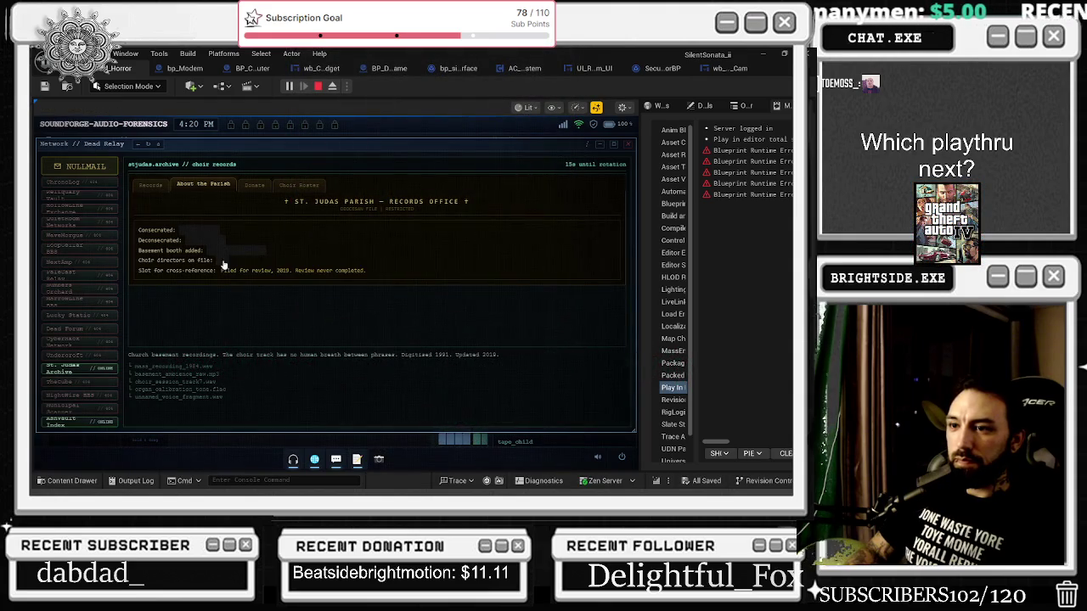
View the parish archive's Donate and Records pages, then flip through and close the inspection images.
click(253, 184)
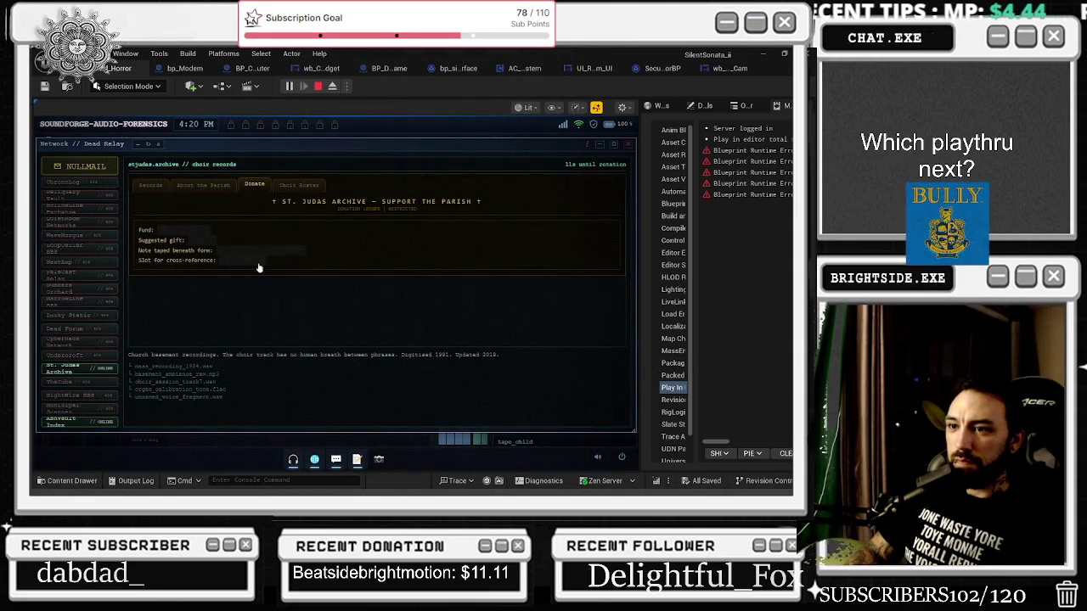
click(299, 184)
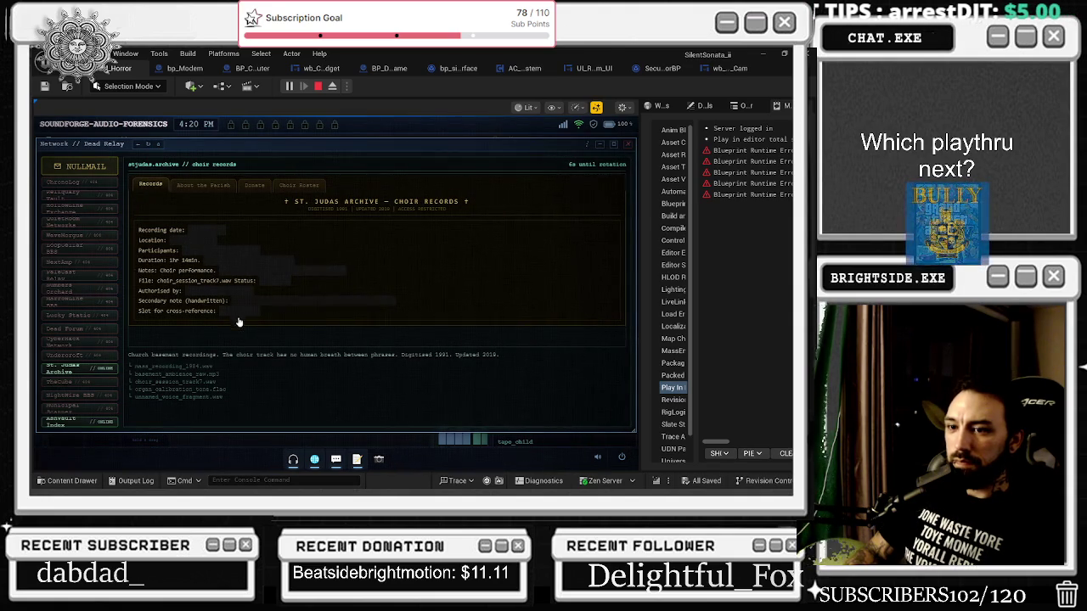
click(378, 459)
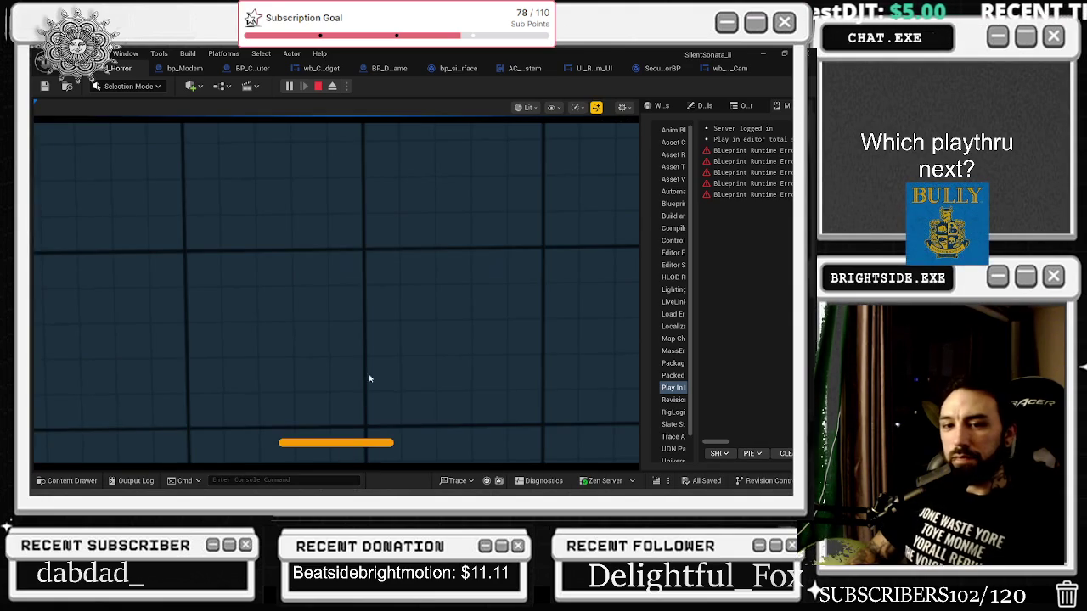
click(625, 294)
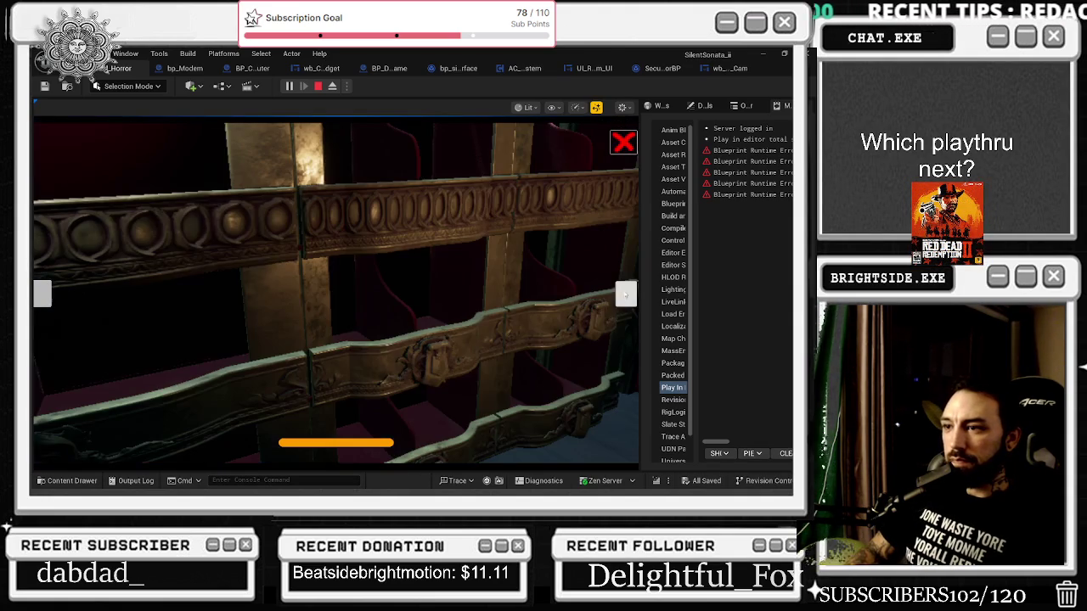
click(615, 146)
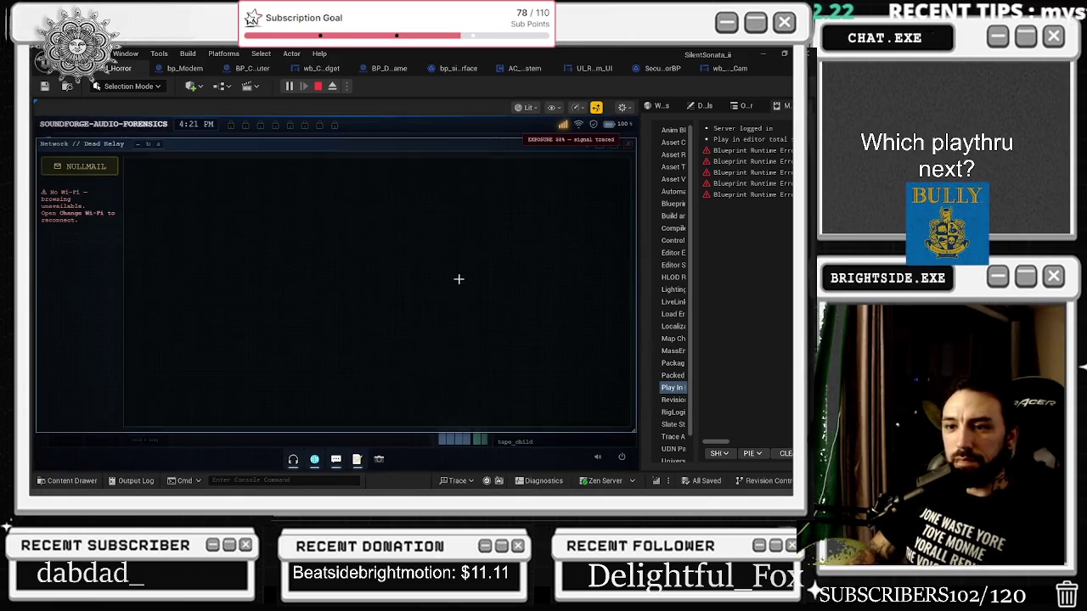
Join the MUNI_SCAN_OPEN Wi-Fi, load Cybershack Network, and open the analyst notes file.
click(582, 125)
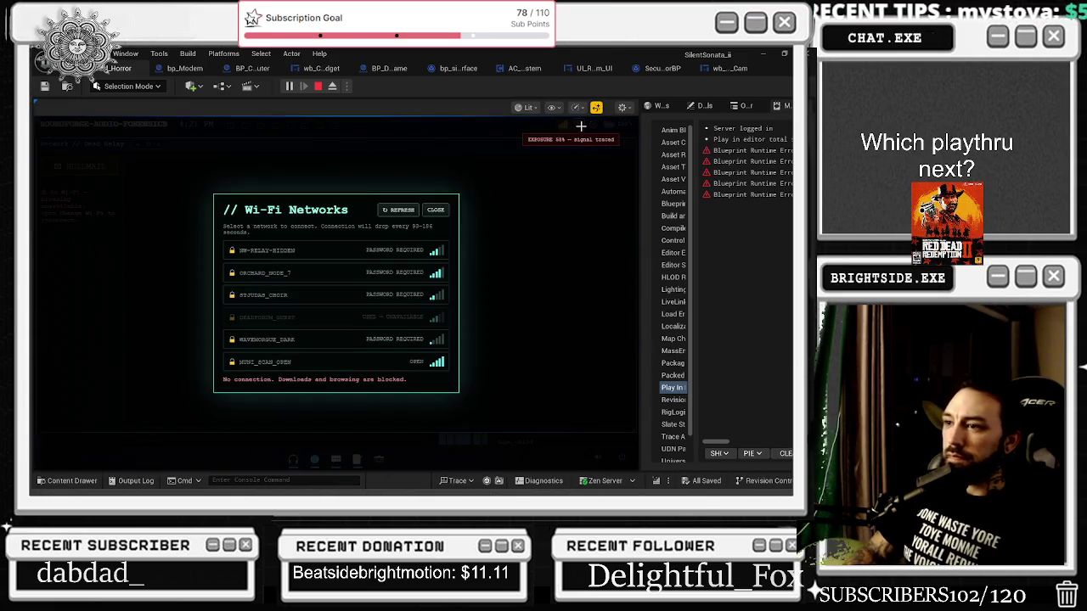
click(417, 358)
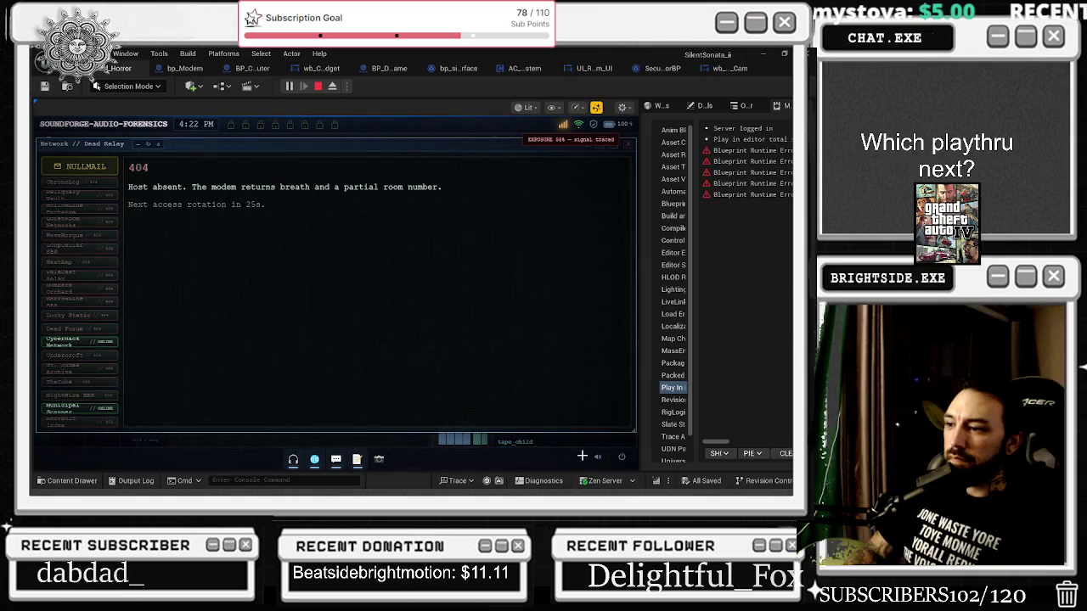
click(93, 342)
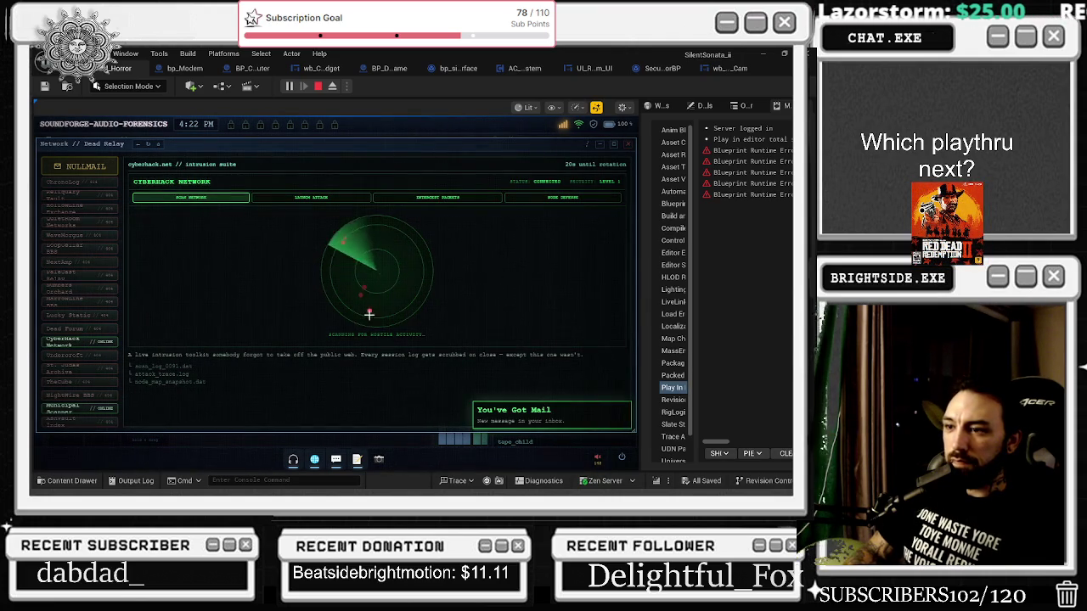
click(357, 460)
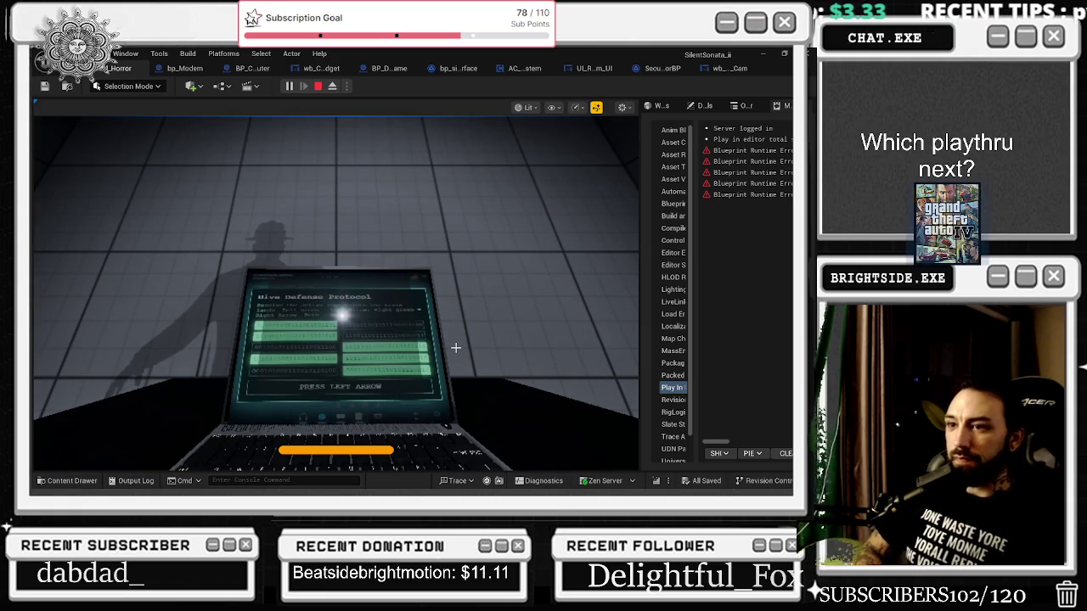
Press Left twice during the Hive Defense prompt until the minigame ends.
key(Left)
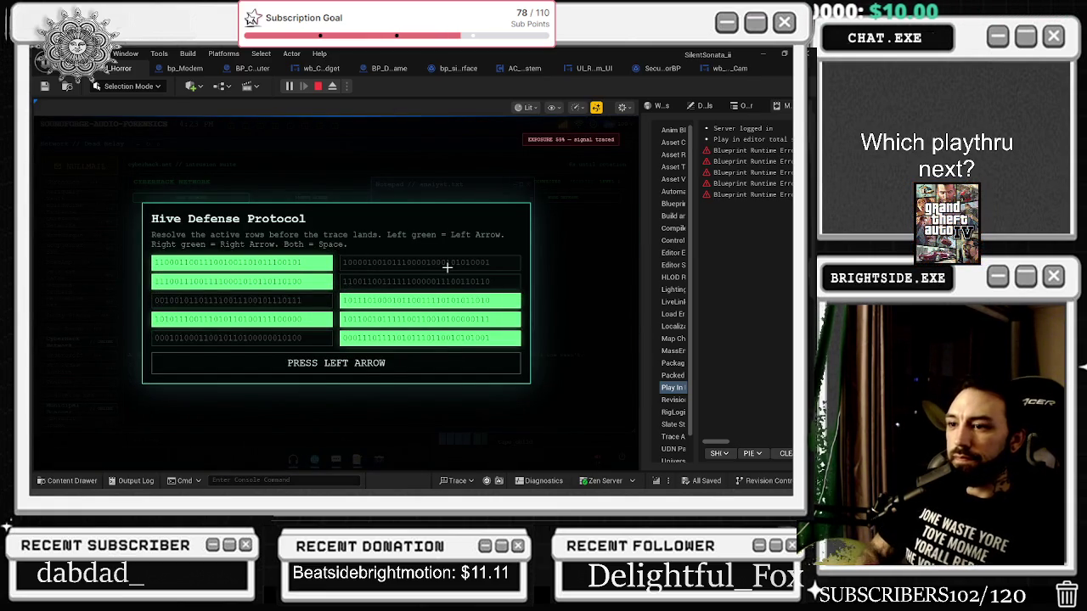
key(Left)
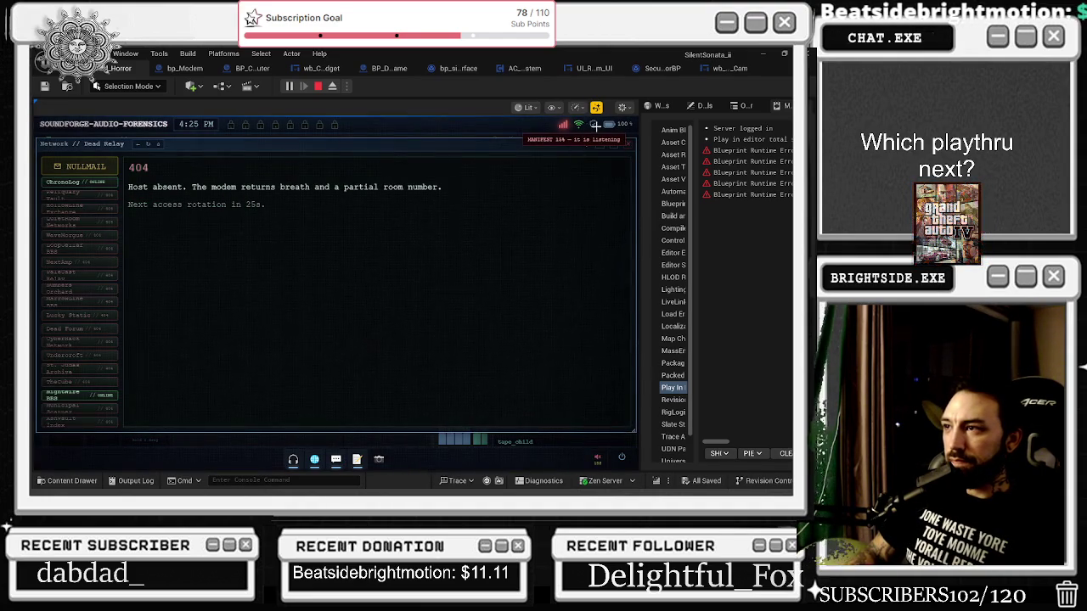
Check the VPN relay list, then return to the laptop terminal.
click(593, 124)
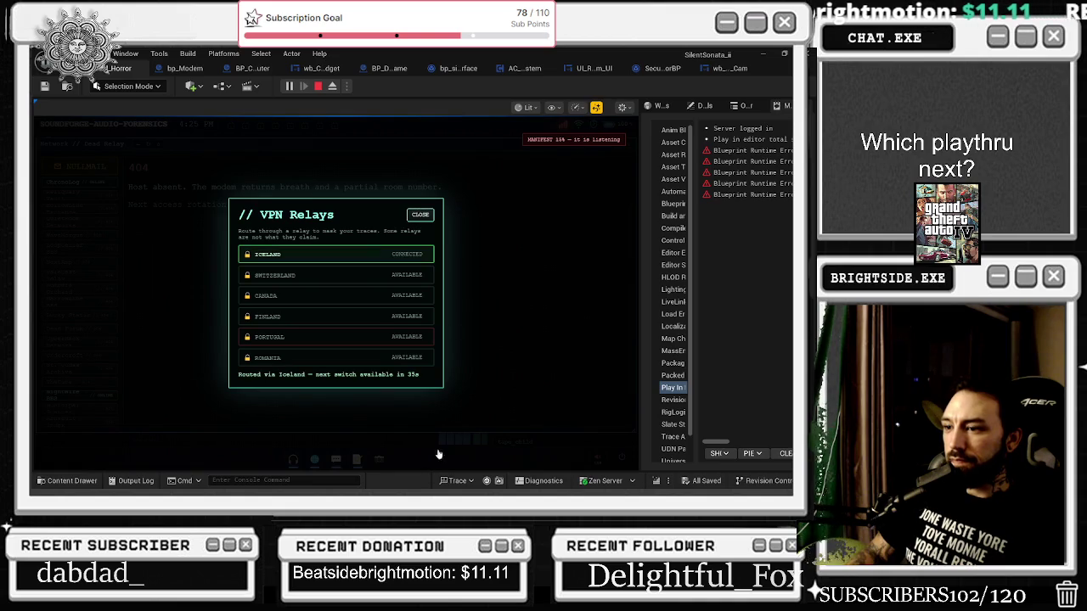
click(419, 216)
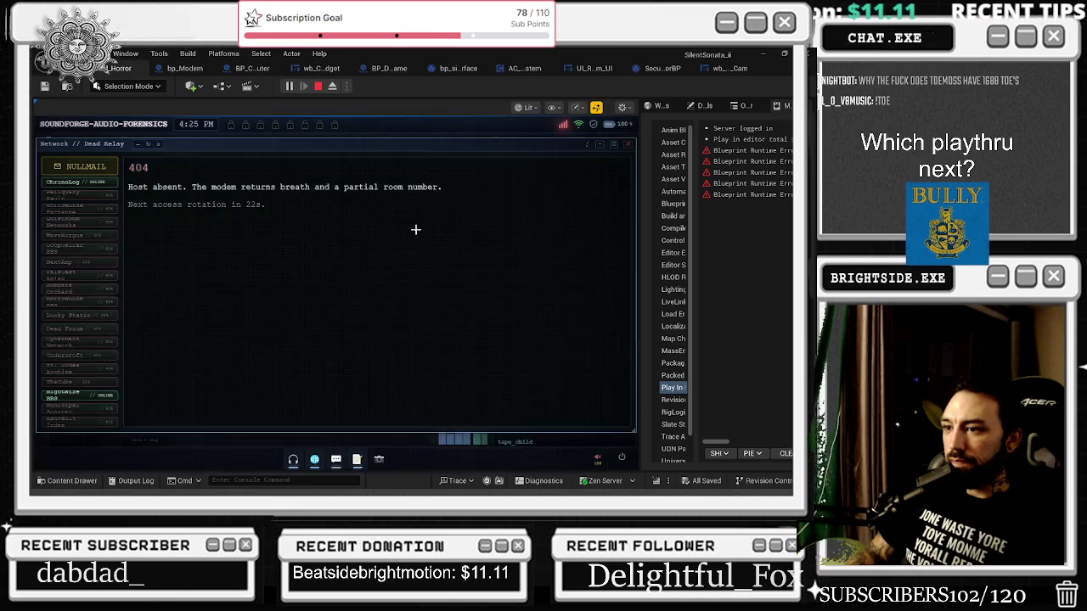
click(379, 463)
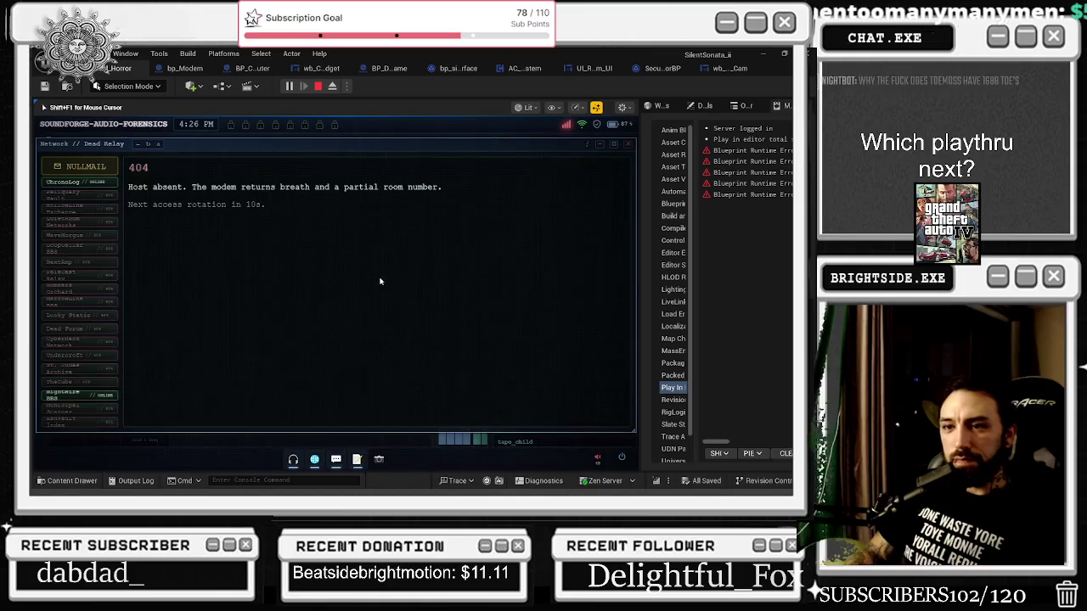
Browse ChronoLog, the Nightwire BBS Archive Index, and the WaveMorgue sample archive.
click(76, 181)
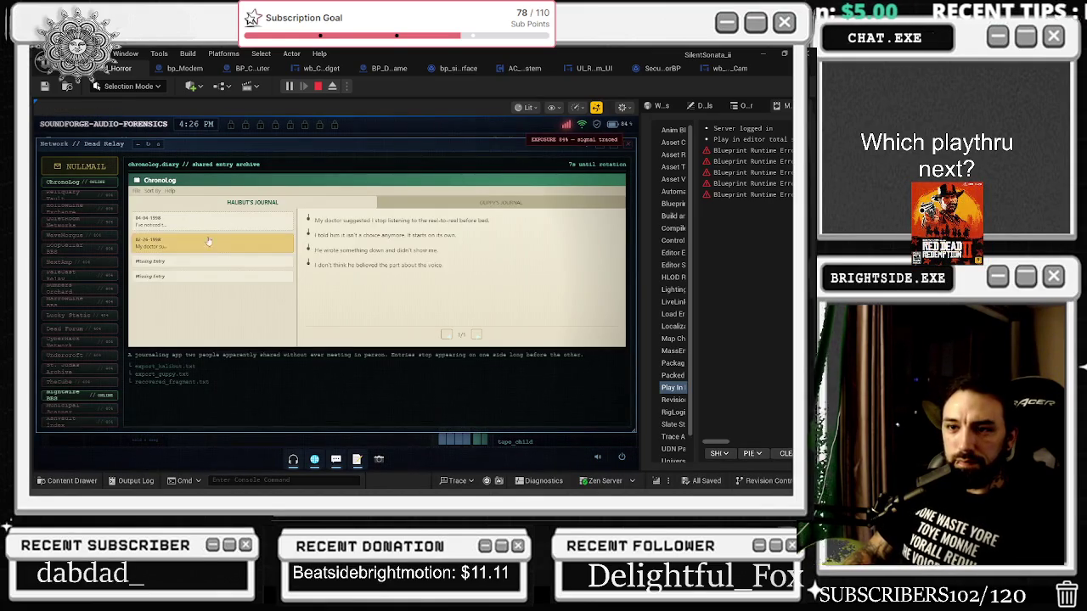
click(67, 393)
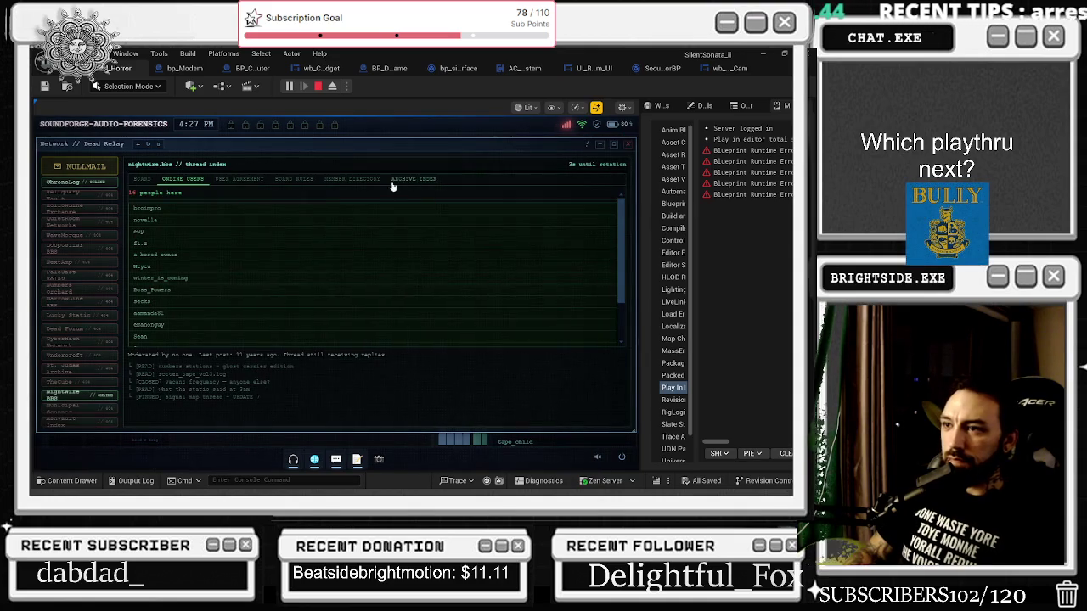
click(406, 181)
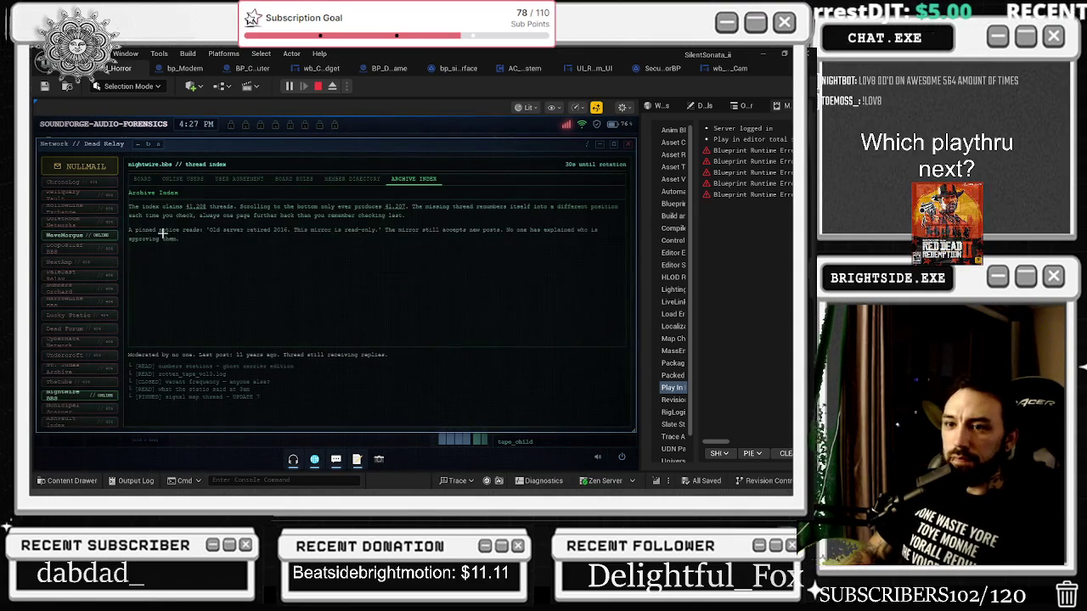
click(101, 238)
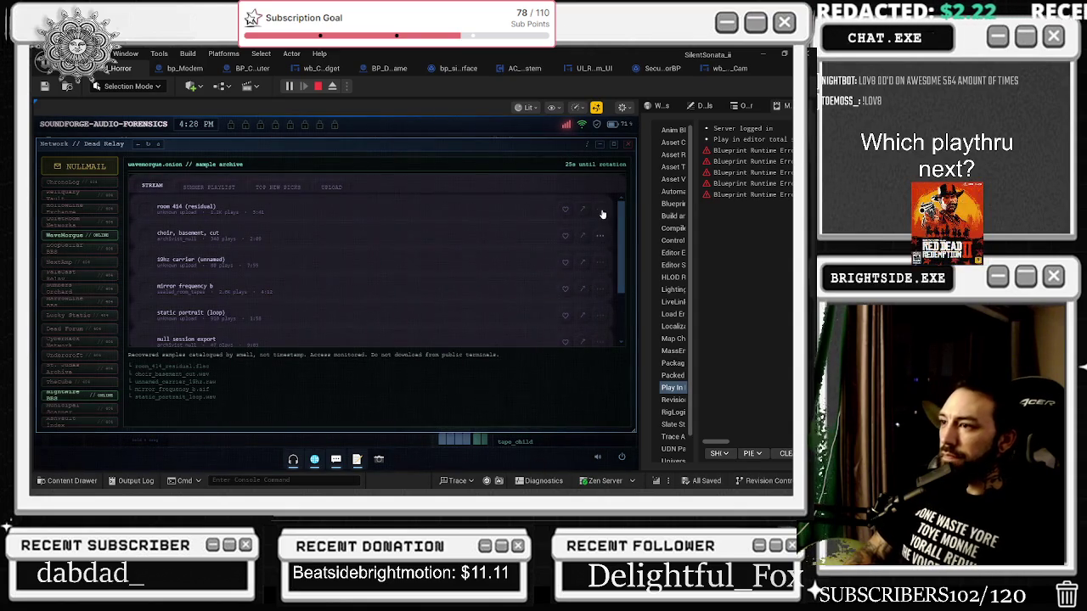
Close the balcony inspection view and scroll the WaveMorgue sample list until Hive Defense starts.
key(Escape)
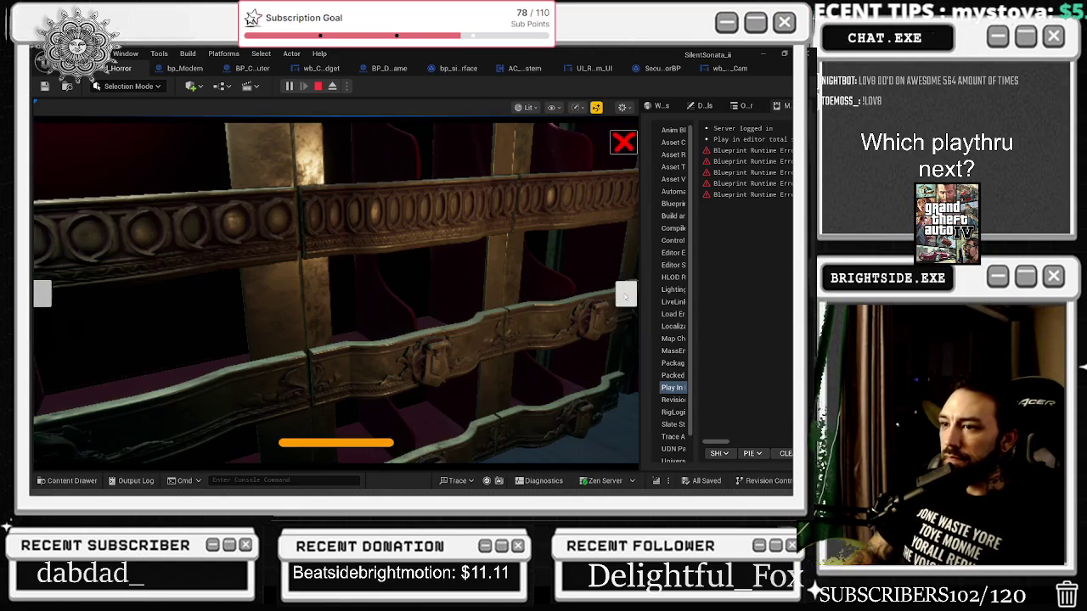
click(620, 143)
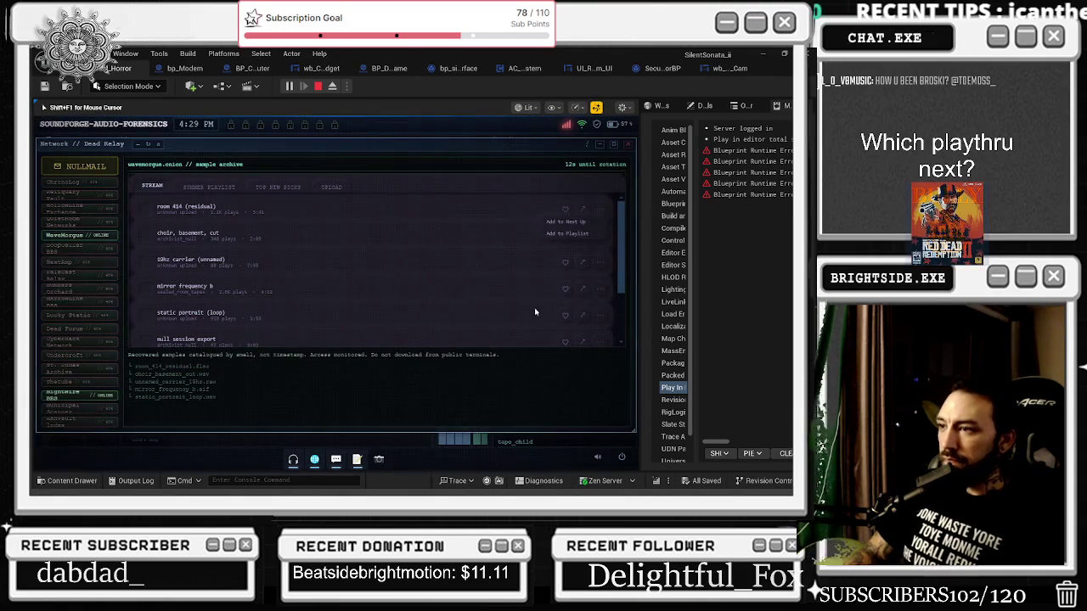
scroll(601, 328, down, 3)
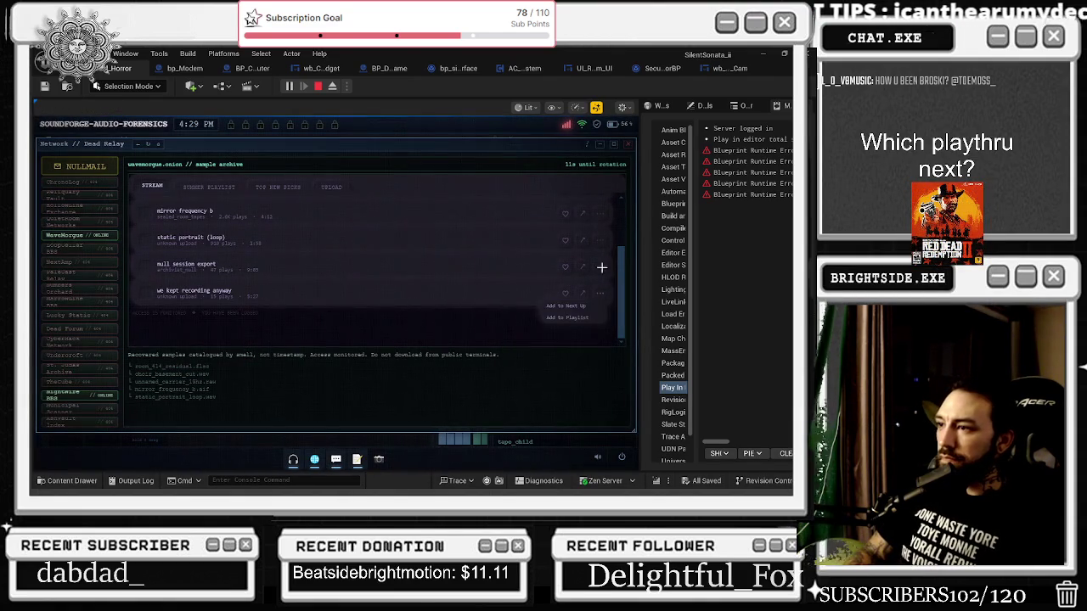
scroll(597, 238, up, 3)
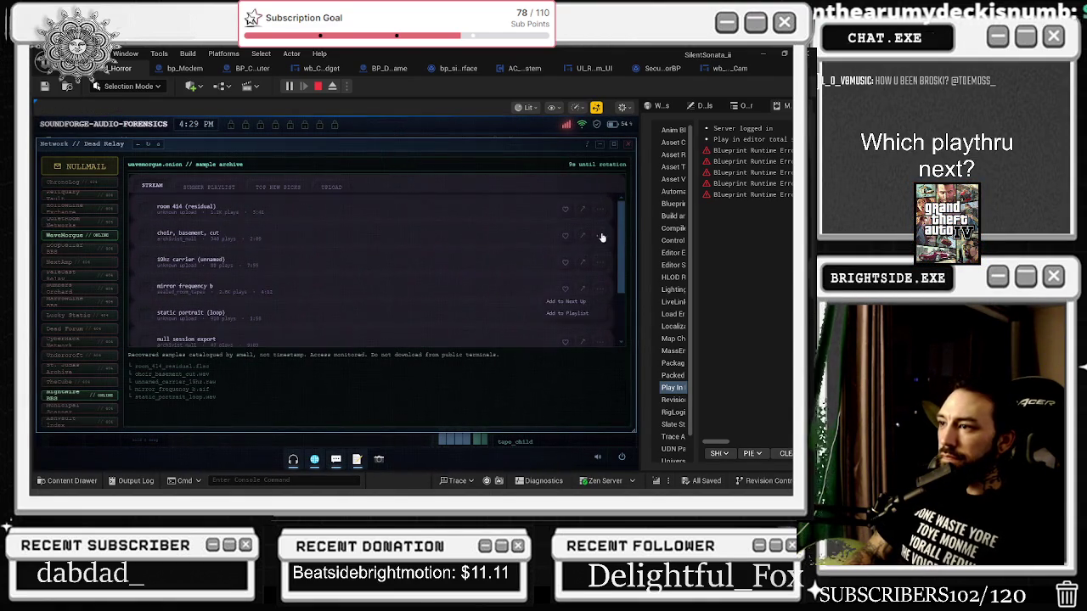
click(594, 264)
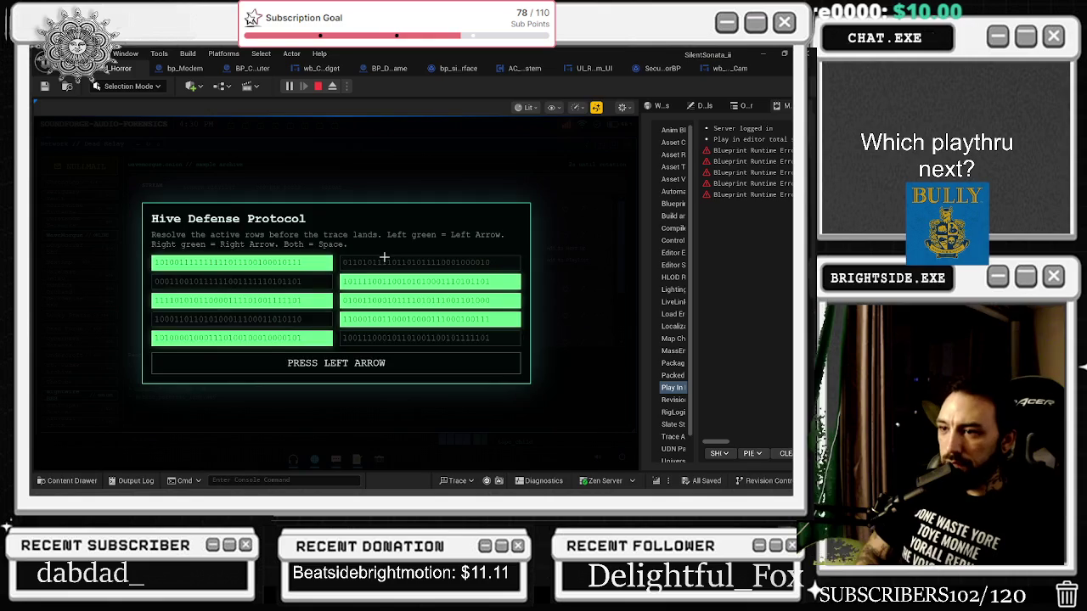
Clear the Hive Defense round with Space, Right, Left and Space as rows light up.
key(space)
key(Right)
key(Left)
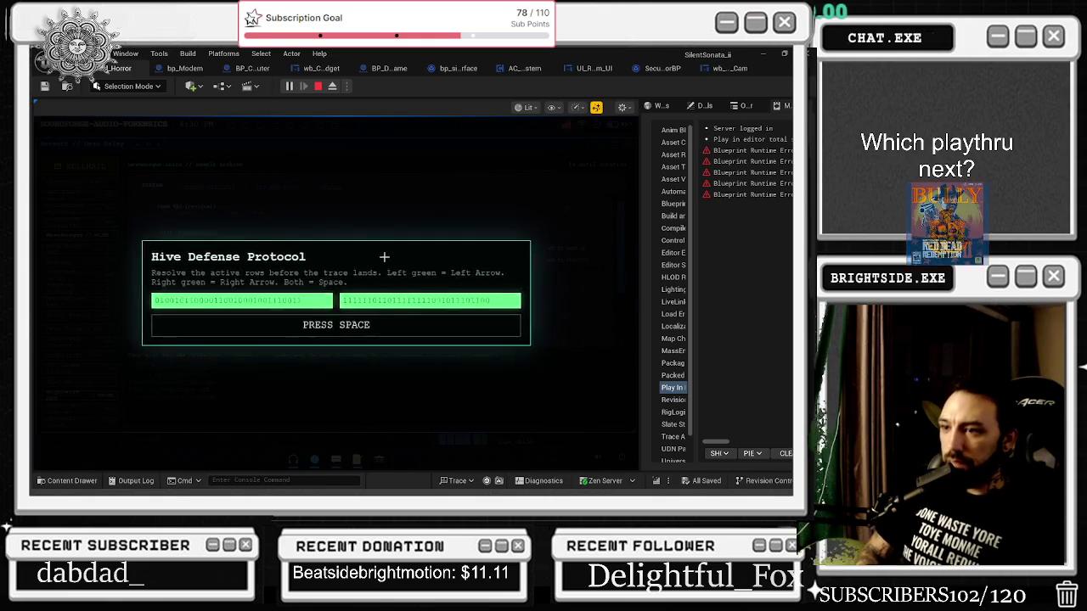
key(space)
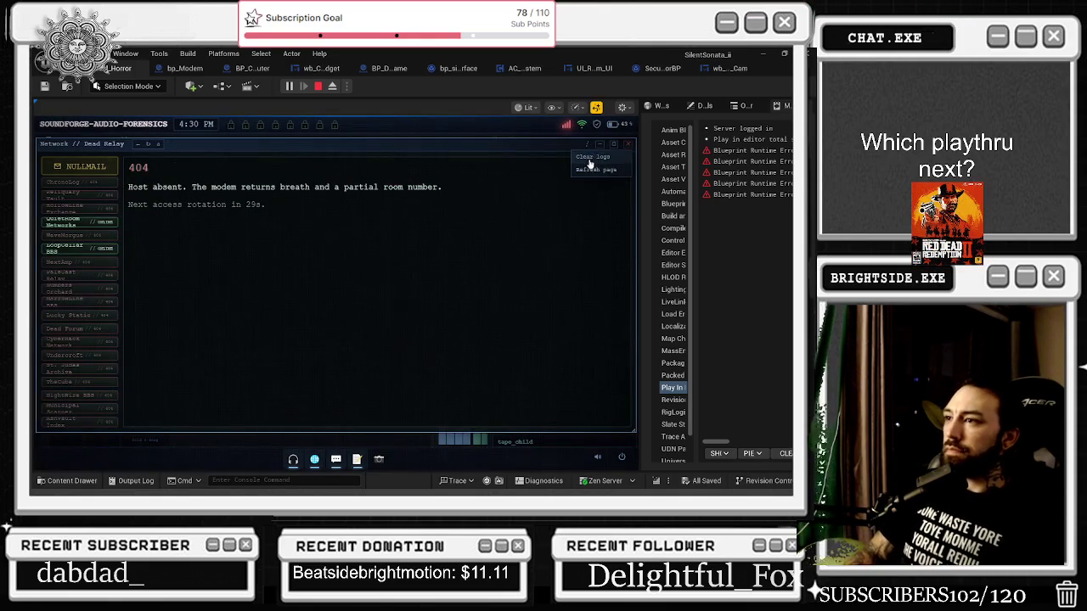
Reroute the VPN through the Switzerland relay and load the Quietroom Networks site.
click(594, 124)
click(397, 278)
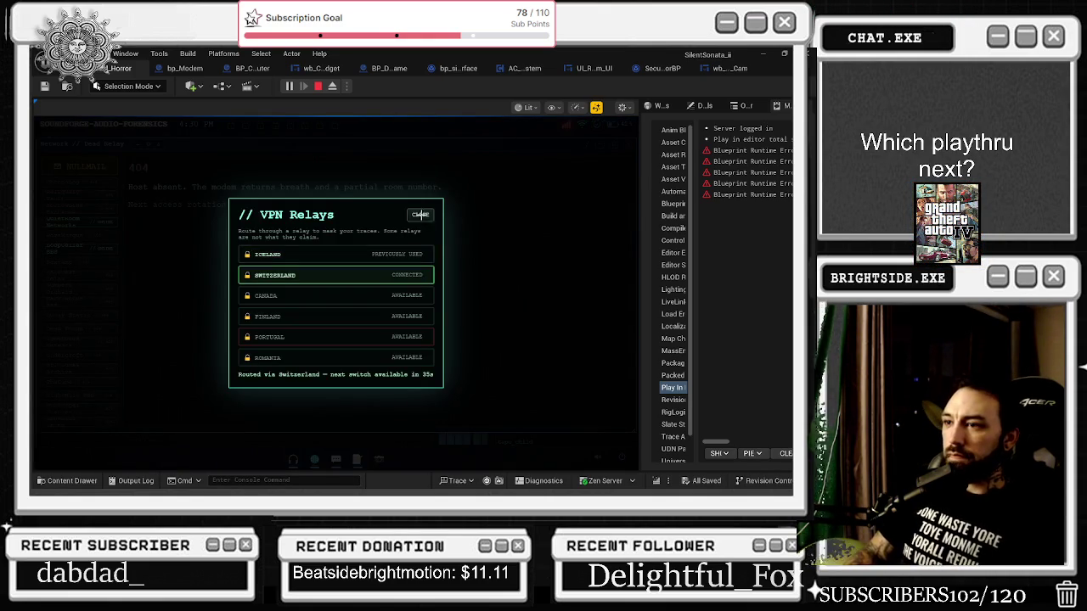
click(588, 418)
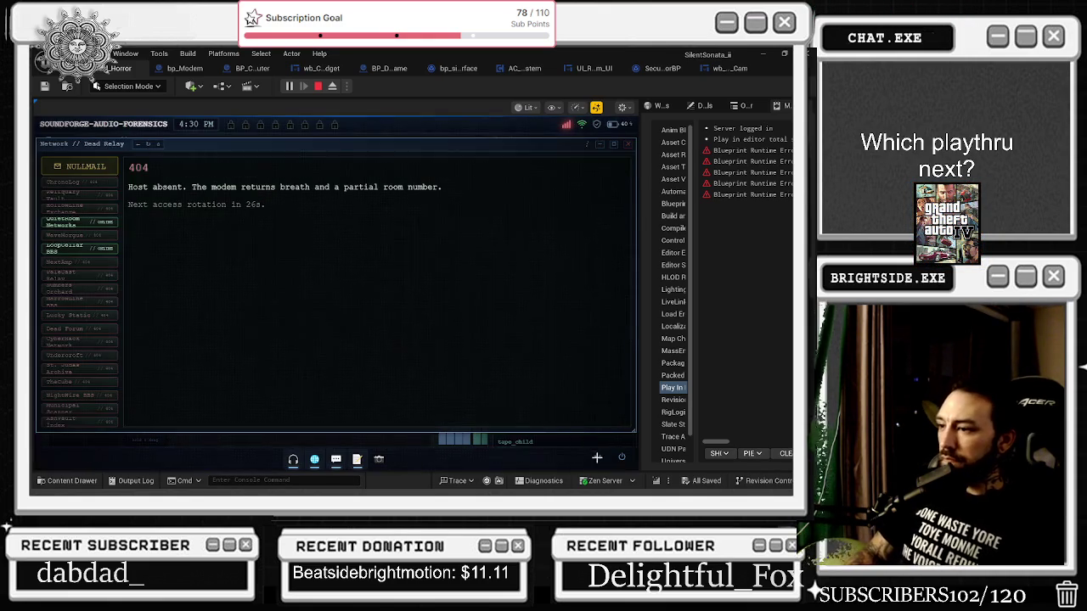
click(76, 222)
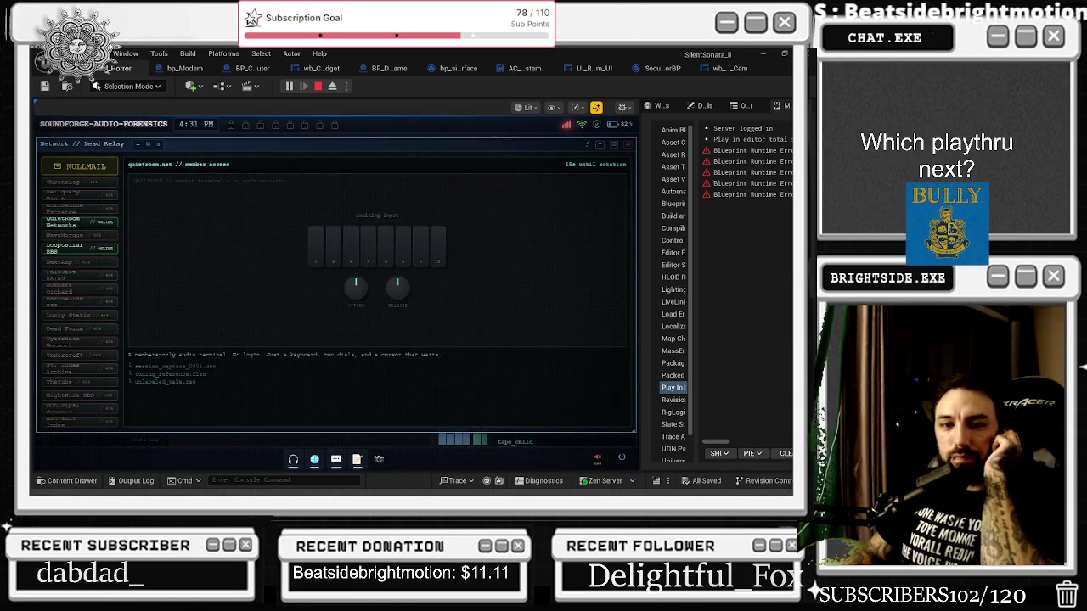
Play notes on the quietroom.net keyboard puzzle and select its description text.
click(318, 258)
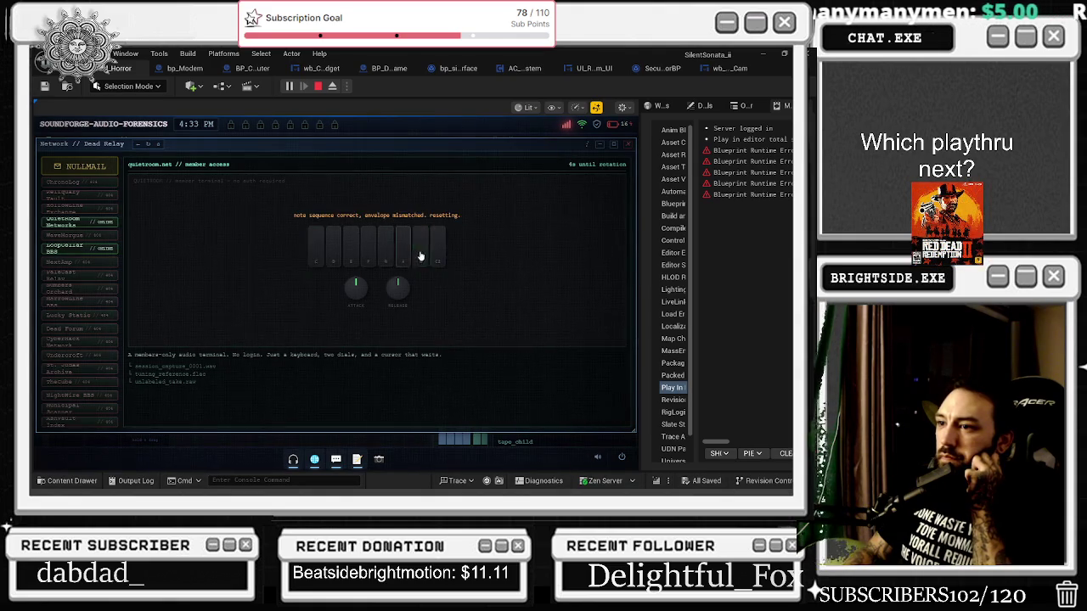
click(318, 254)
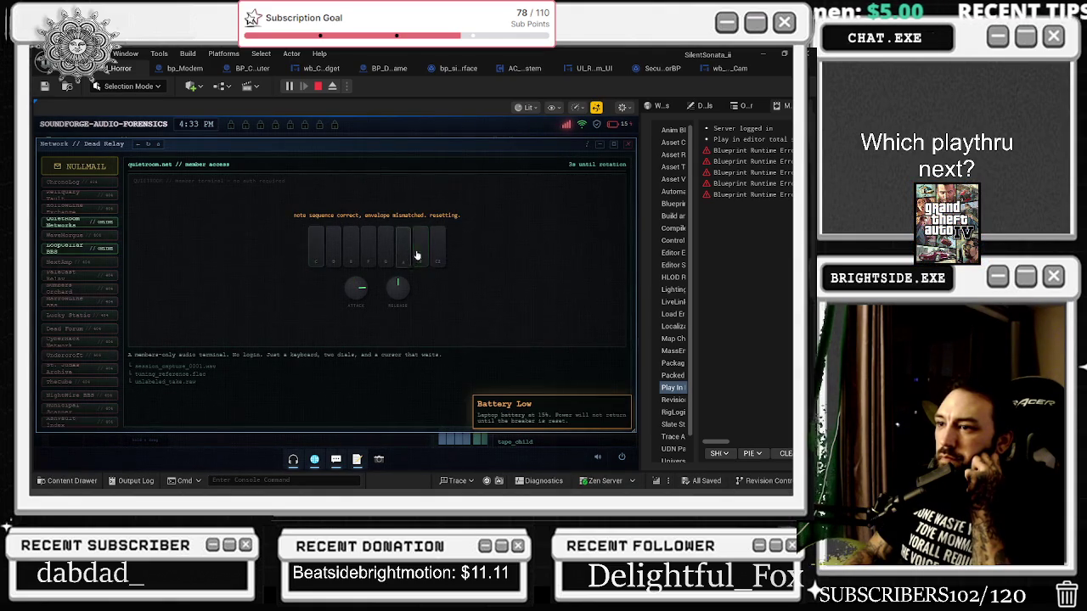
drag(318, 250, 355, 355)
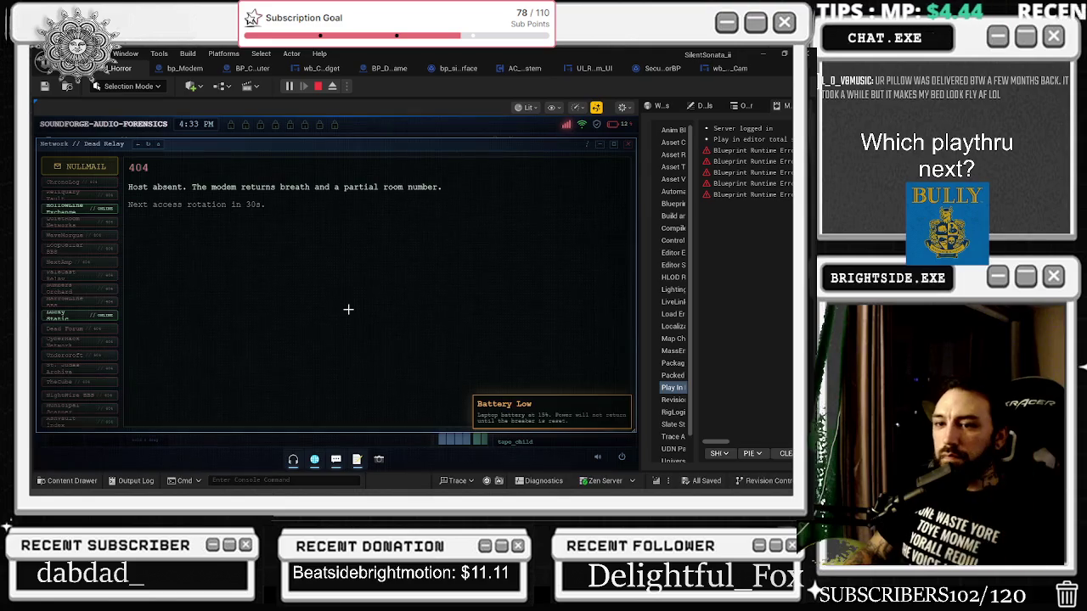
Step back from the laptop, return to it, and connect to Lucky Static until the battery dies.
key(Escape)
click(347, 311)
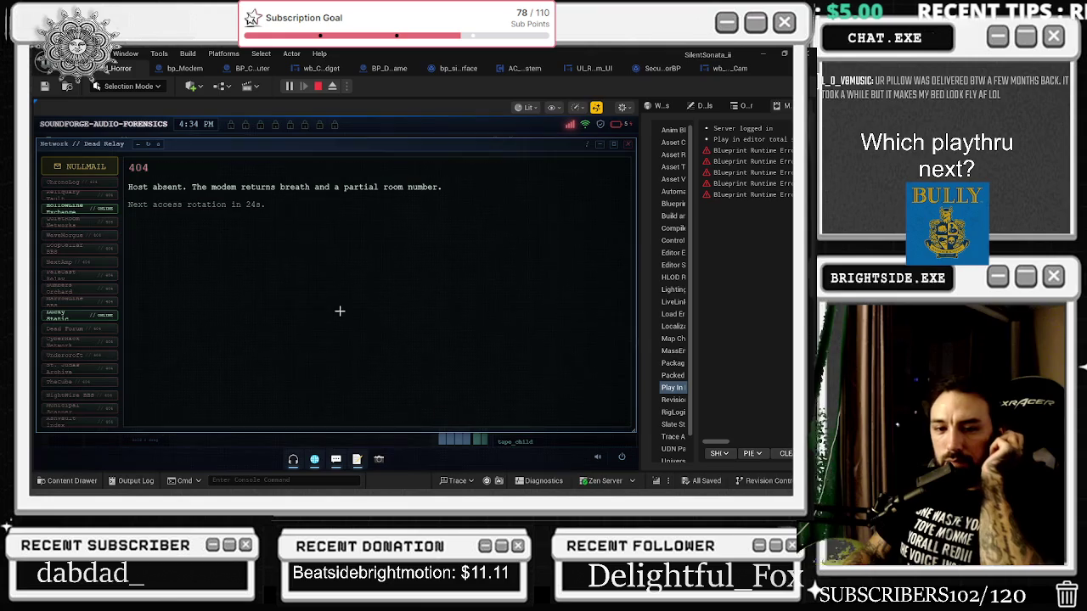
click(73, 318)
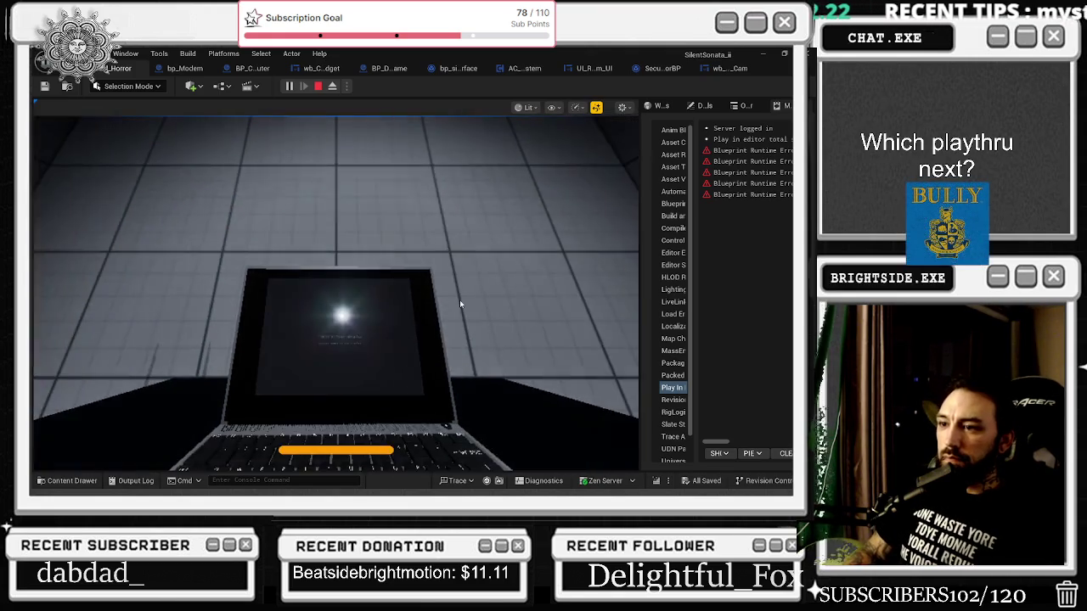
Leave the dead laptop, walk through the corridors, and open the wall's electric panel.
click(460, 300)
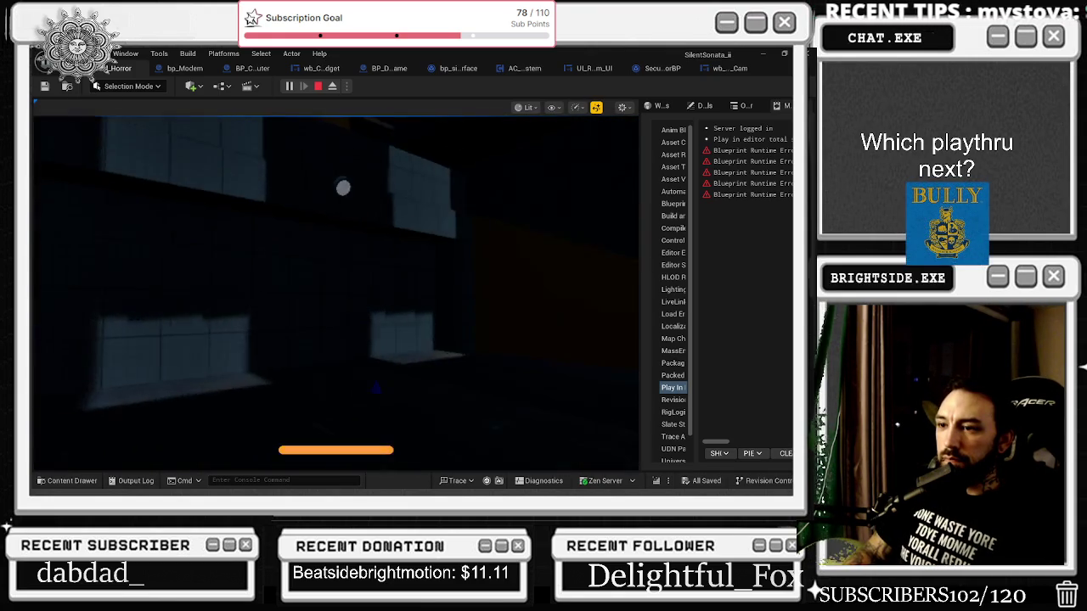
key(shift+w)
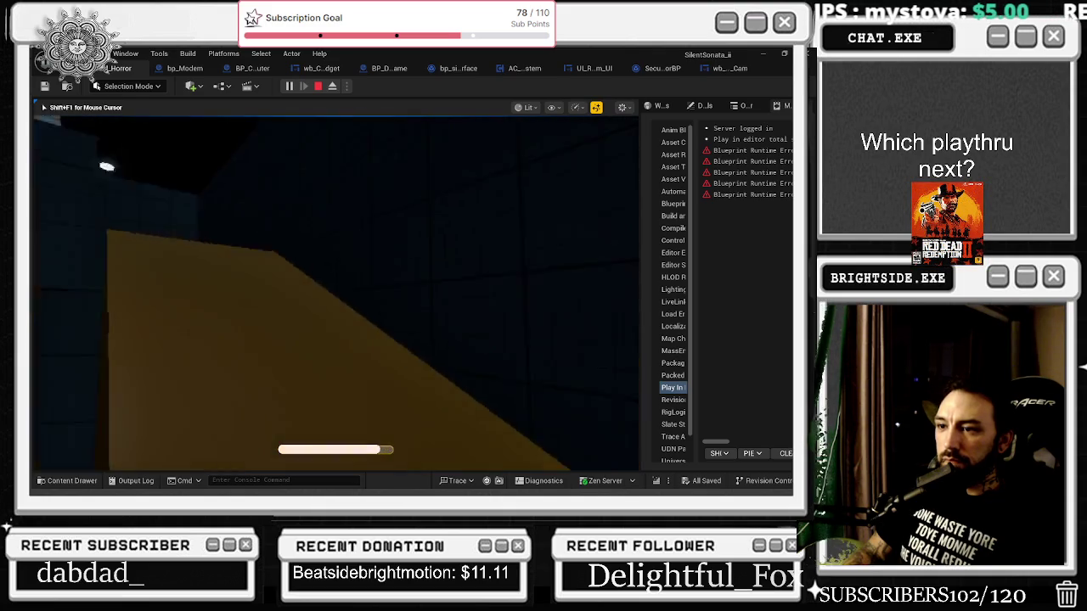
key(shift+w)
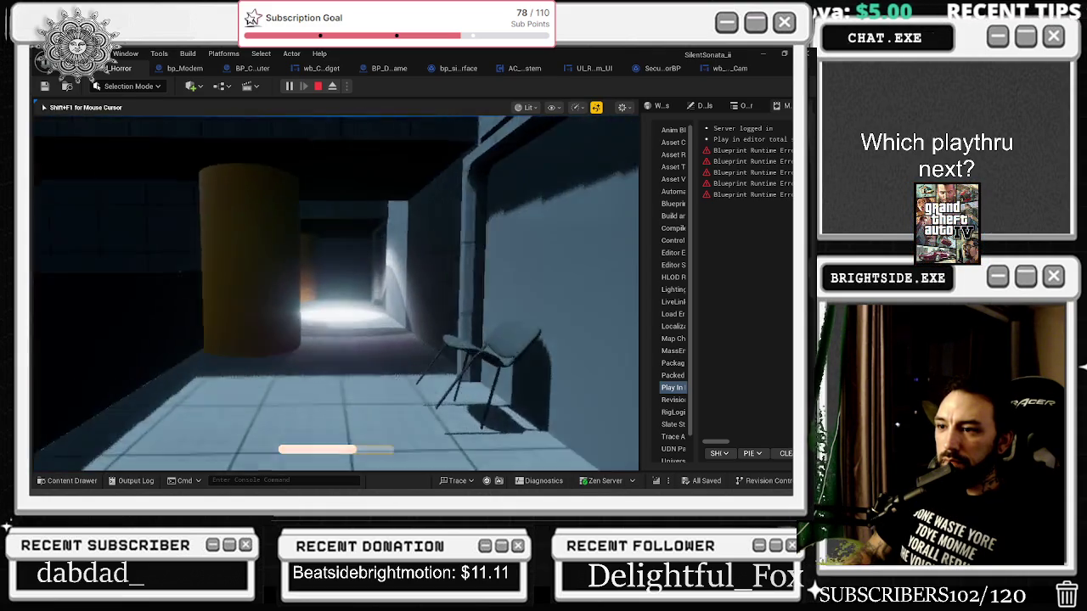
key(w)
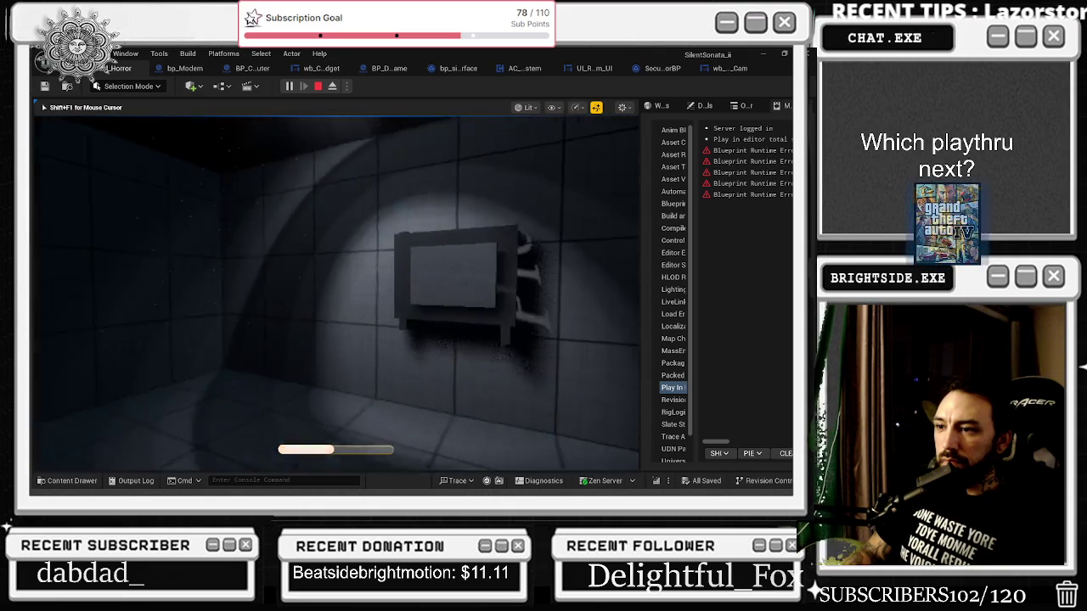
key(e)
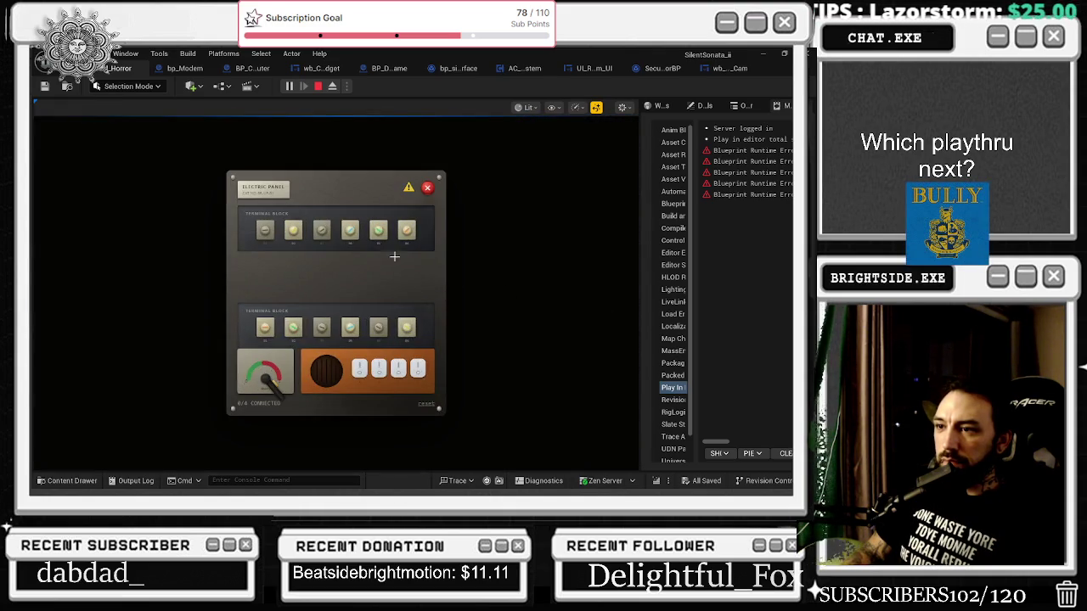
Wire the fourth, fifth and sixth top terminals to the lower terminals, then close the panel.
mouse_move(350, 229)
mouse_down()
mouse_move(336, 318)
mouse_move(344, 333)
mouse_up()
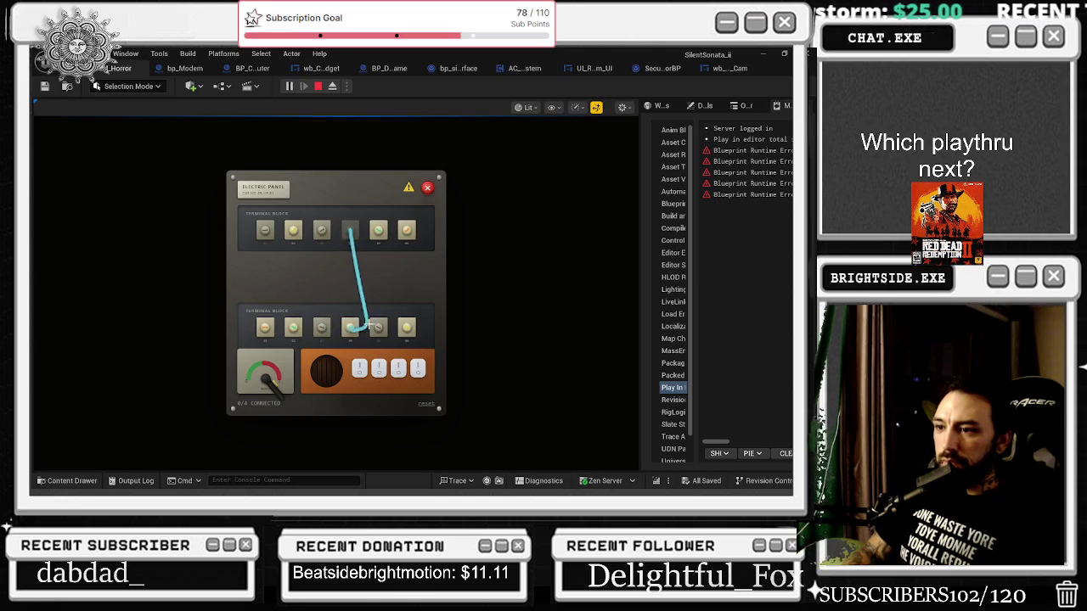
mouse_move(378, 230)
mouse_down()
mouse_move(340, 321)
mouse_move(294, 327)
mouse_up()
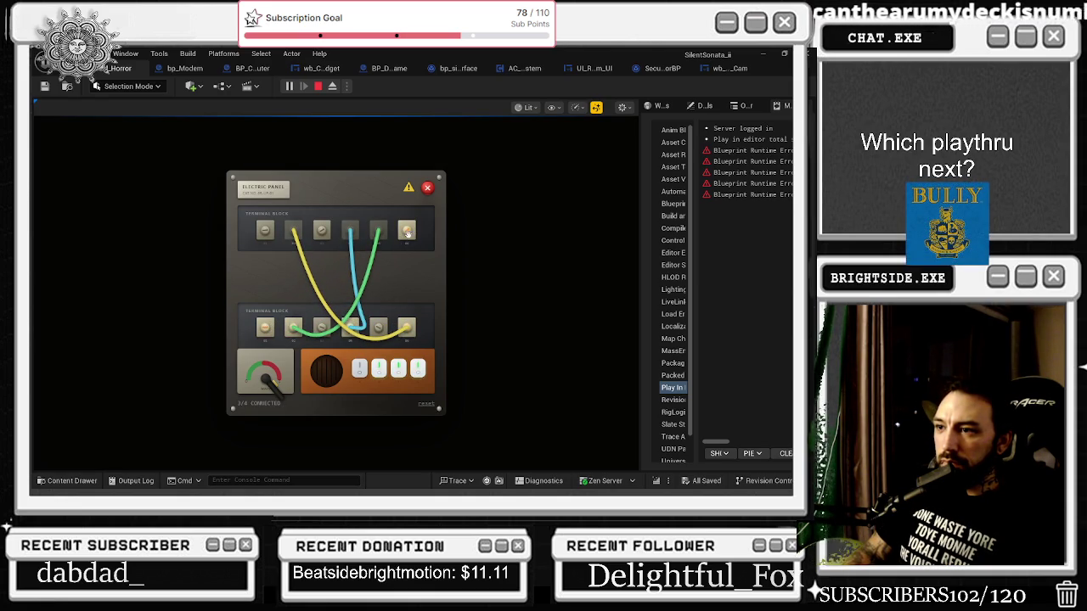
drag(309, 303, 273, 324)
click(276, 389)
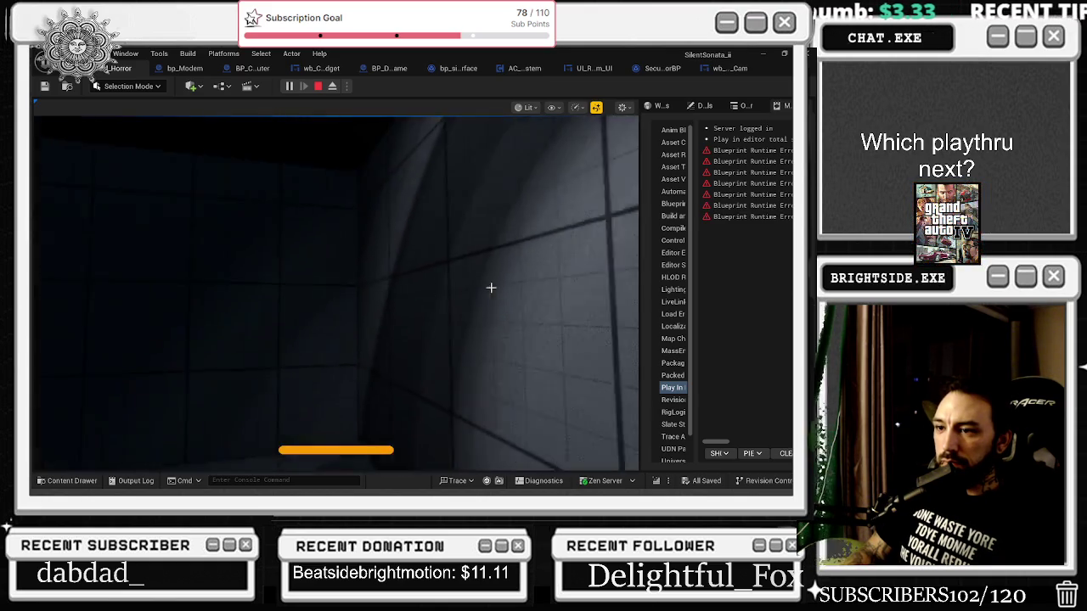
Walk back to the desk, use the laptop, and spin the Lucky Static slot machine.
click(490, 288)
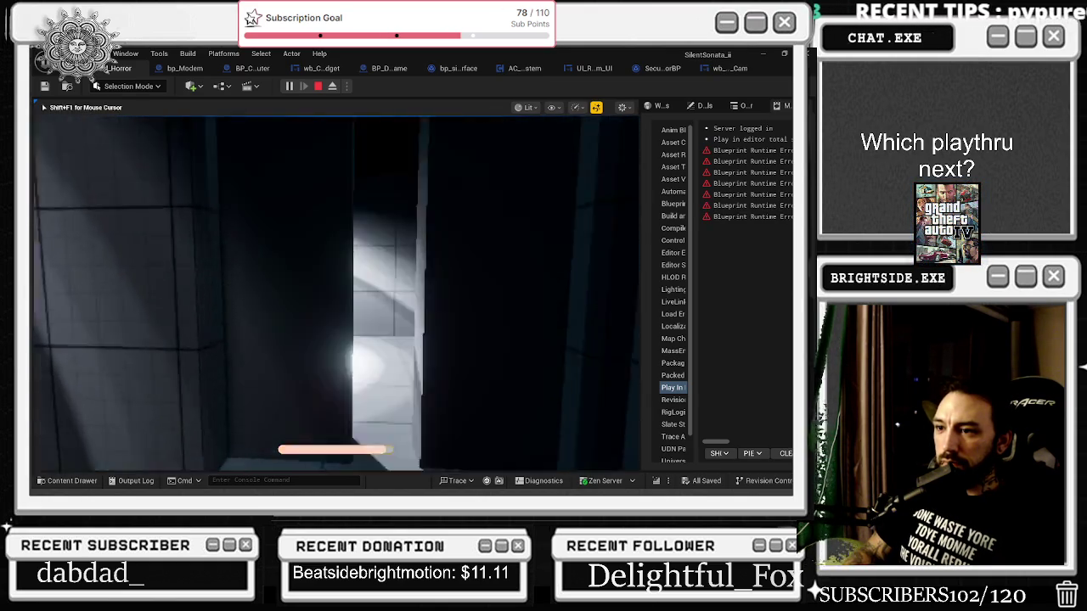
key(shift+w)
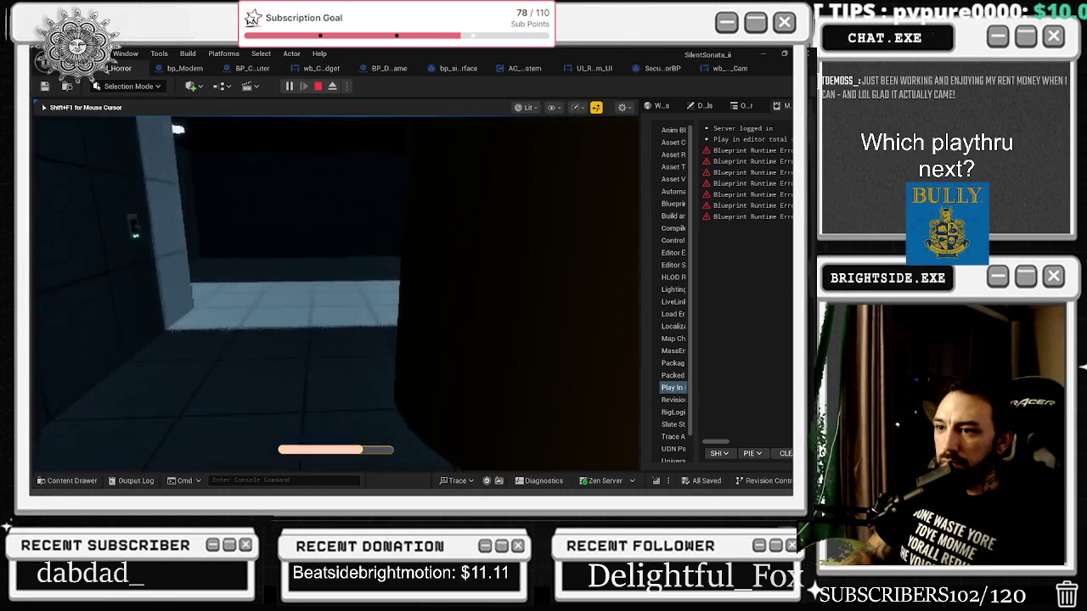
key(shift+w)
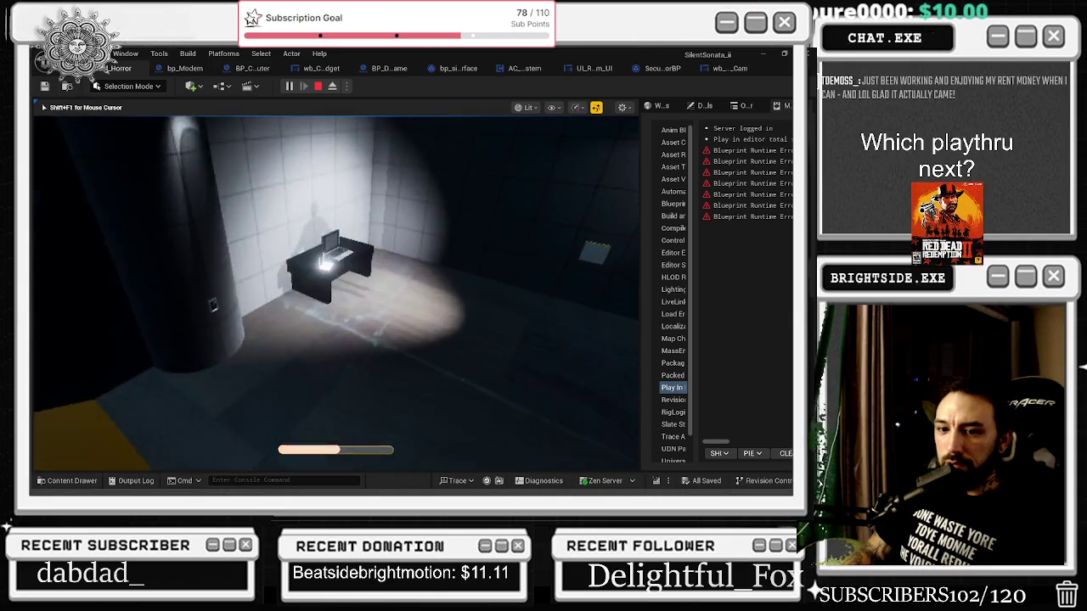
key(w)
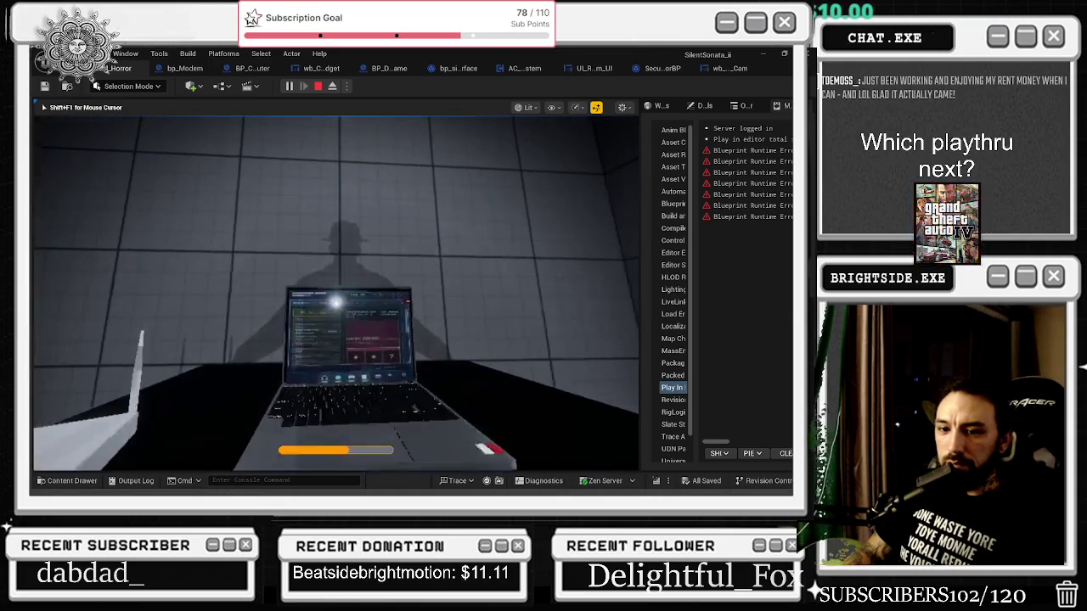
key(e)
click(377, 285)
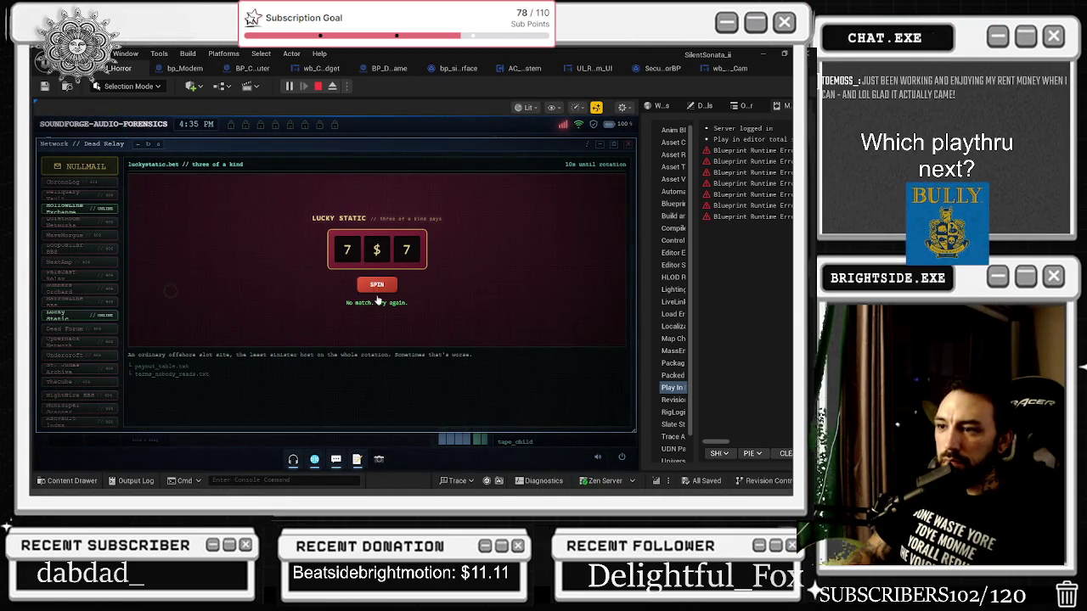
Spin Lucky Static again, exit, cycle the camera views, and dismiss the laptop's code dialog.
click(377, 292)
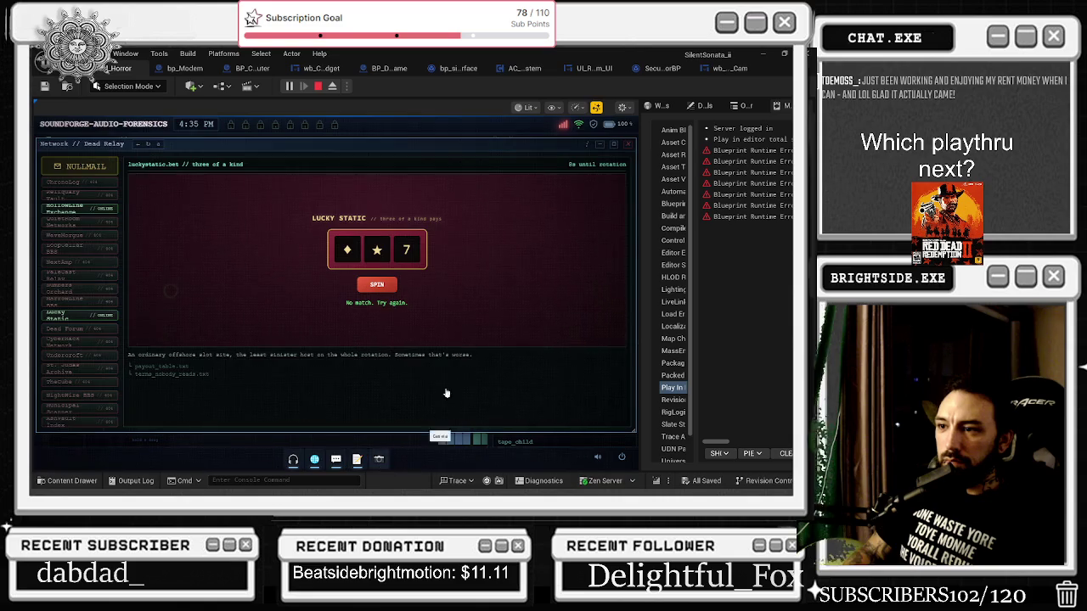
key(Escape)
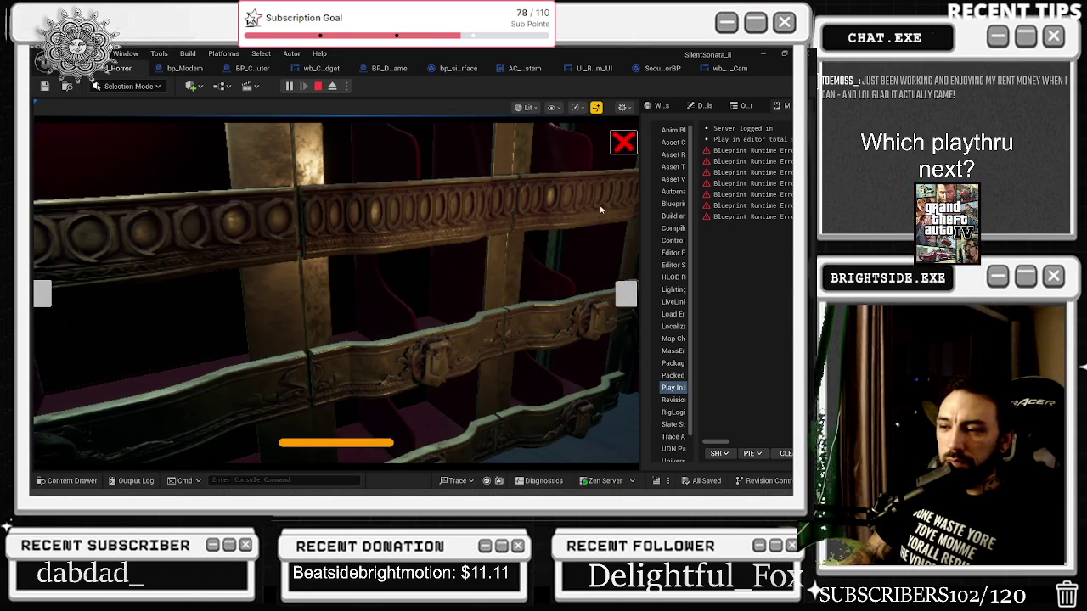
click(619, 145)
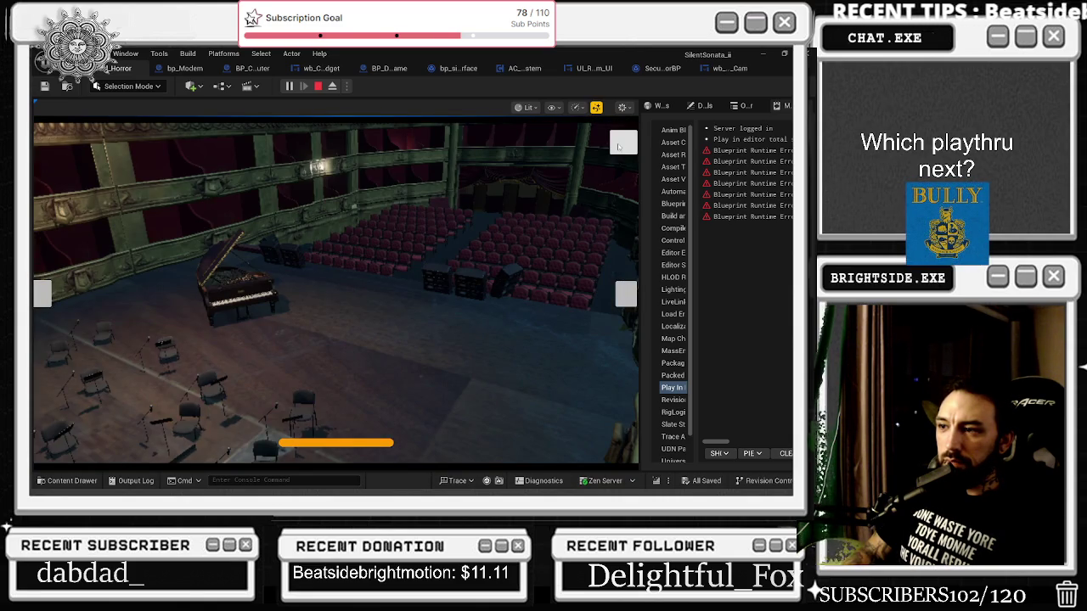
click(619, 146)
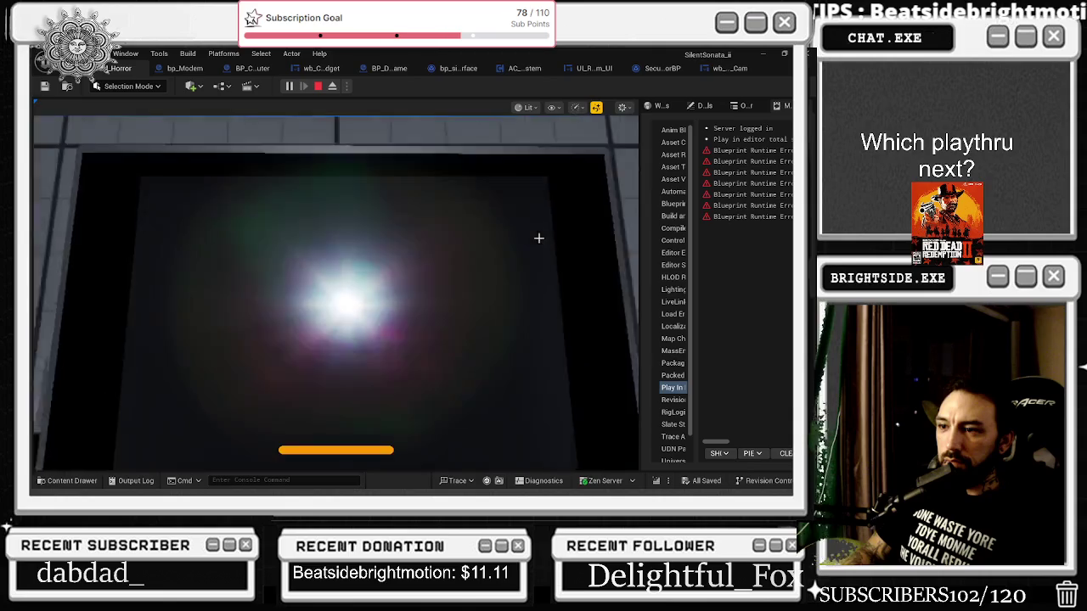
click(383, 285)
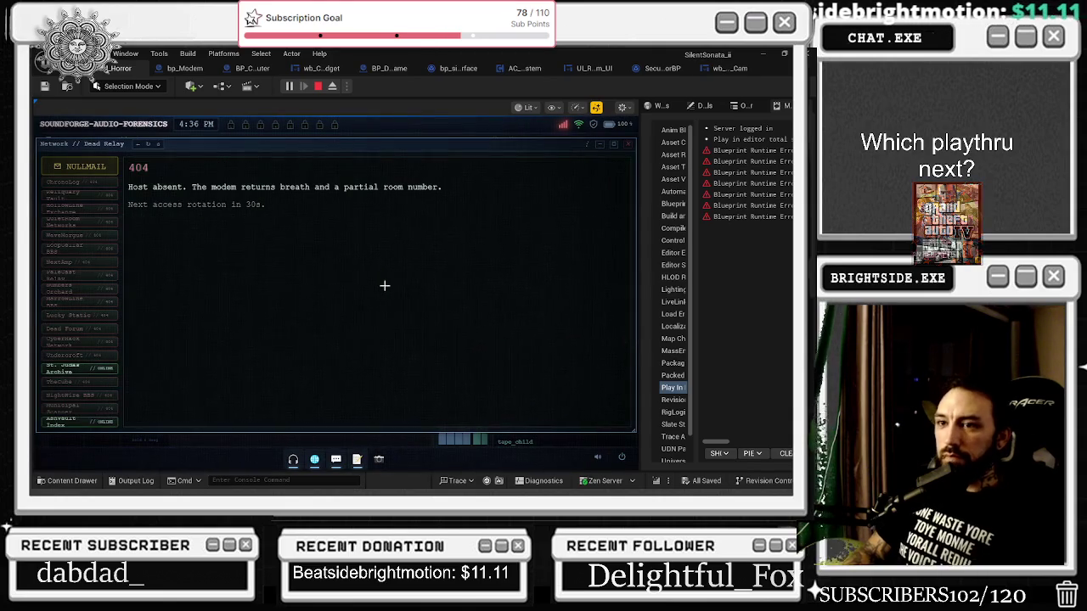
View the St. Judas Archive's About the Parish page, then stop the play-in-editor session.
click(83, 371)
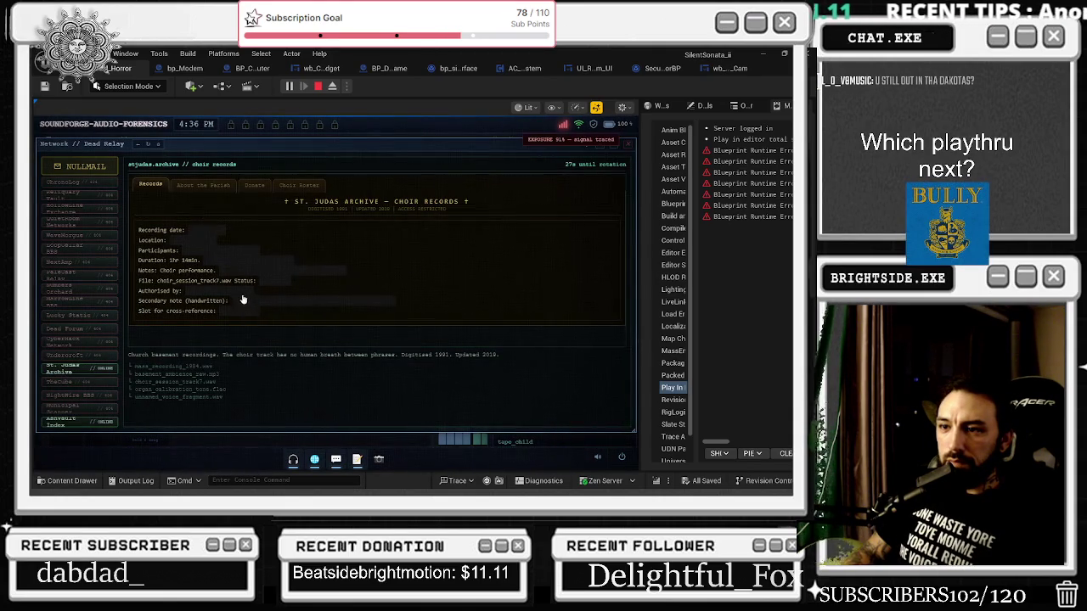
click(201, 186)
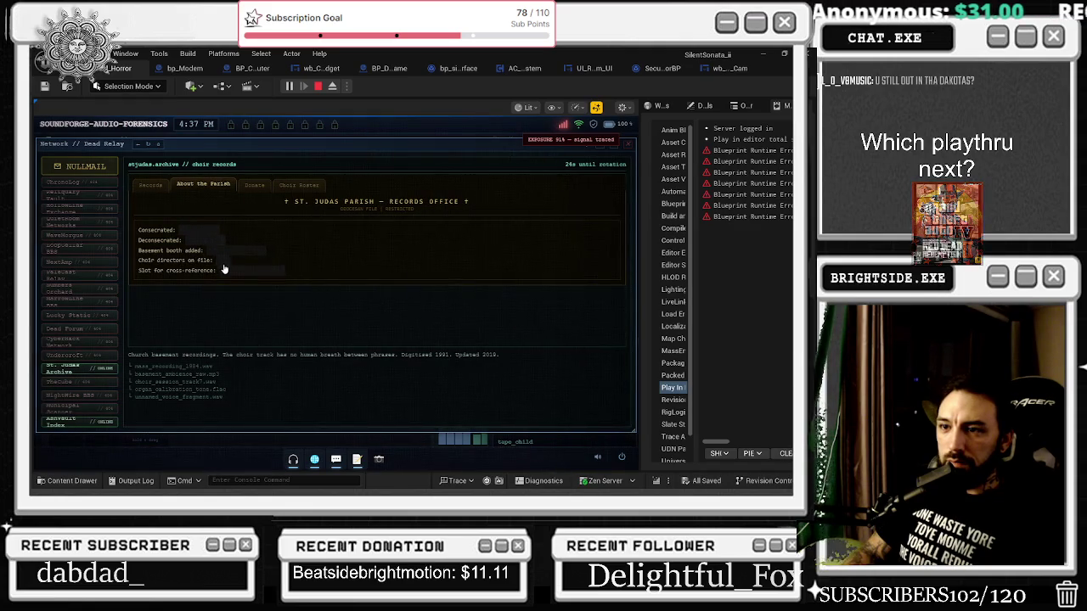
key(alt+Tab)
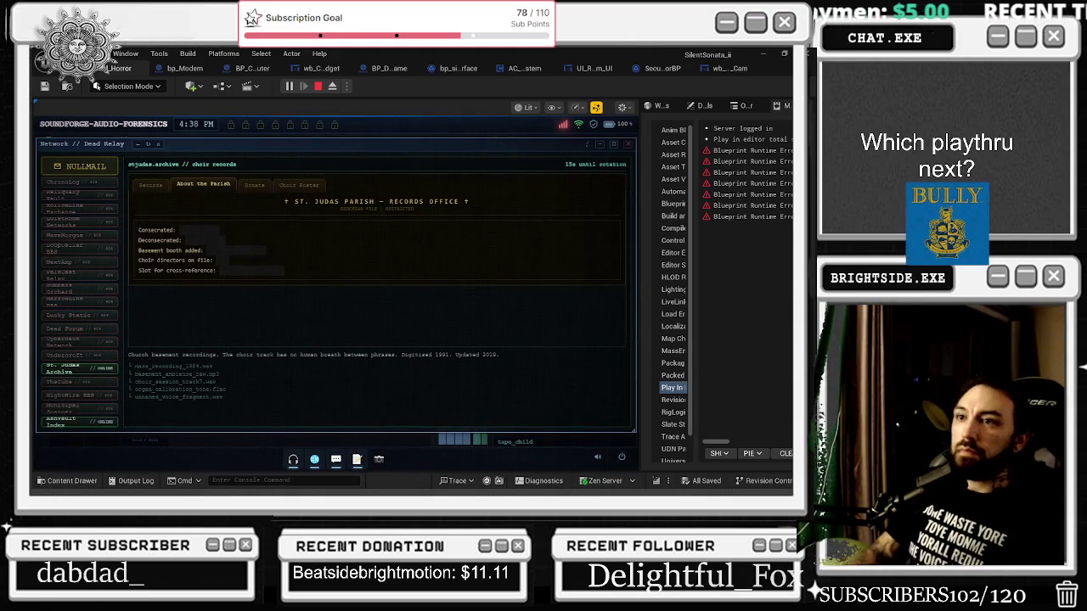
key(Escape)
Switch to the wb_Computer_Widget EventGraph and select the second Contains node's Substring value.
click(237, 68)
click(292, 70)
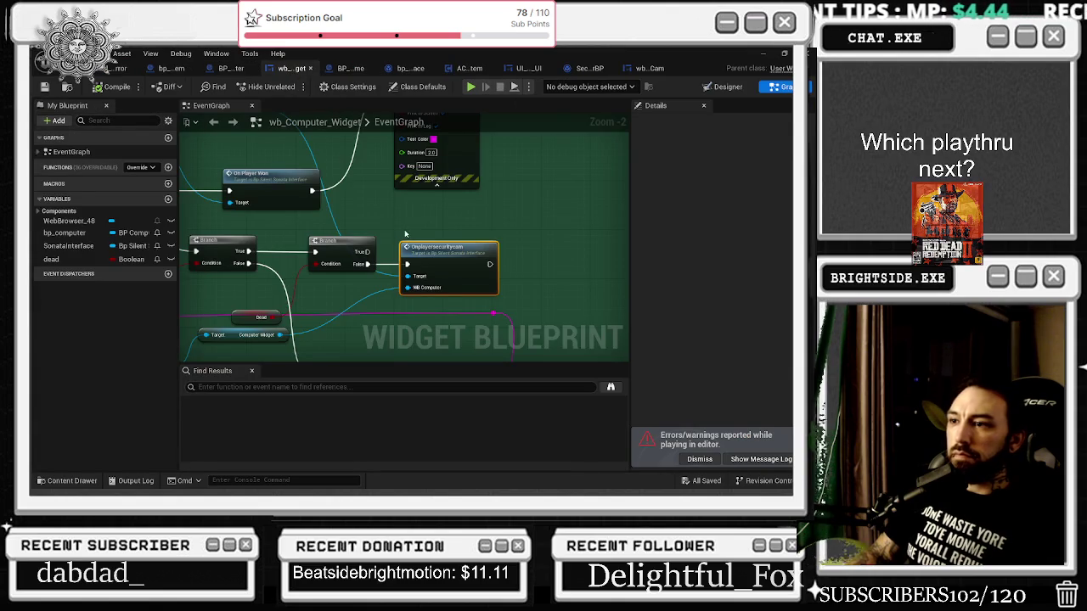
scroll(574, 221, down, 2)
click(412, 322)
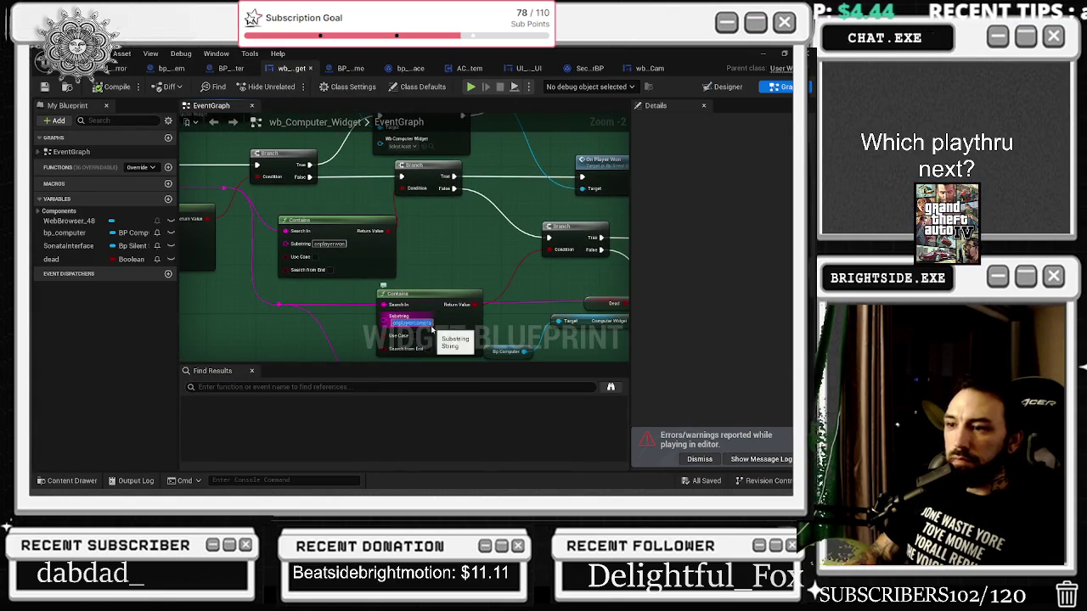